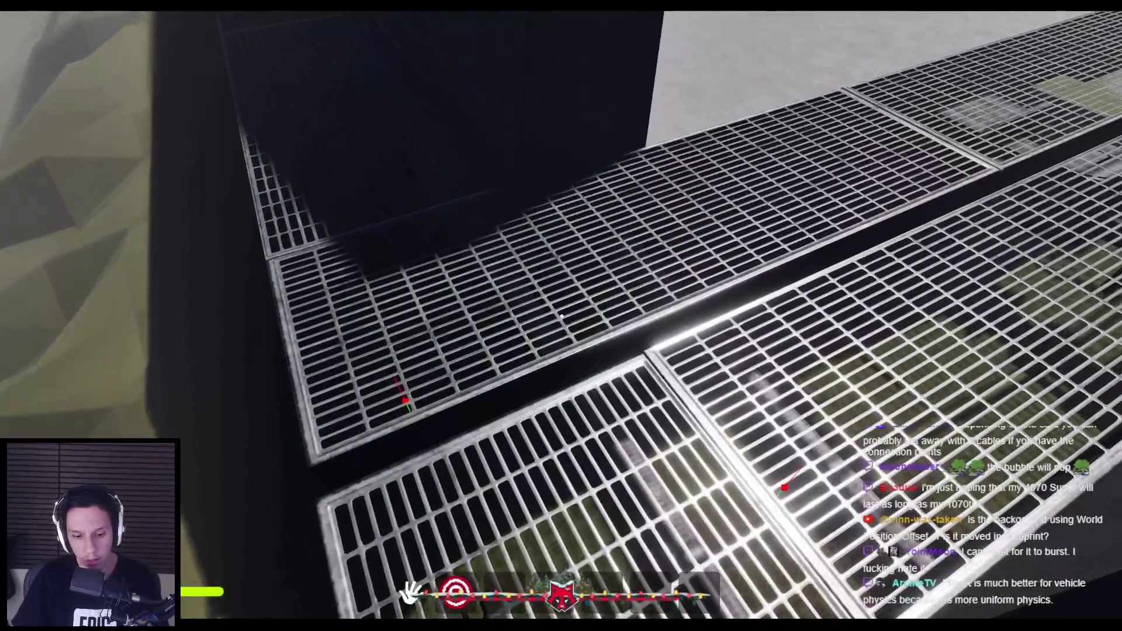
Stop and restart the playtest of the train level with Alt+P.
key("Escape")
scroll(985, 306, "down", 3)
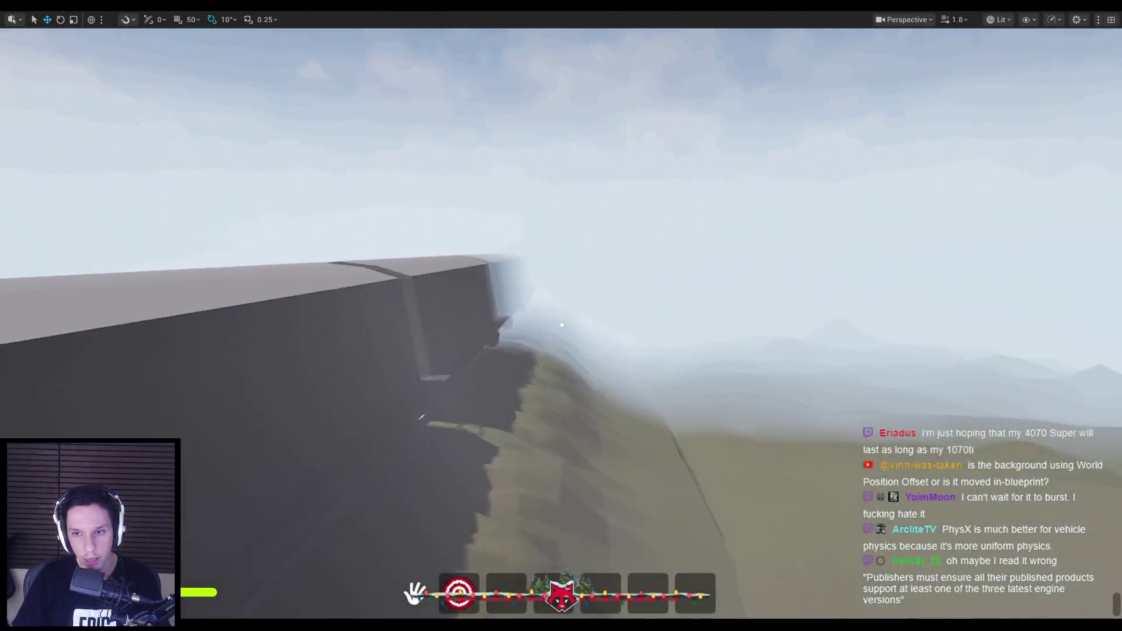
key("alt+p")
key("Escape")
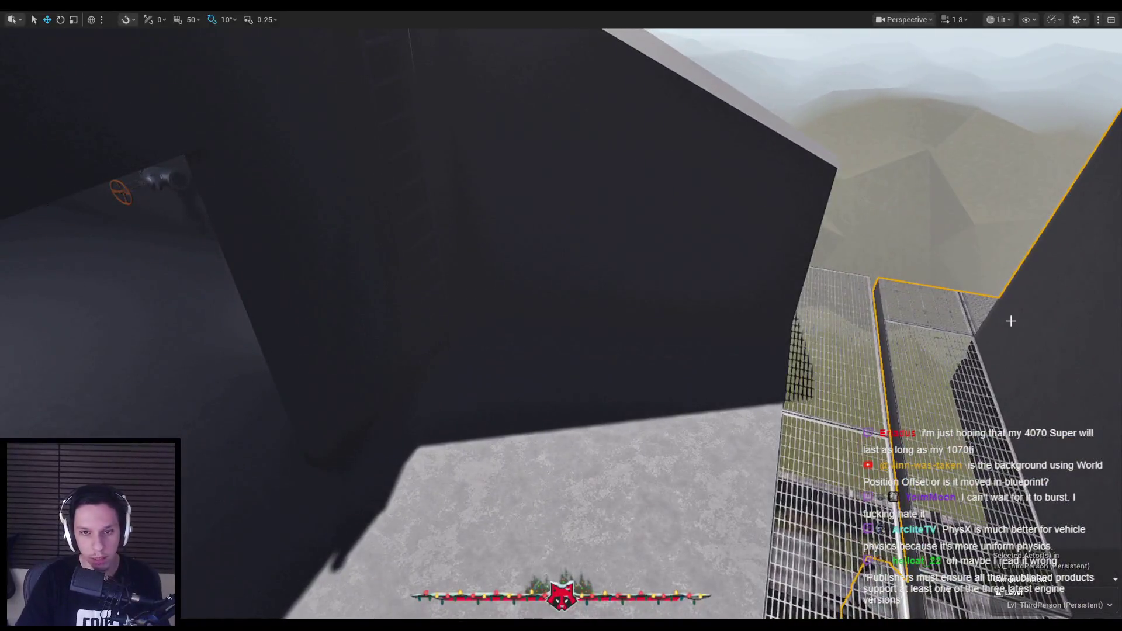
key("alt+p")
Climb the ladder from the dark room onto the grey roof and walk toward the tracks.
key("w")
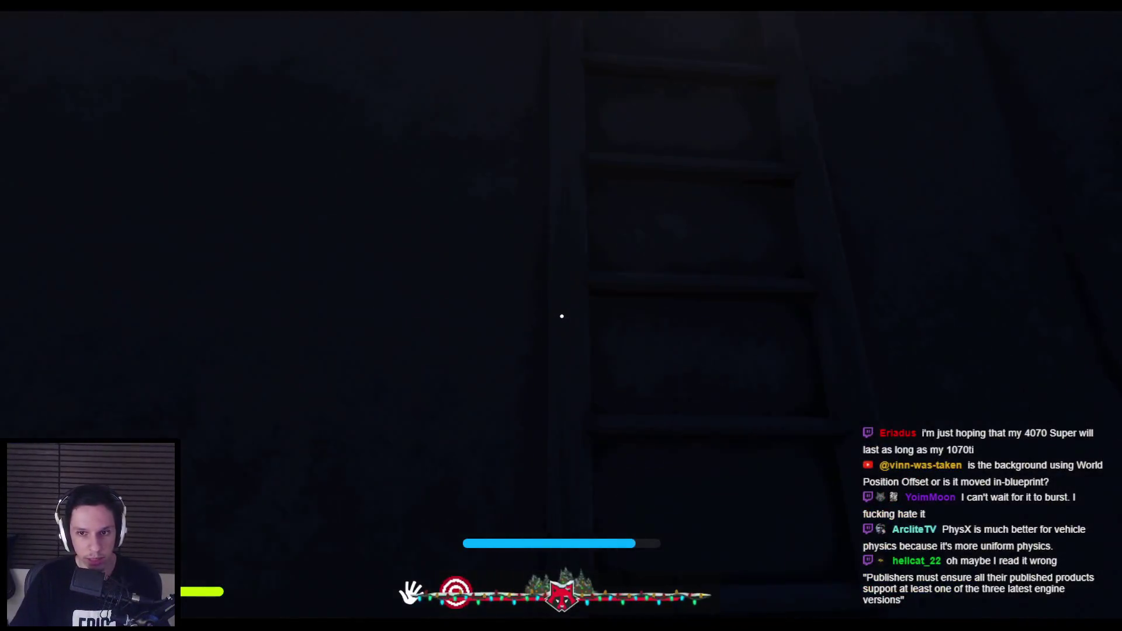
key("w")
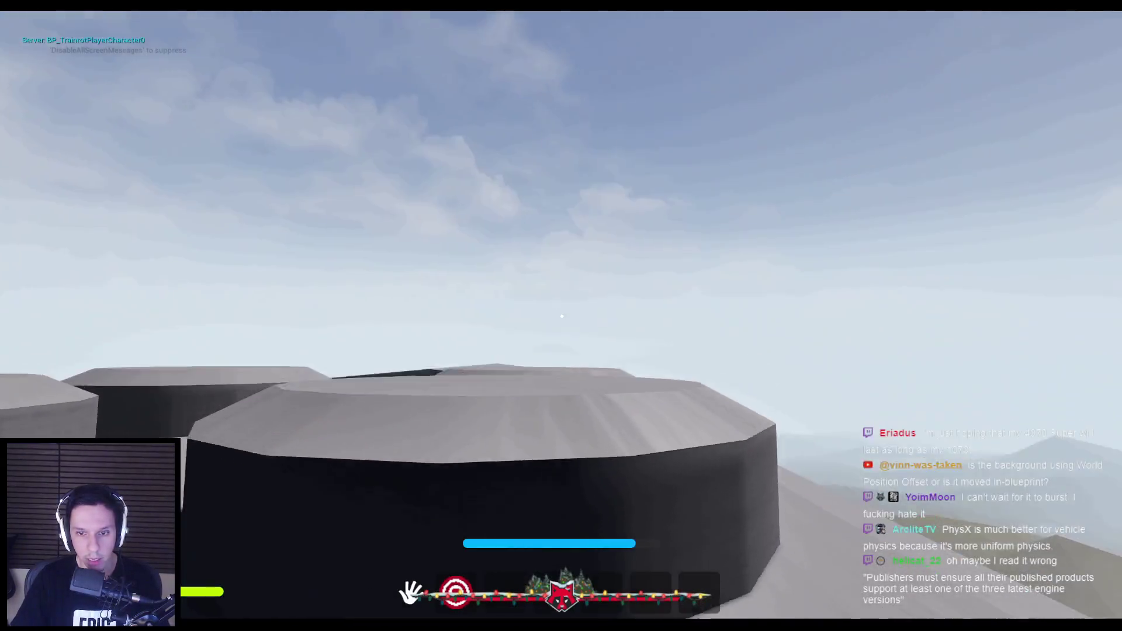
key("w")
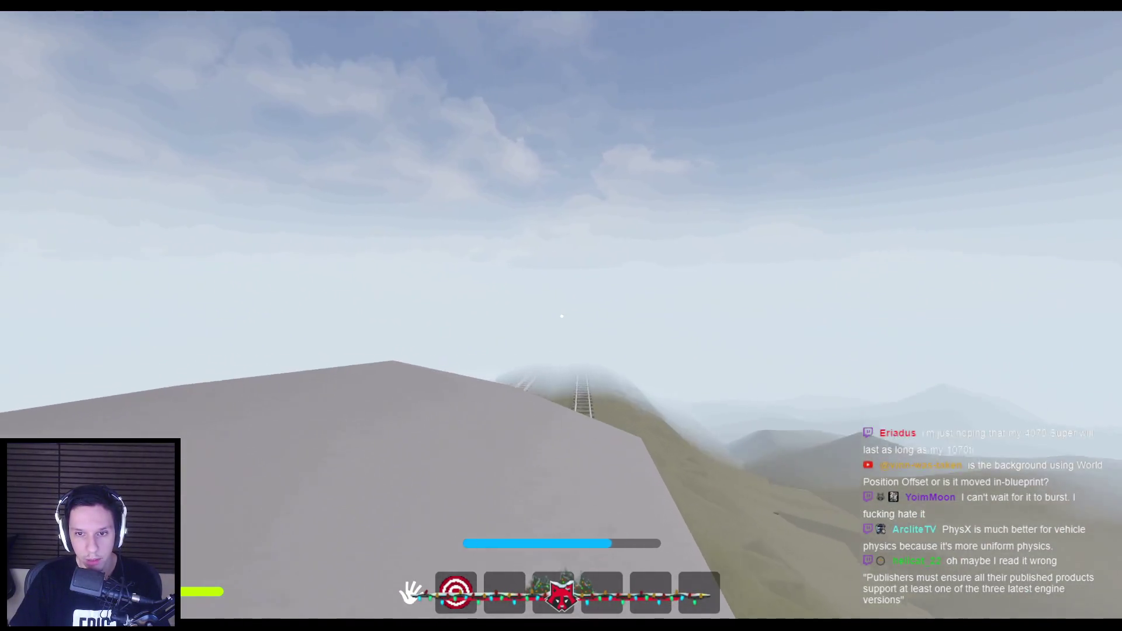
key("w")
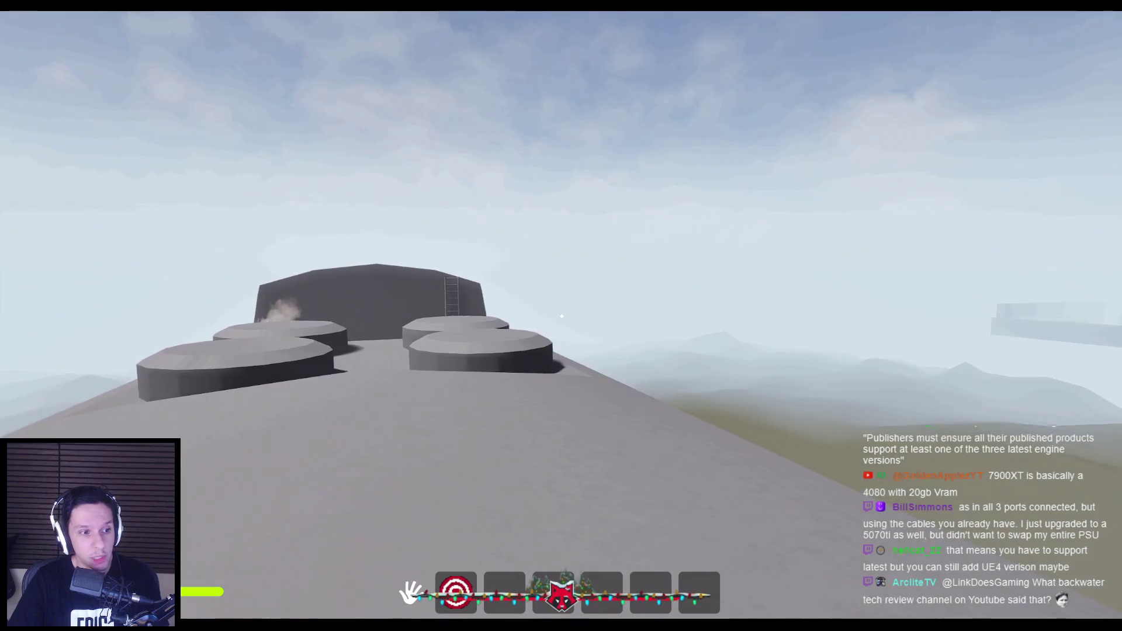
Walk along the roof to the tower, jumping onto a round tank and over the wall.
key("w")
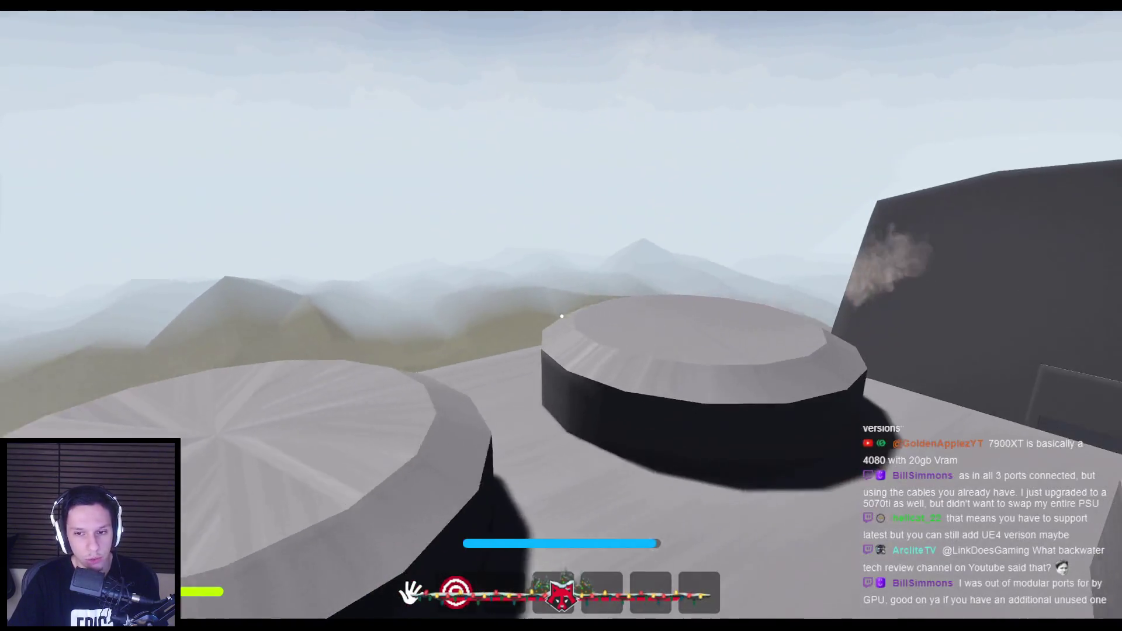
key("w")
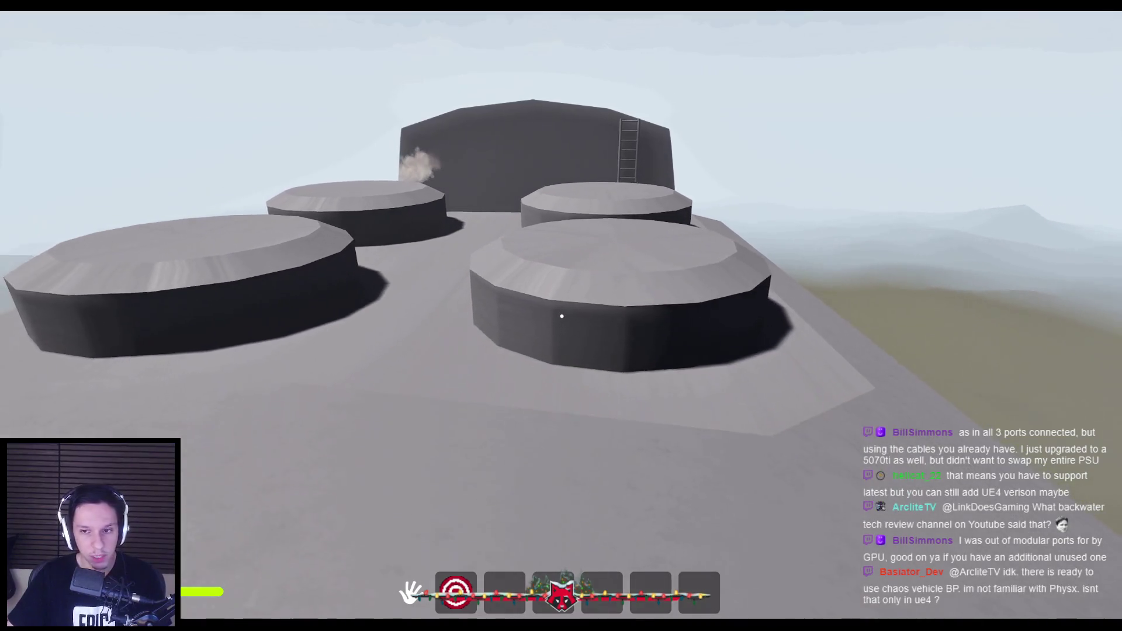
key("space")
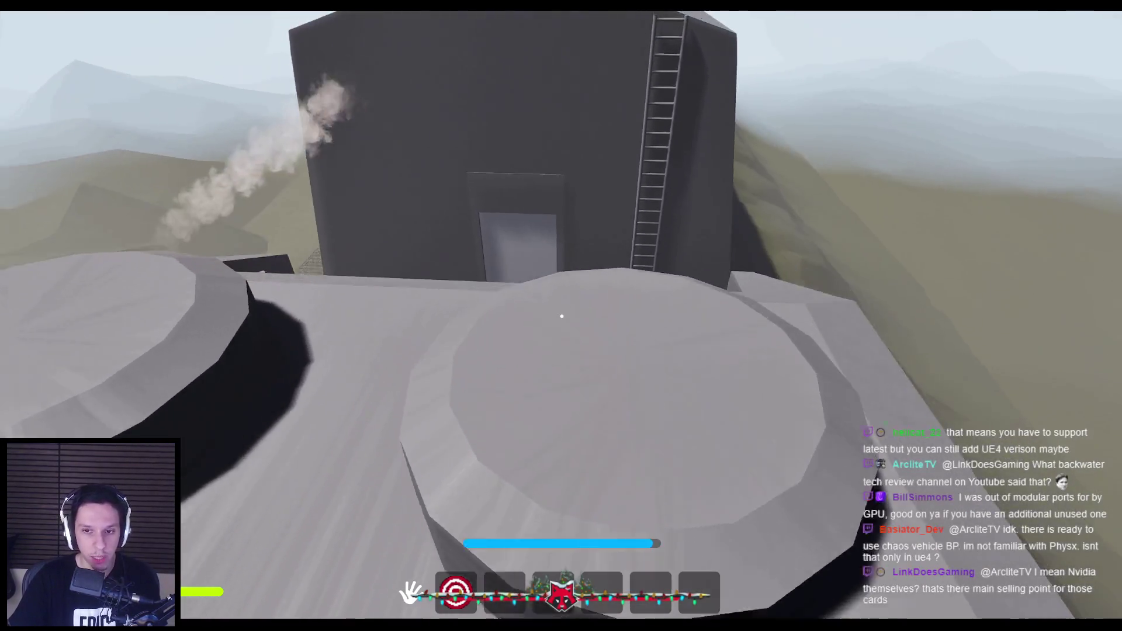
key("space")
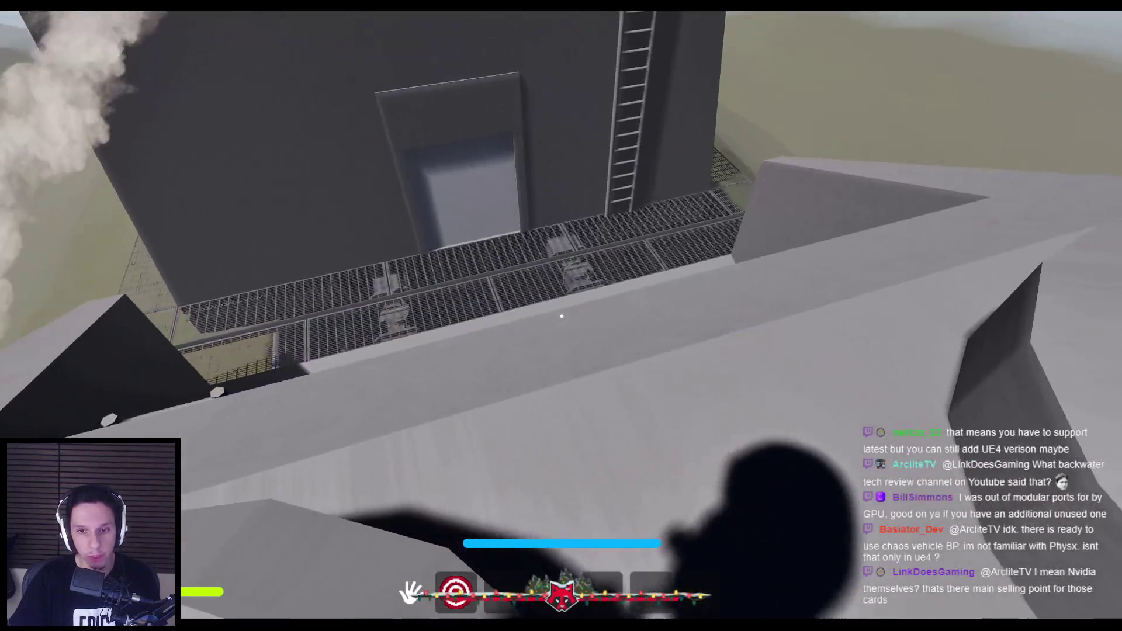
key("space")
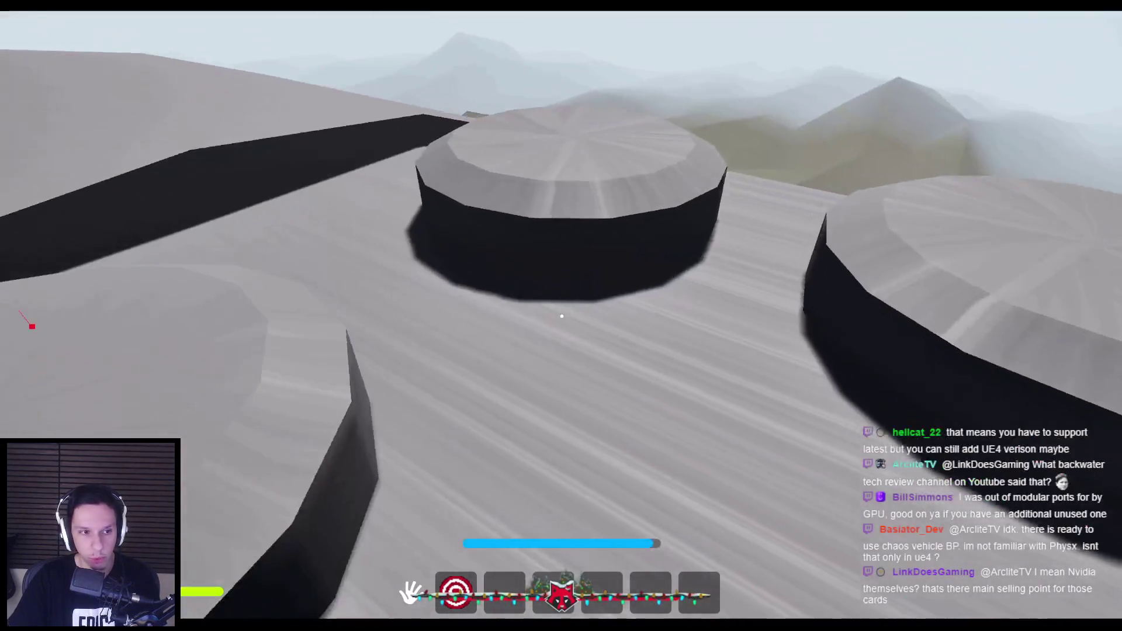
Cross the round tank tops, then back away to view both tanks whole.
key("w")
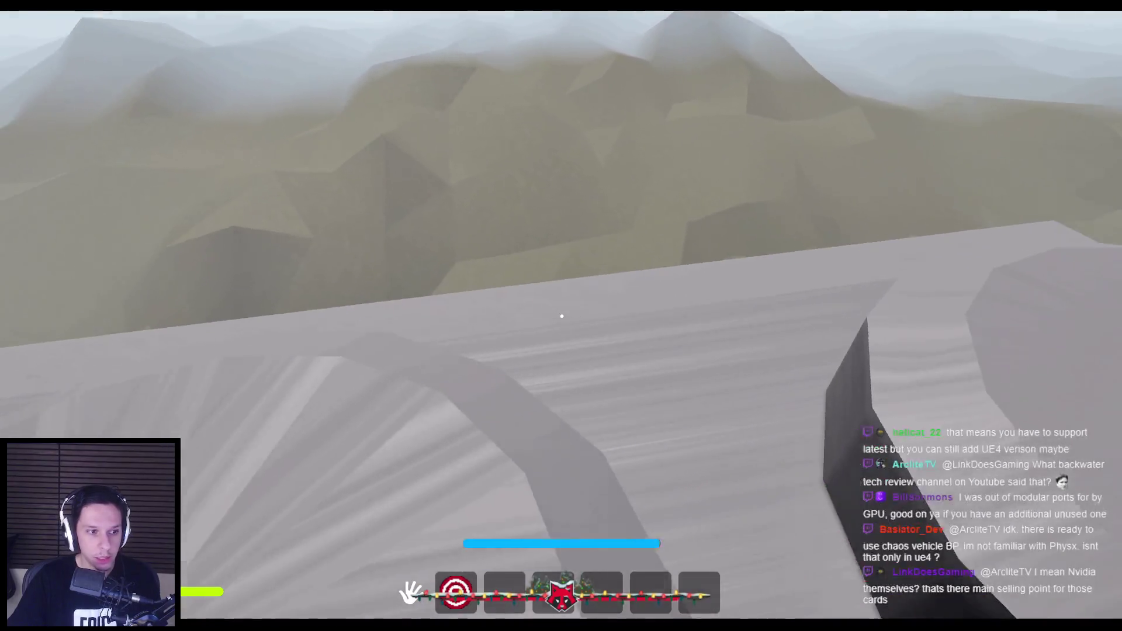
key("w")
key("space")
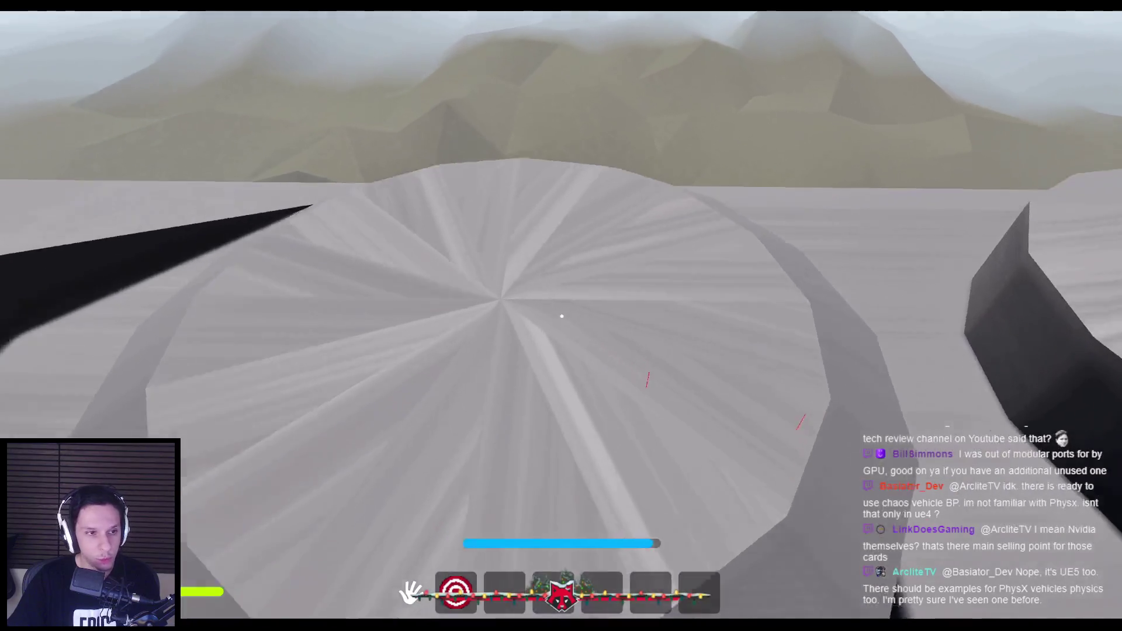
key("w")
key("s")
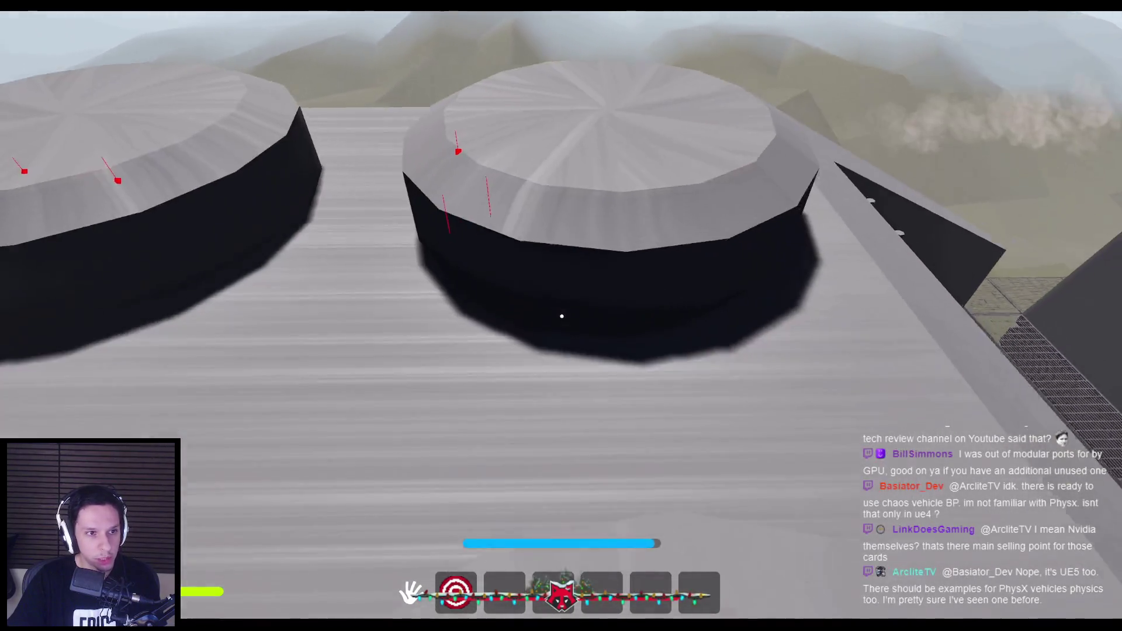
key("s")
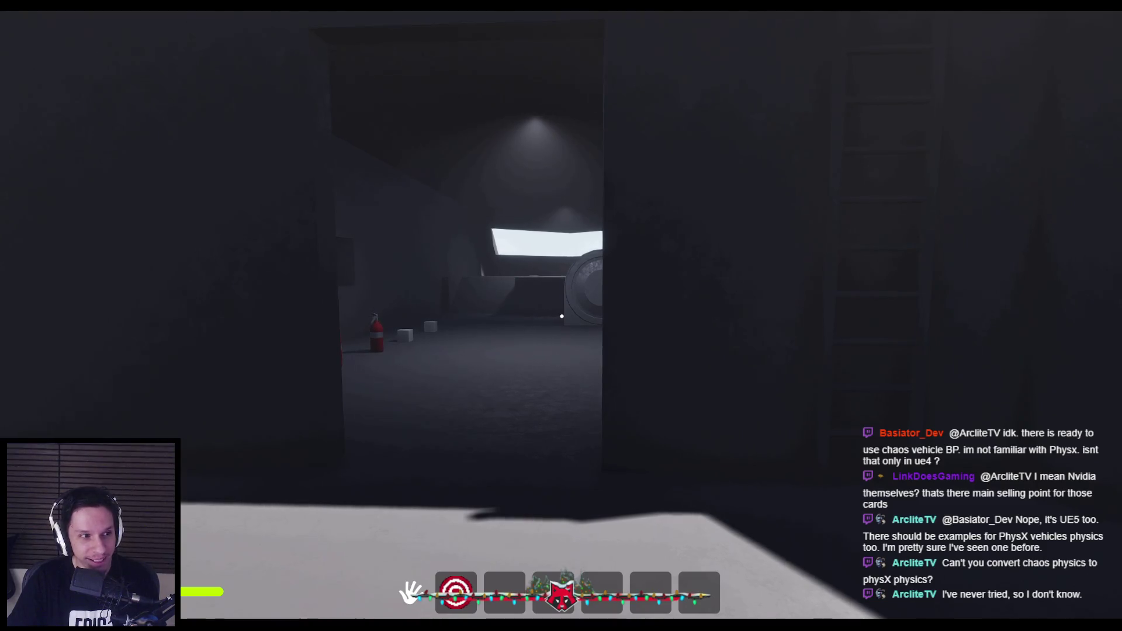
Stop the playtest, deselect the train, and switch to the browser showing the X post.
key("Escape")
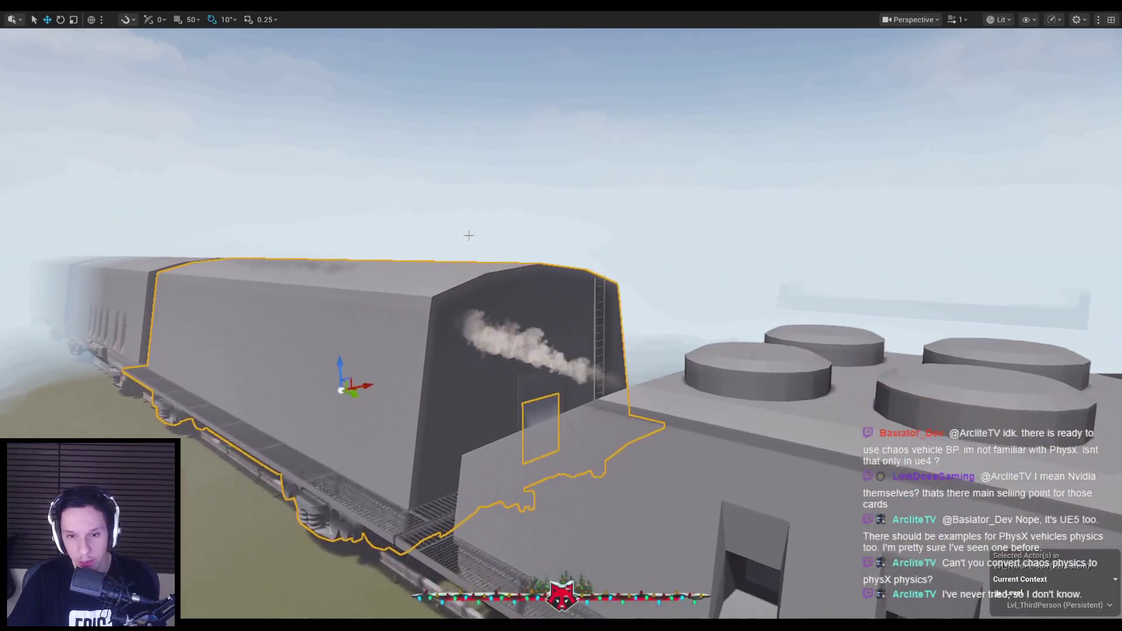
left_click(469, 235)
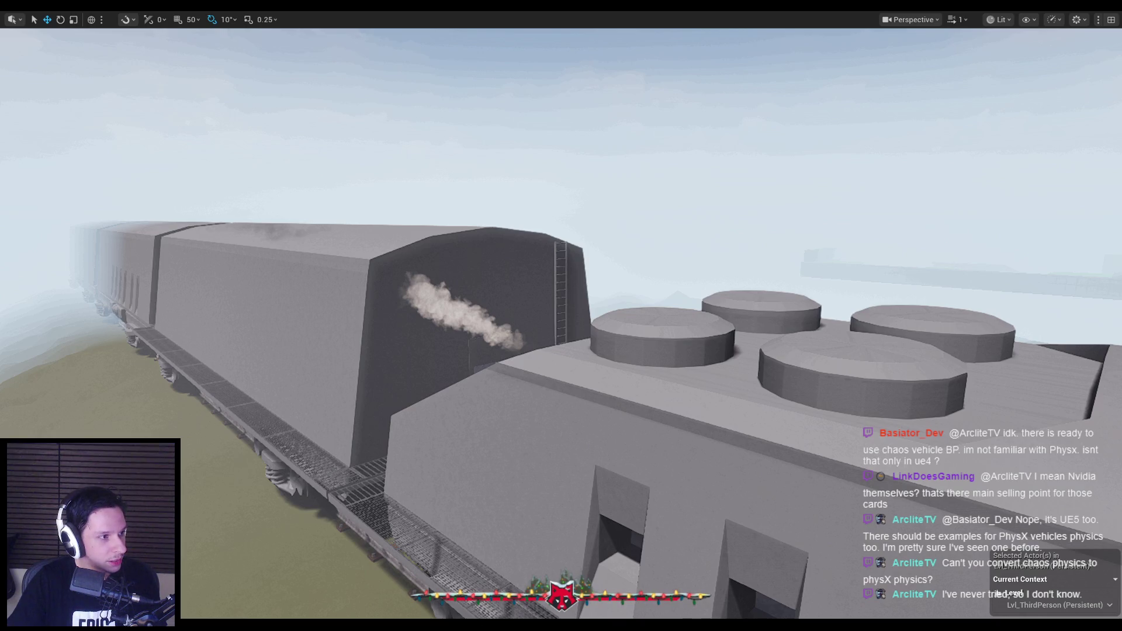
key("alt+Tab")
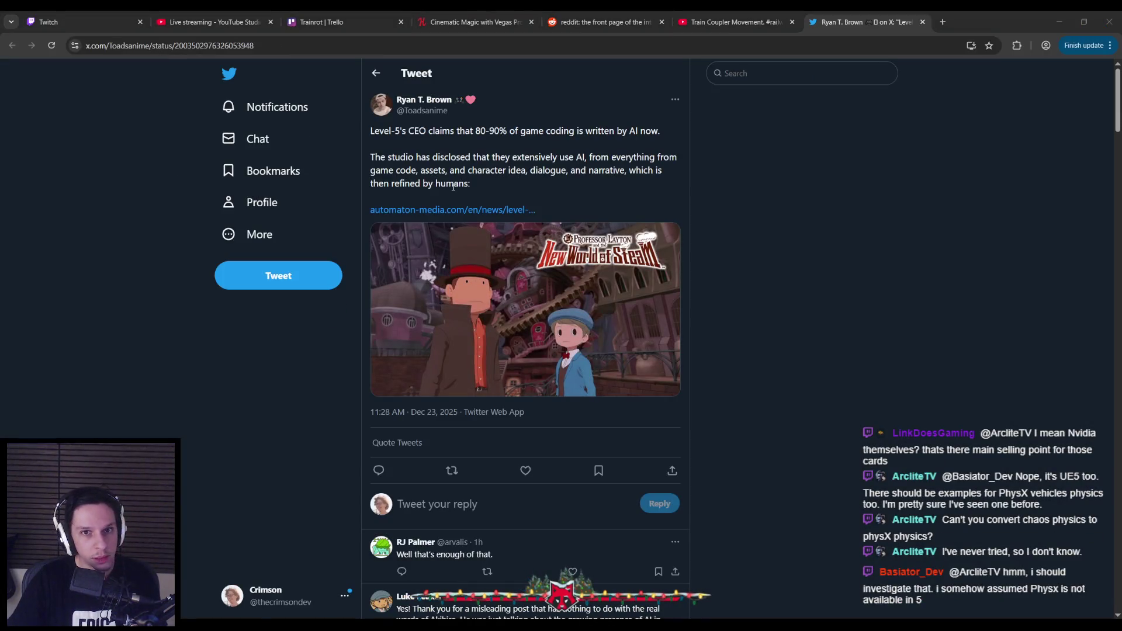
left_click_drag(408, 132, 489, 133)
left_click_drag(660, 132, 462, 155)
mouse_move(544, 154)
left_mouse_down()
mouse_move(608, 157)
mouse_move(448, 169)
left_mouse_up()
mouse_move(539, 170)
left_mouse_down()
mouse_move(573, 171)
mouse_move(521, 180)
left_mouse_up()
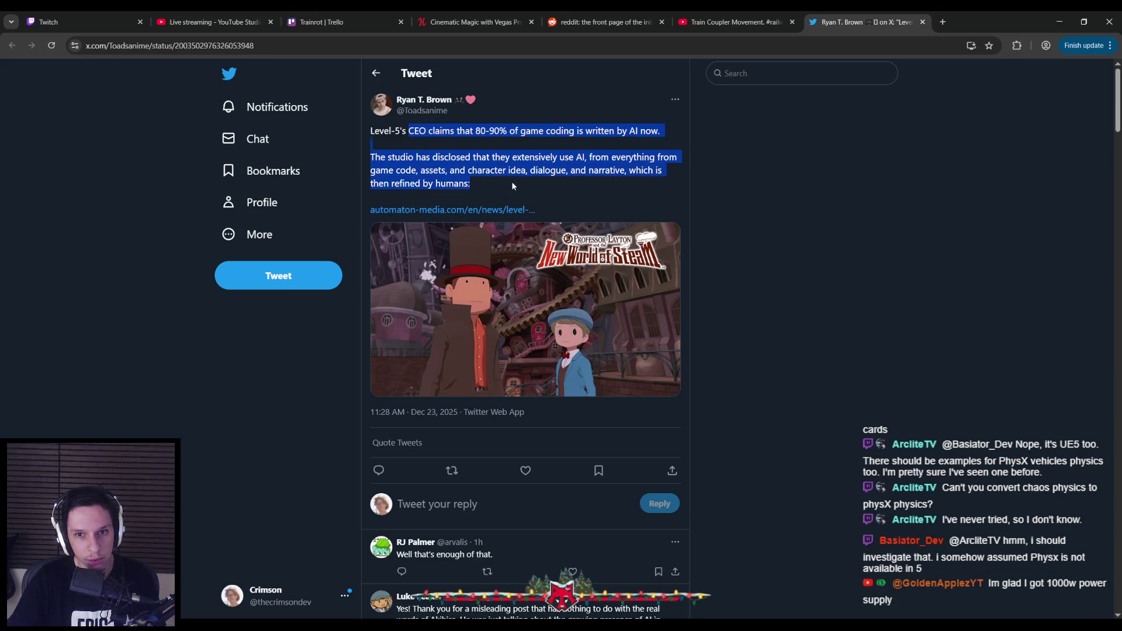
left_click(511, 181)
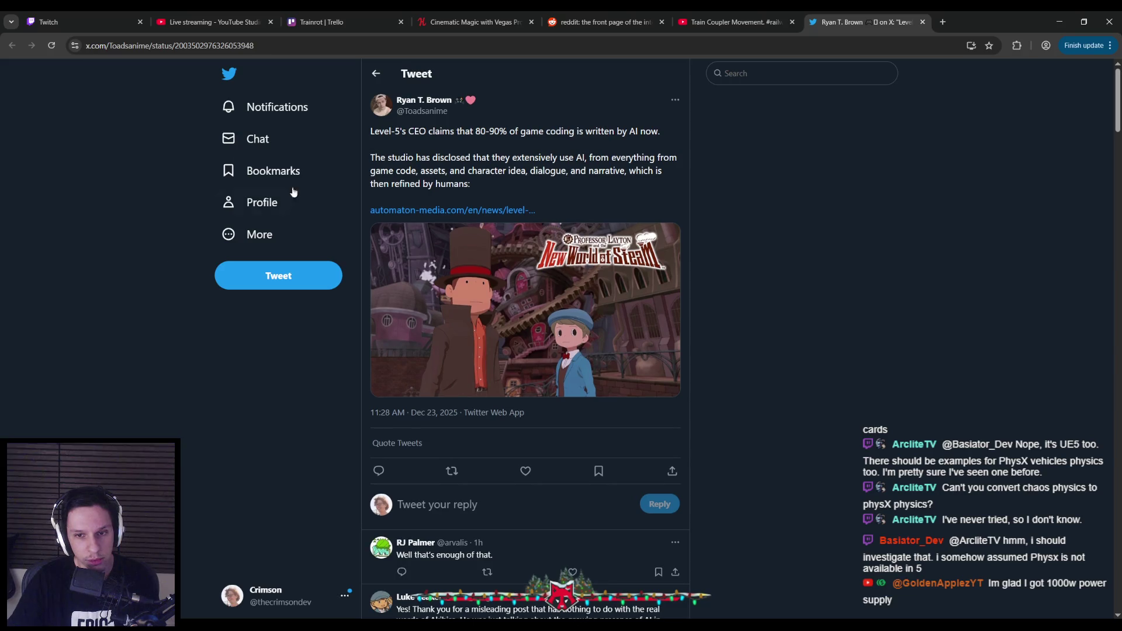
left_click_drag(419, 131, 614, 131)
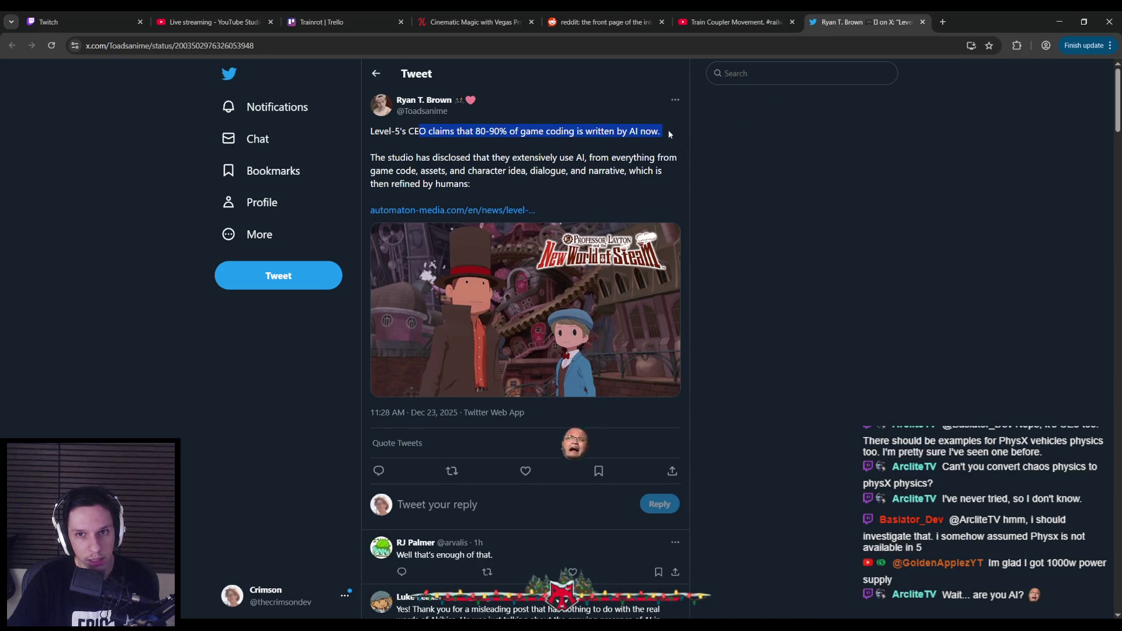
left_click(562, 136)
mouse_move(660, 136)
left_mouse_down()
mouse_move(370, 137)
mouse_move(437, 136)
left_mouse_up()
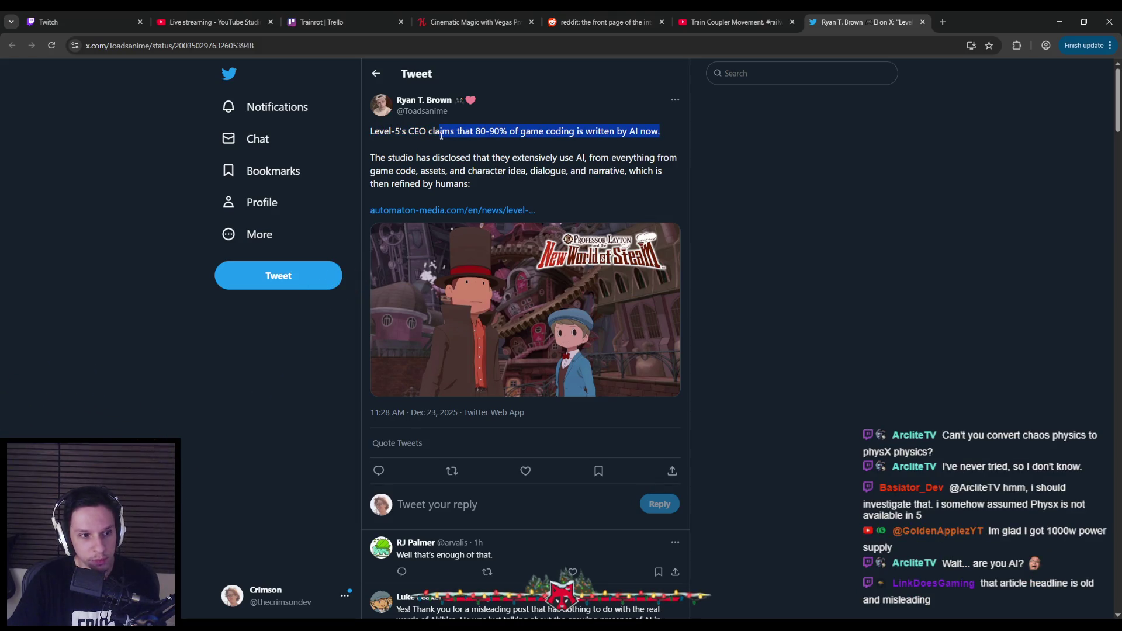
left_click(441, 135)
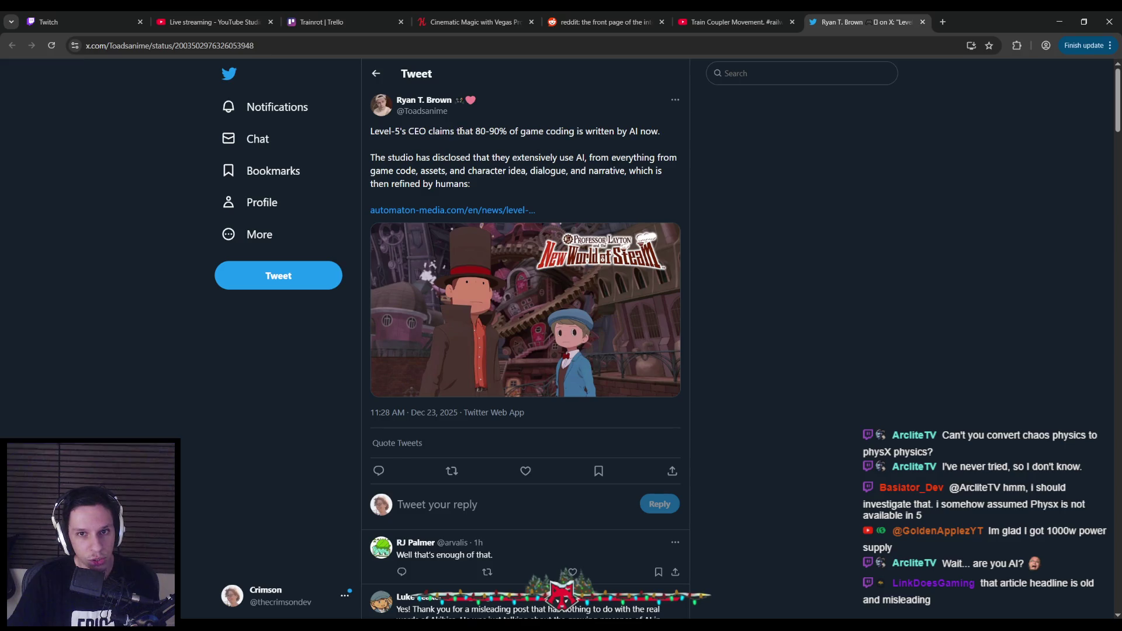
mouse_move(478, 131)
left_mouse_down()
mouse_move(664, 134)
mouse_move(451, 126)
left_mouse_up()
left_click(671, 133)
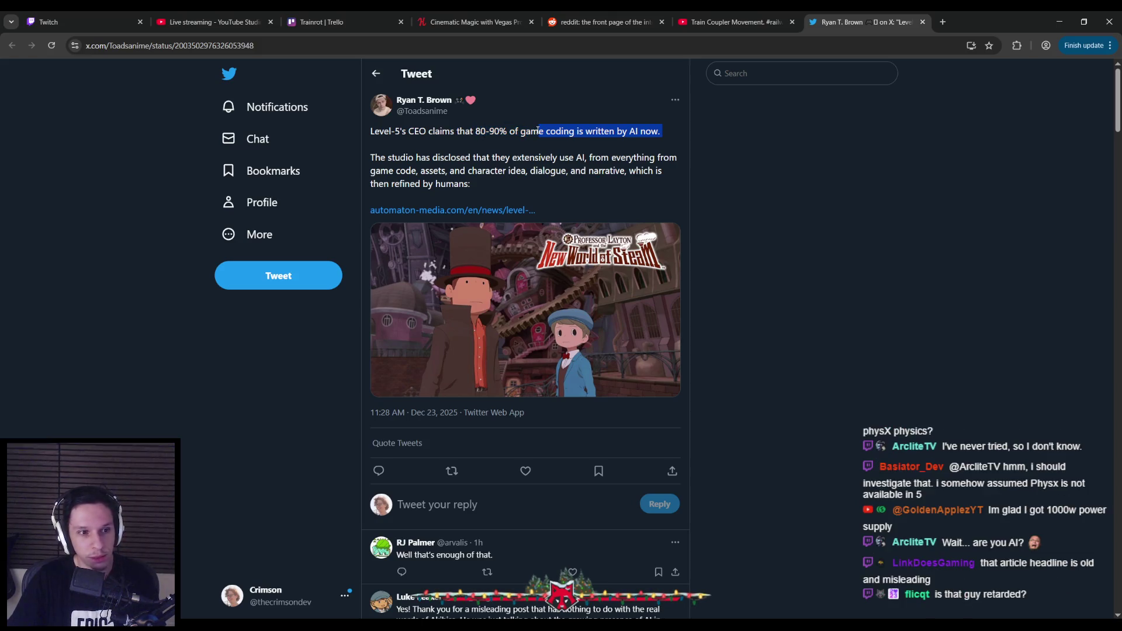
left_click(503, 133)
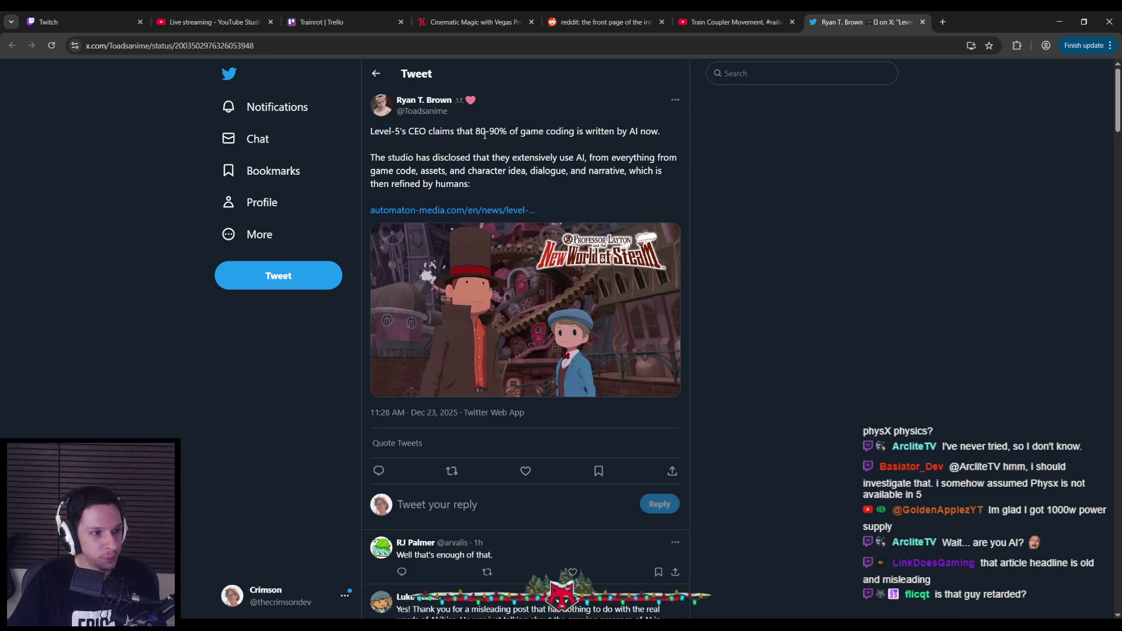
left_click(922, 22)
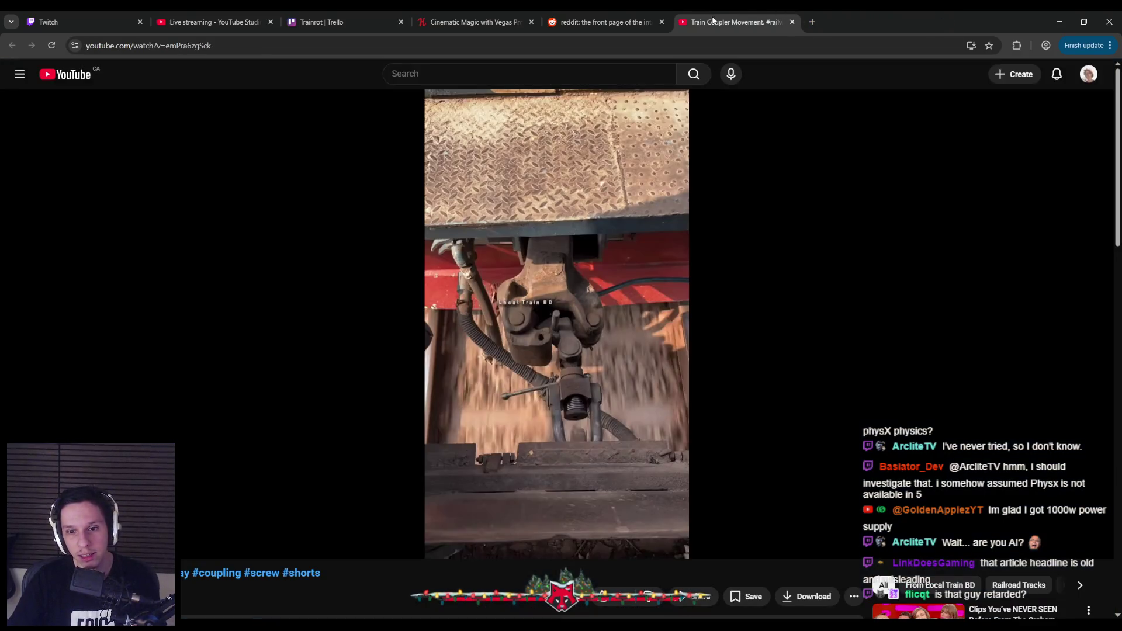
Replay the coupler Short from an earlier point, pause it, then close its tab.
left_click(393, 283)
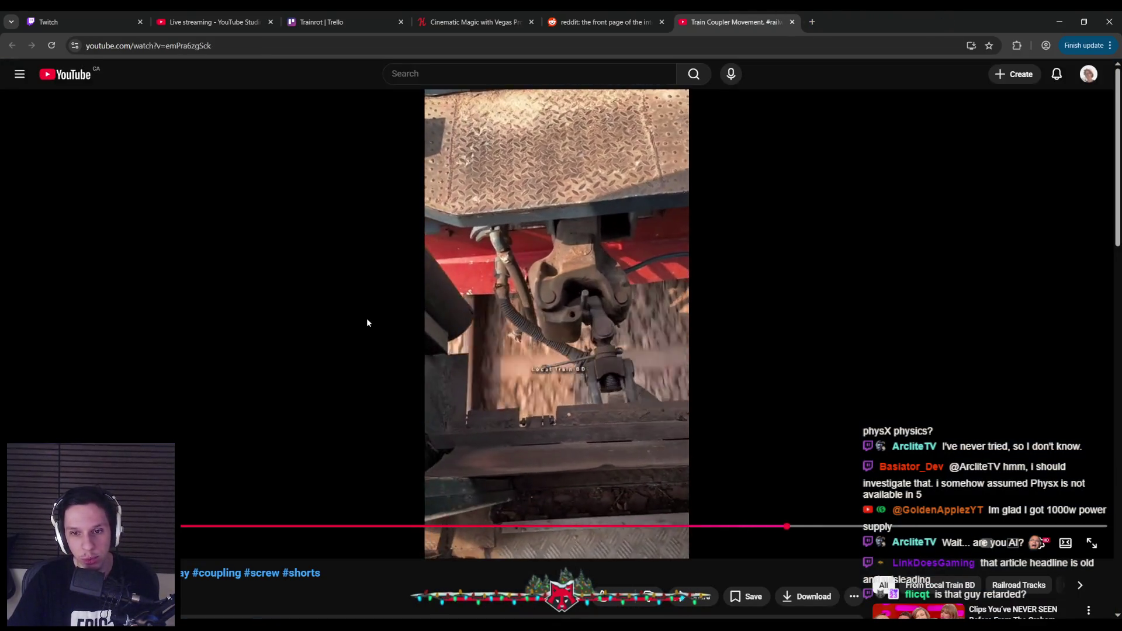
left_click_drag(187, 529, 157, 526)
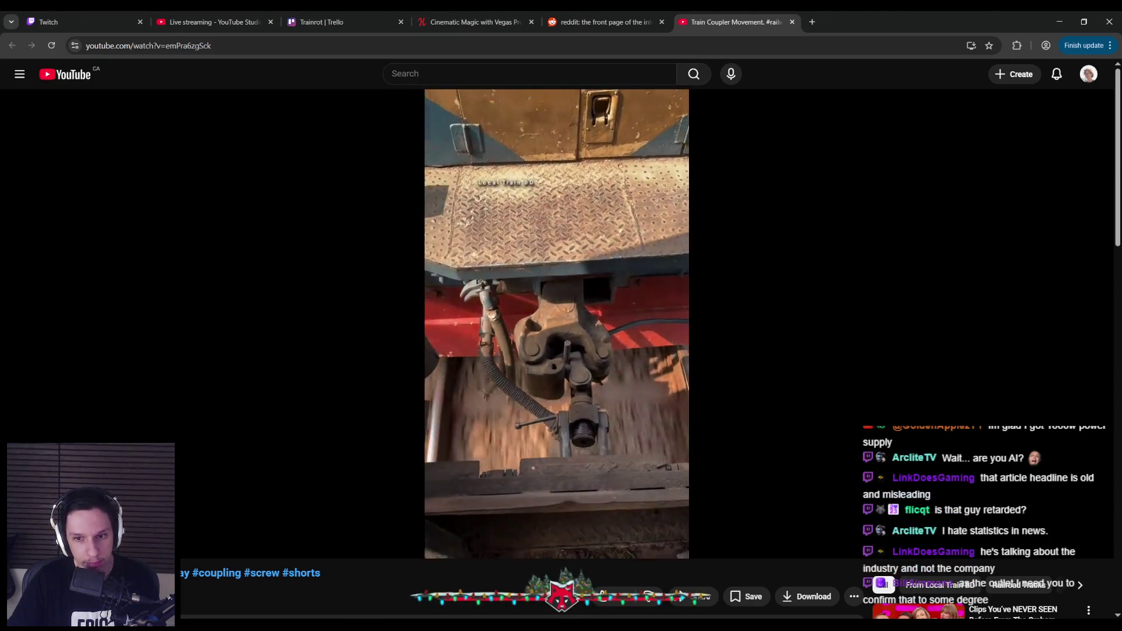
left_click(468, 364)
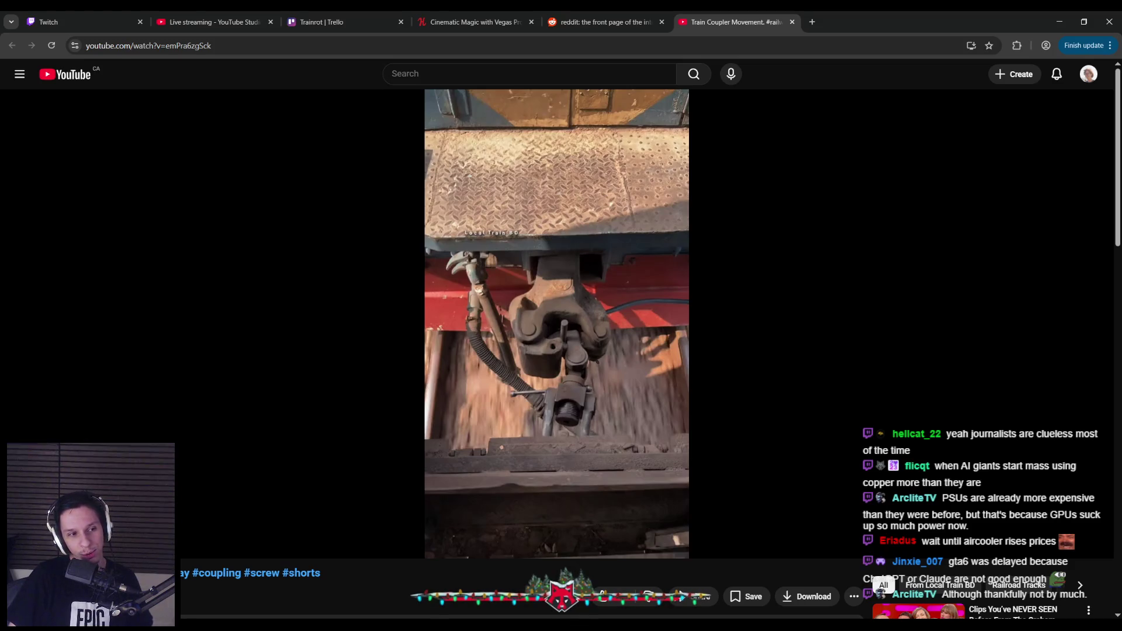
middle_click(712, 14)
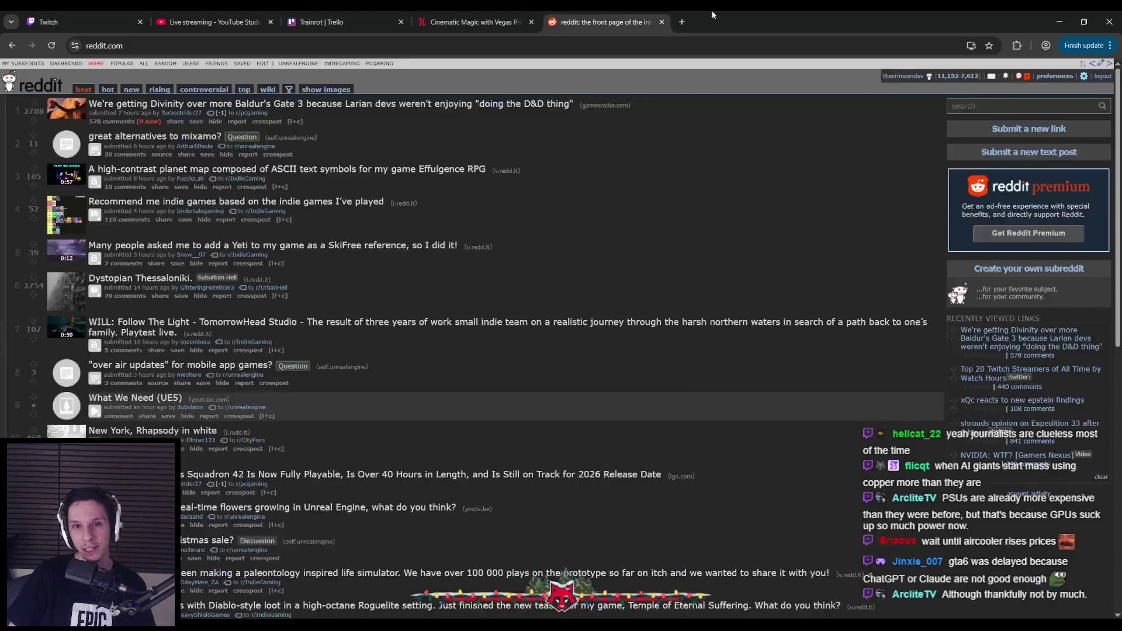
Minimize the browser to return to the Unreal Editor train level.
left_click(1049, 21)
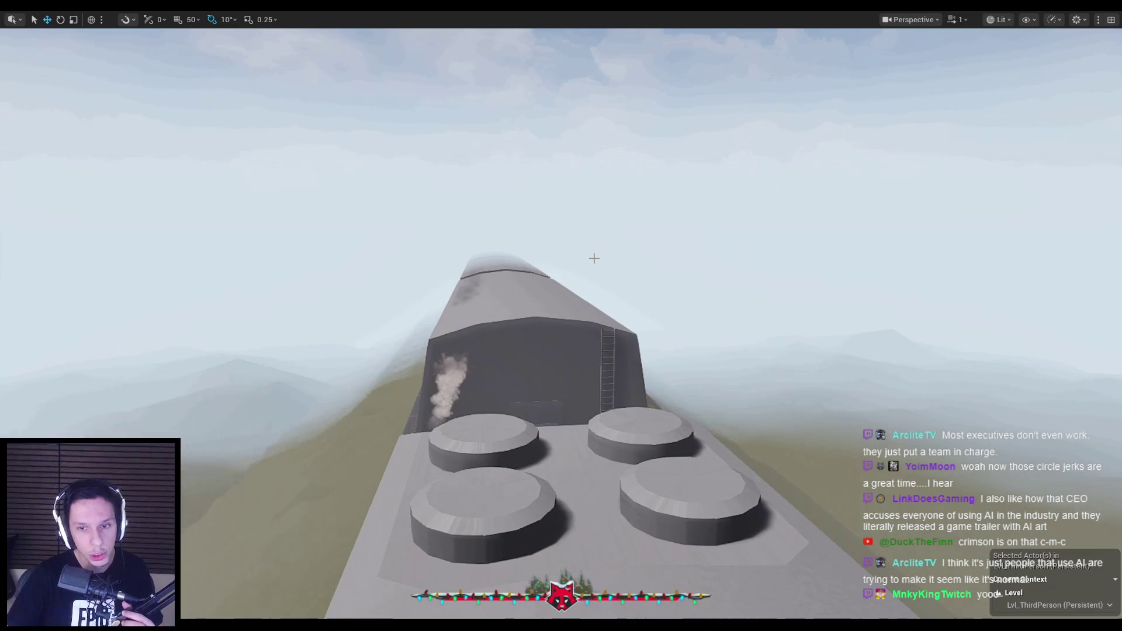
Move the viewport camera toward the train and launch a play-in-editor session.
scroll(594, 258, "up", 8)
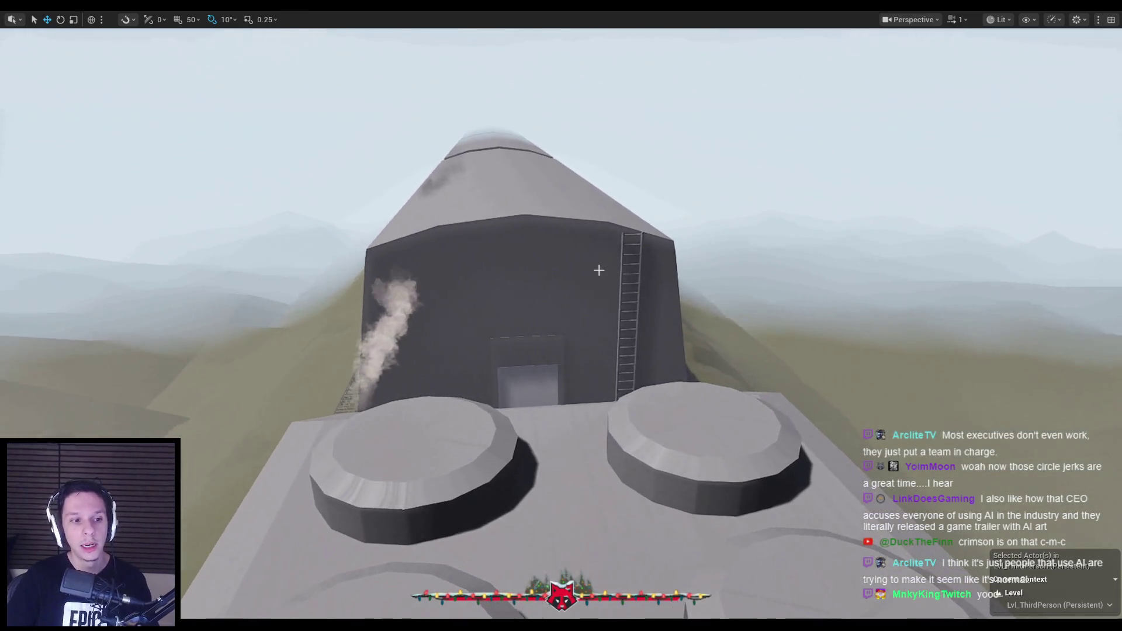
key("alt+p")
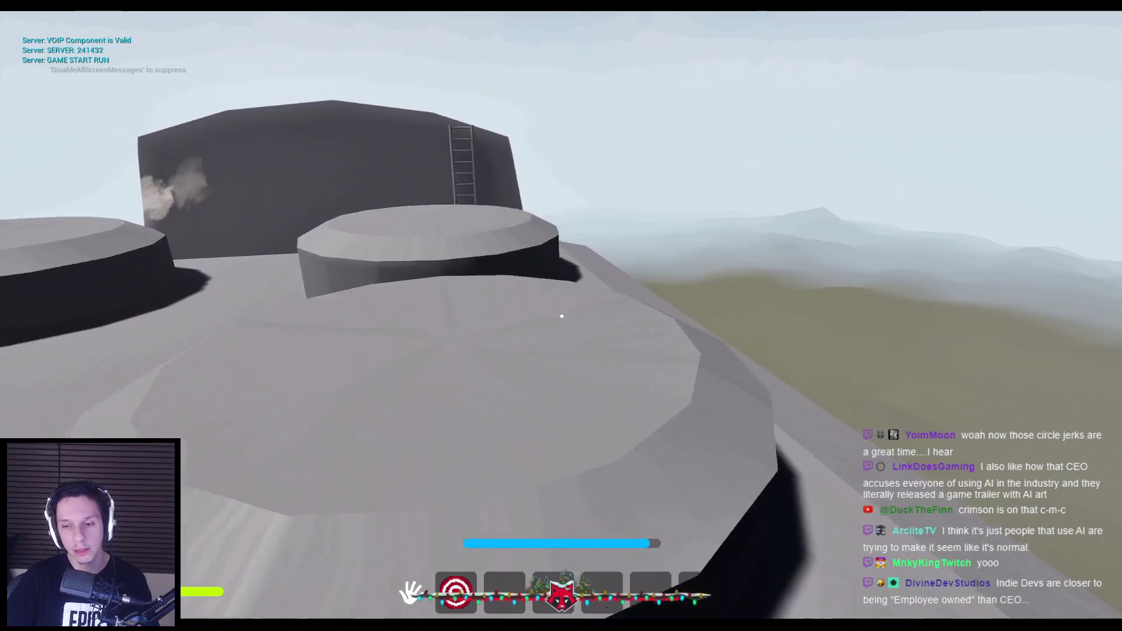
Drop off the roof platform into the dark rooms and walk to the large round door.
key("shift+w")
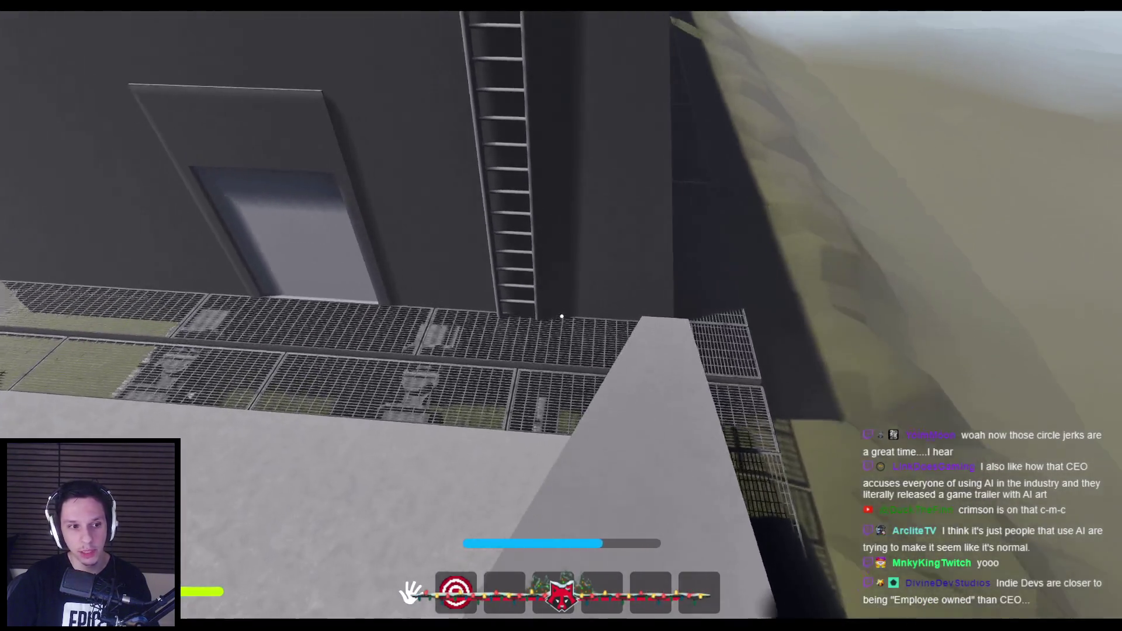
key("w")
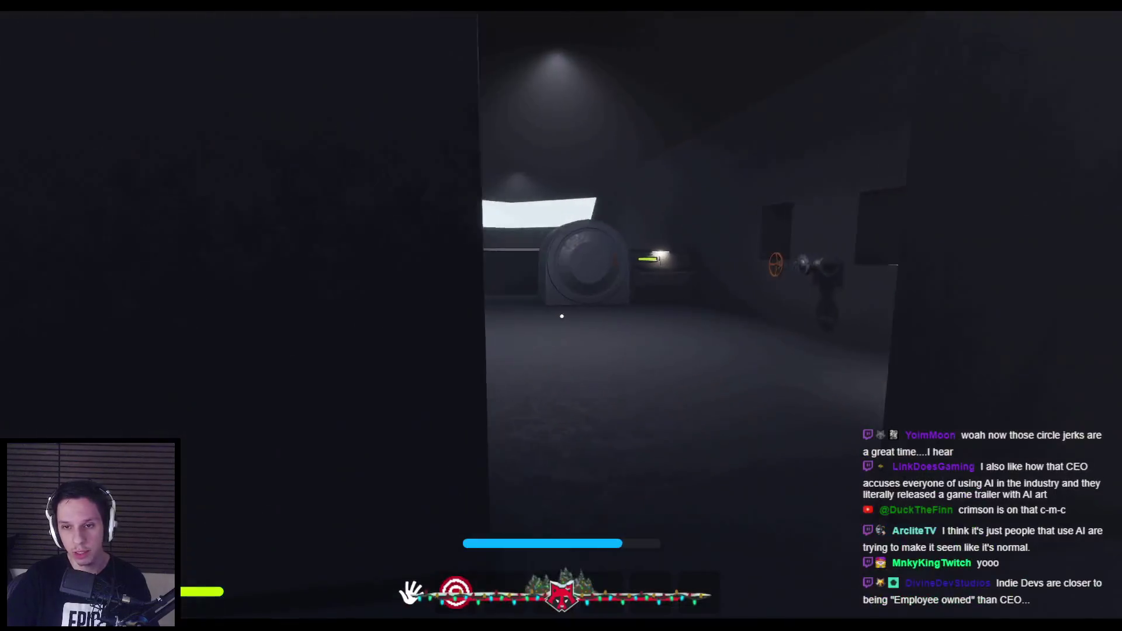
key("w")
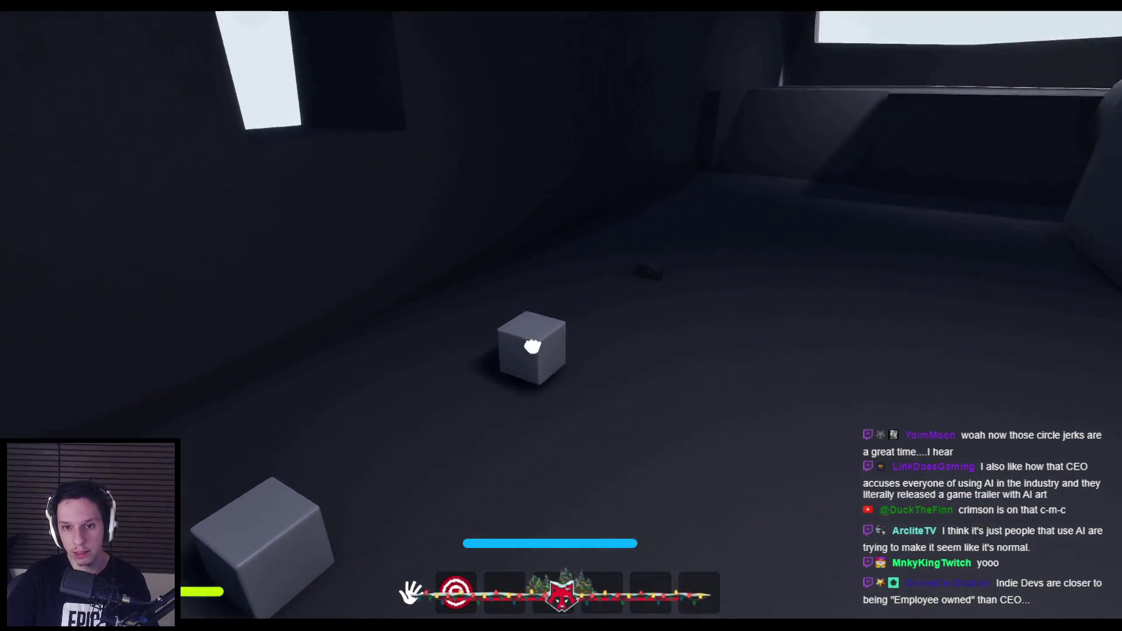
key("w")
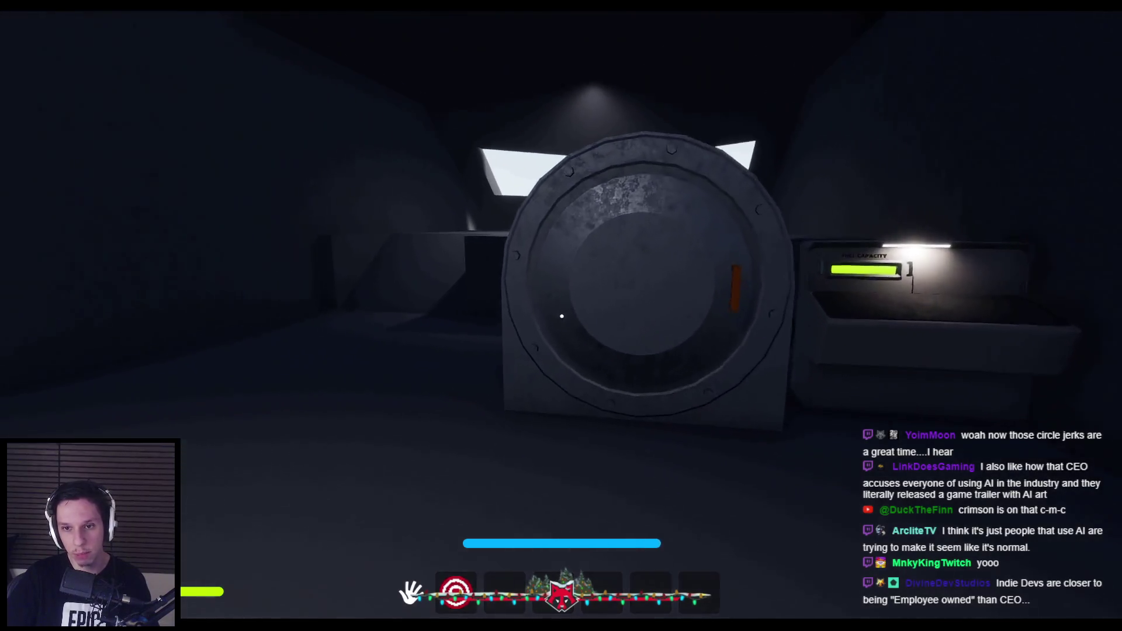
key("w")
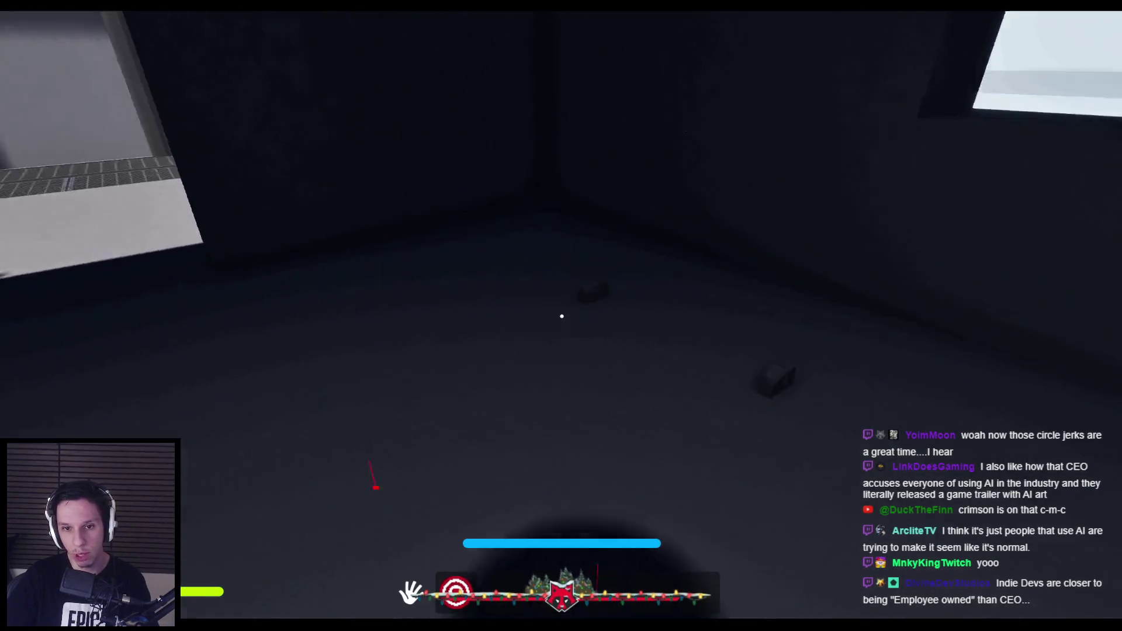
Approach the orange valve on the fuse box wall and grab its wheel.
key("w")
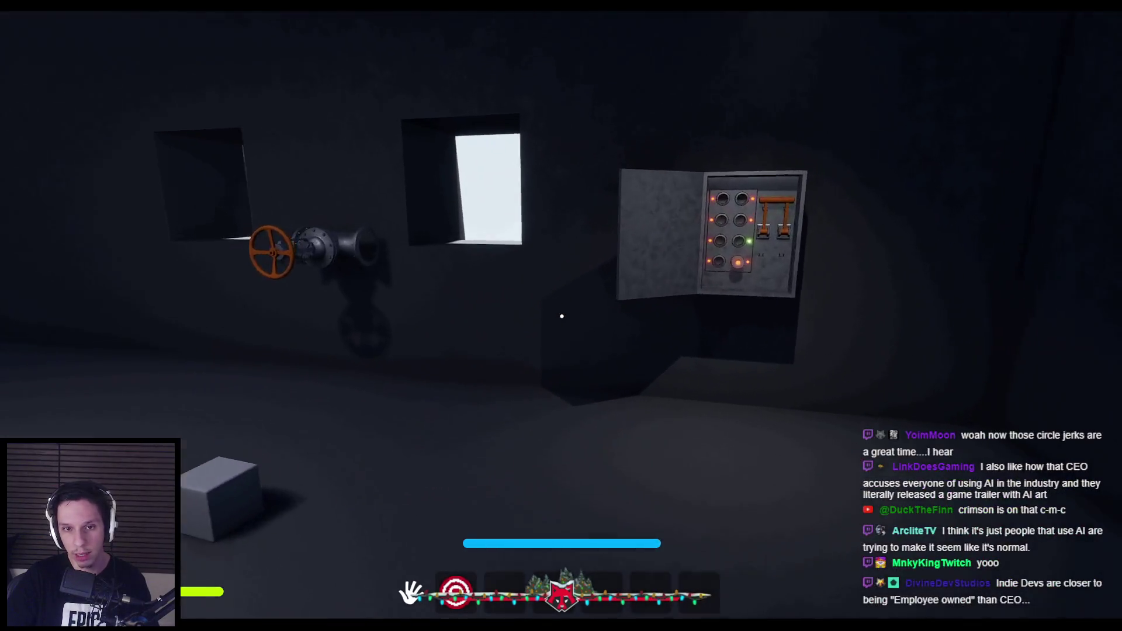
key("w")
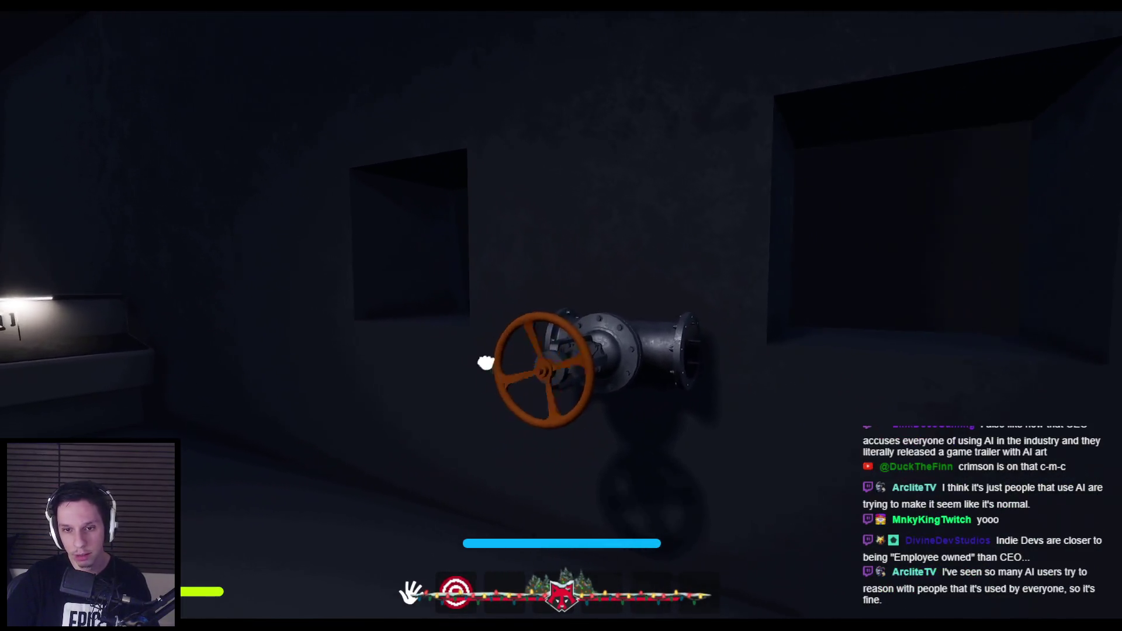
key("w")
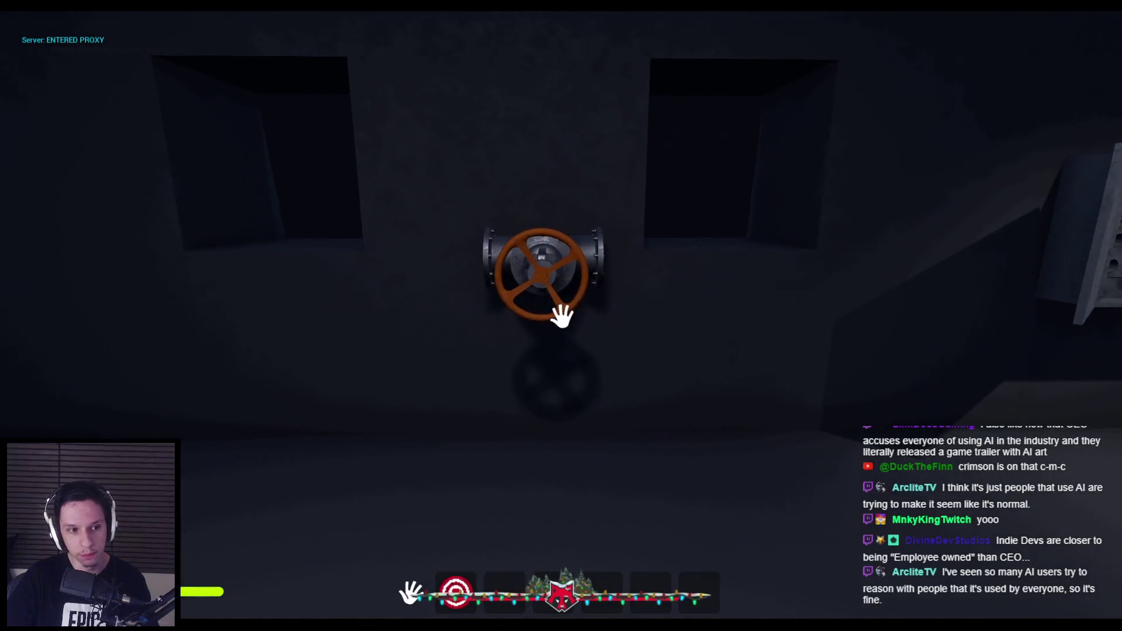
key("w")
key("s")
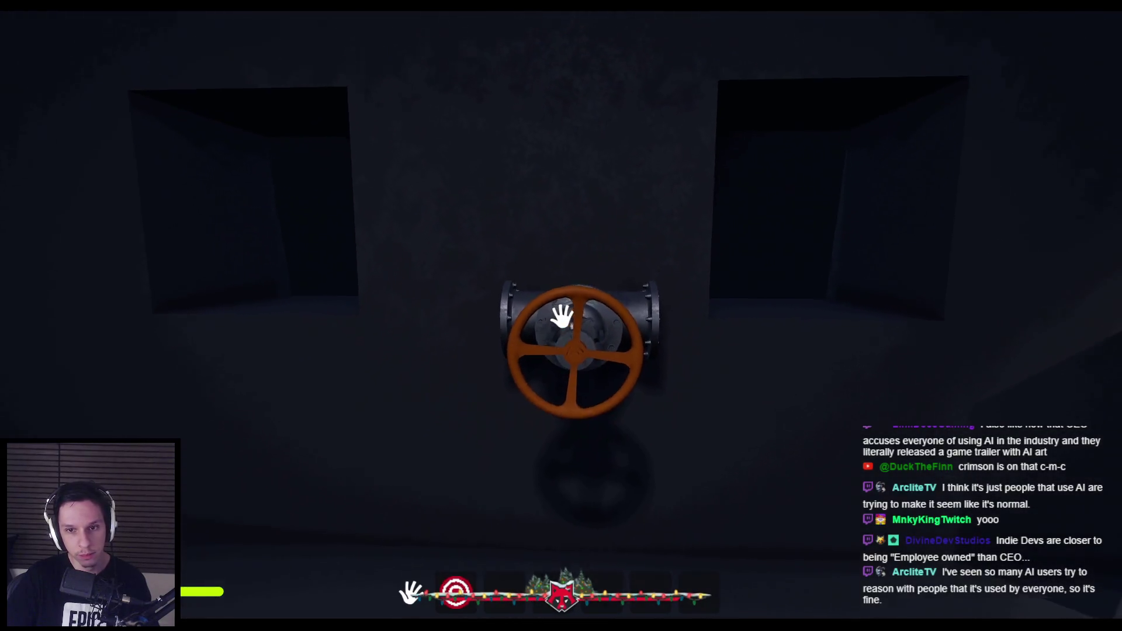
left_click(562, 316)
Turn the orange valve wheel a quarter turn, then head along the grated floor toward the lit doorway.
key("s")
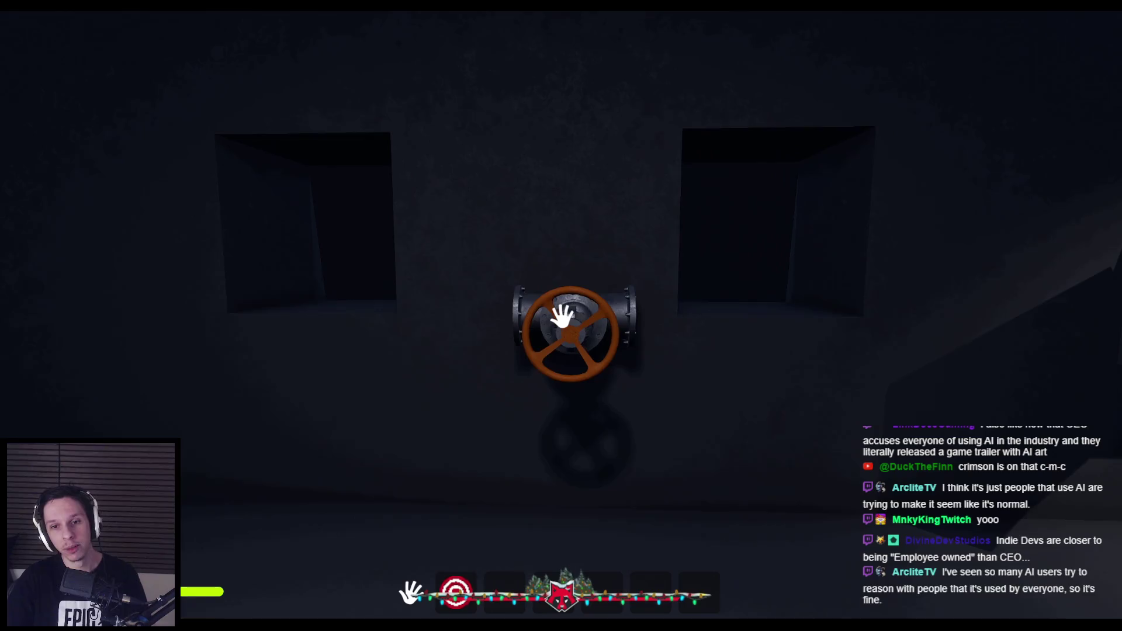
mouse_move(563, 318)
left_mouse_down()
mouse_move(601, 313)
mouse_move(503, 369)
mouse_move(579, 466)
left_mouse_up()
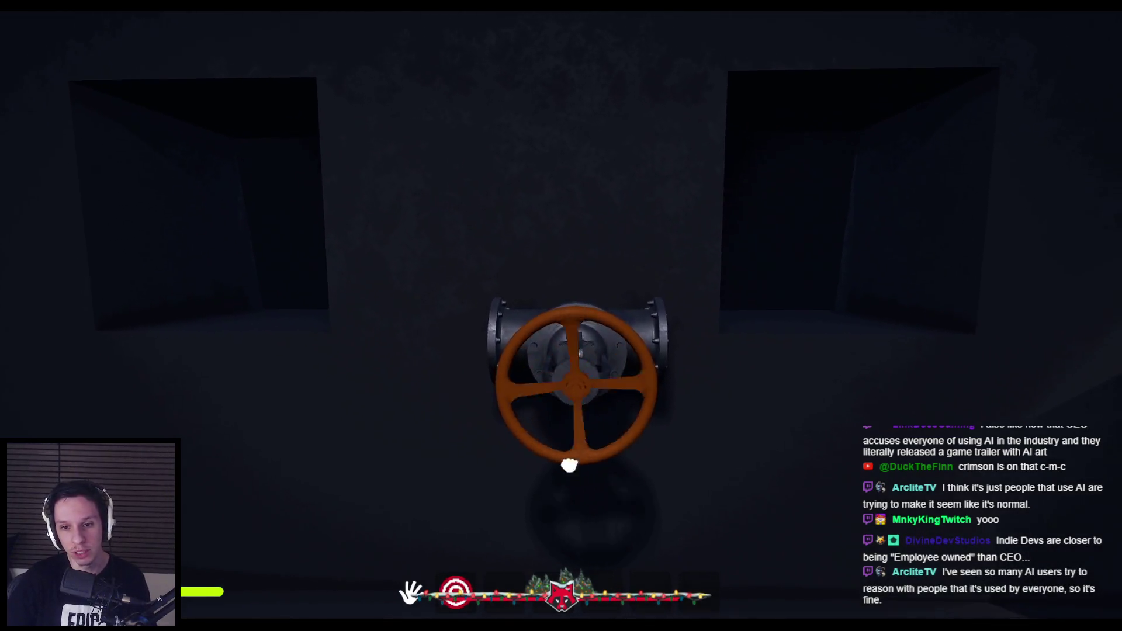
key("shift+w")
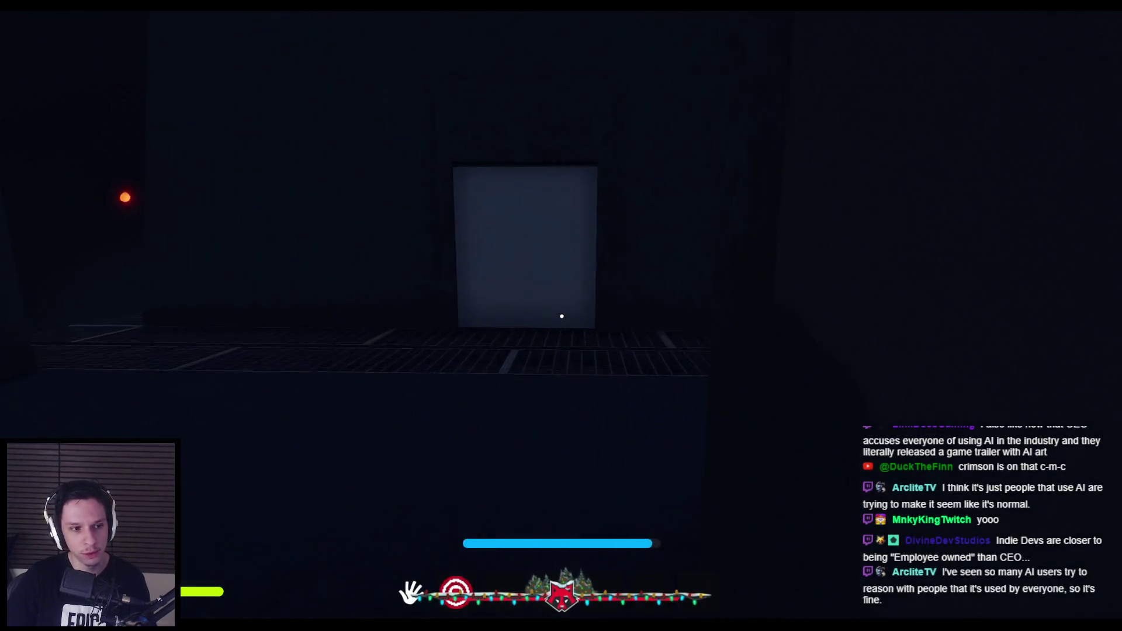
key("w")
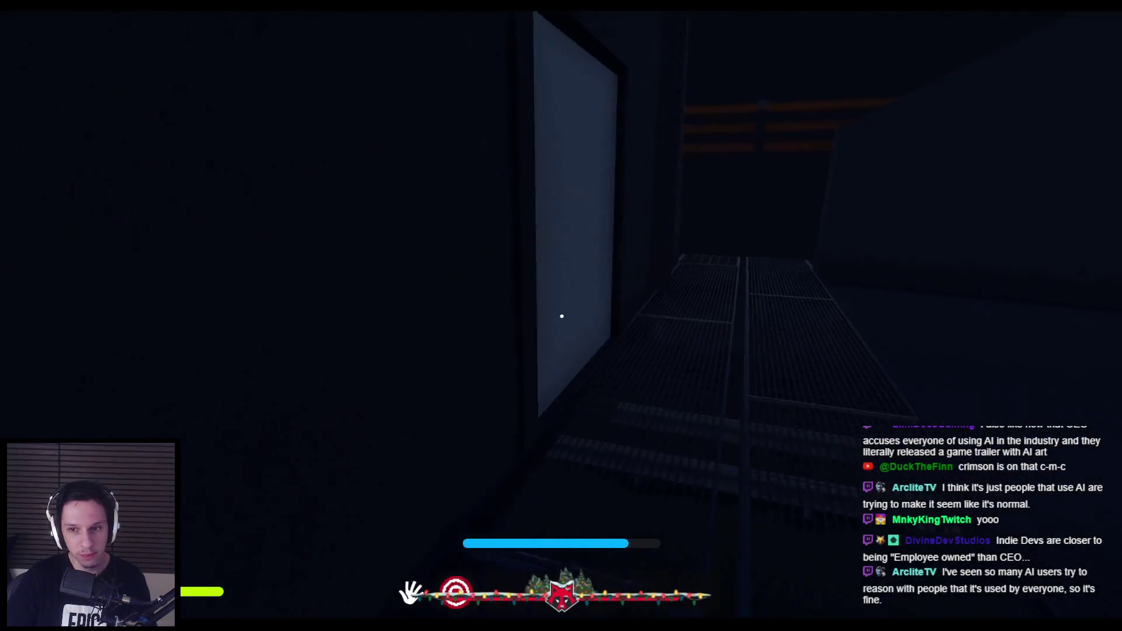
Walk through the skylight room and the valve room, returning to the round hatch.
key("shift+w")
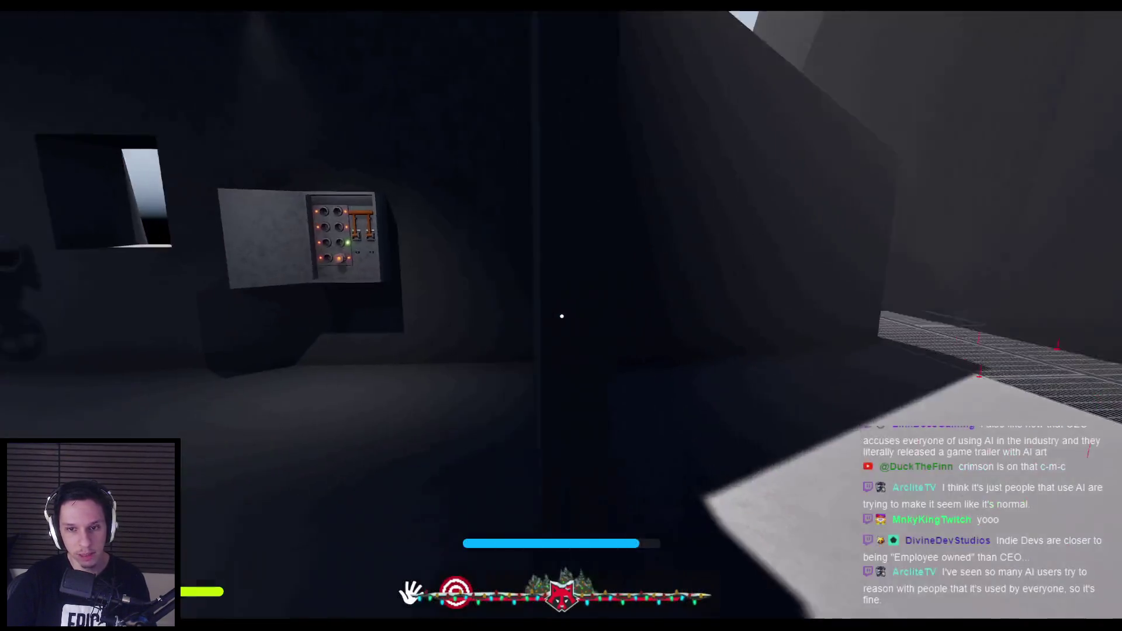
key("shift+w")
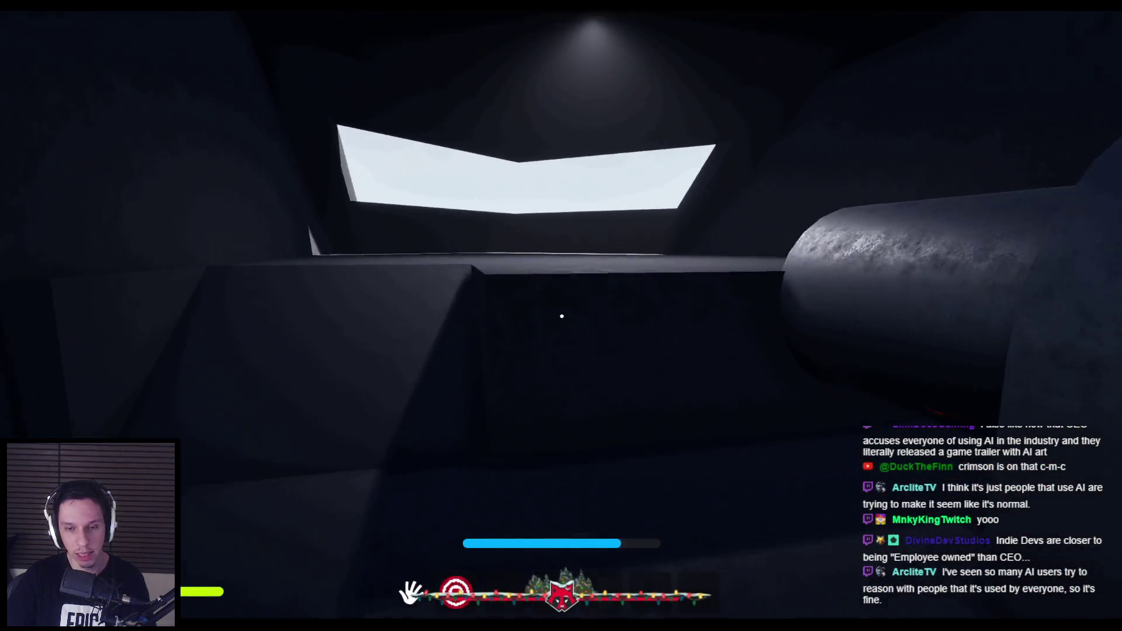
key("shift+w")
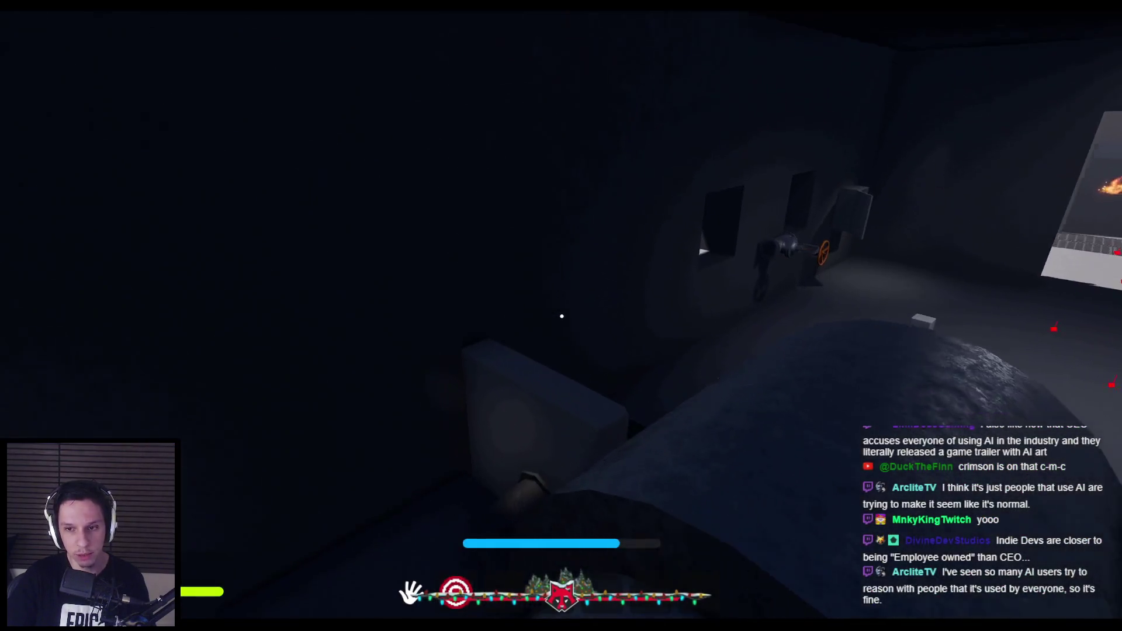
key("w")
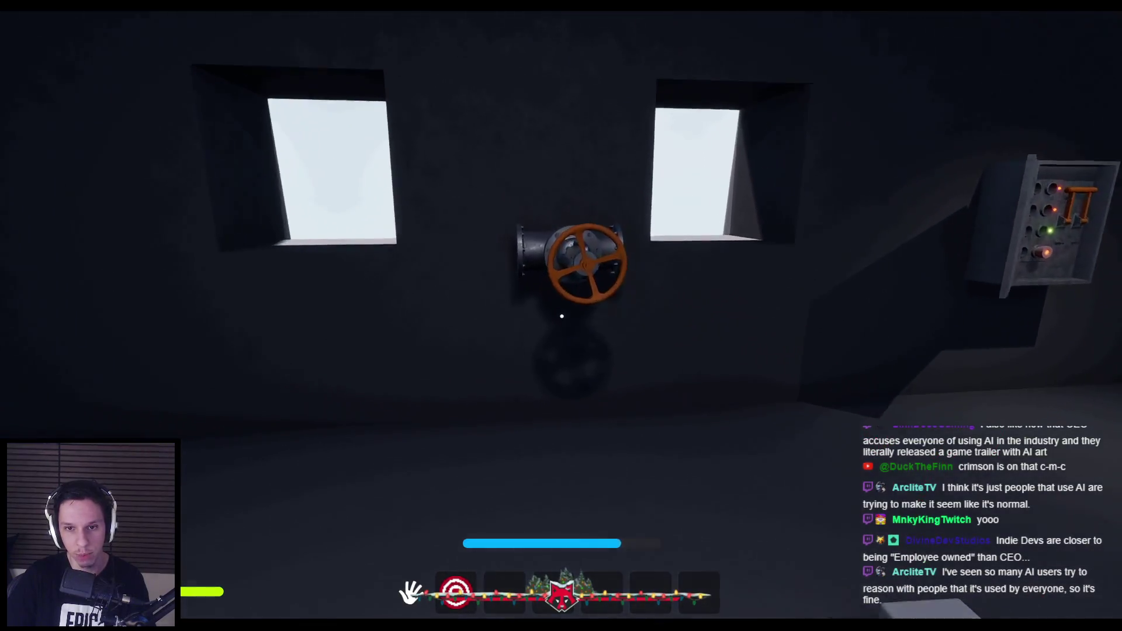
key("s")
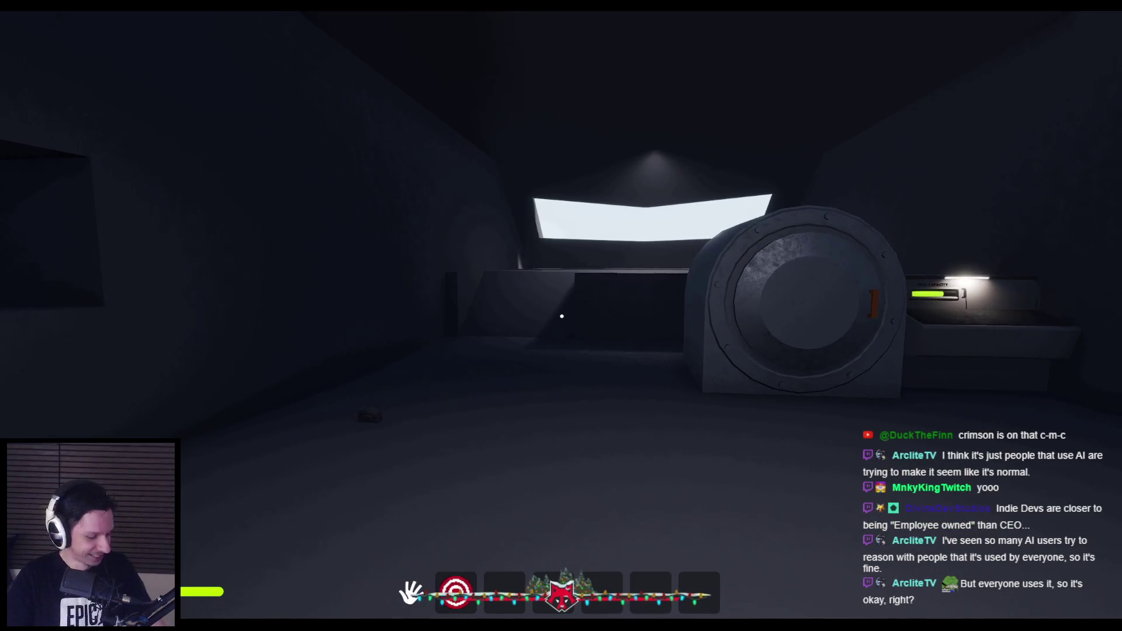
Walk out toward the grey building, then back into the dark room.
mouse_move(561, 316)
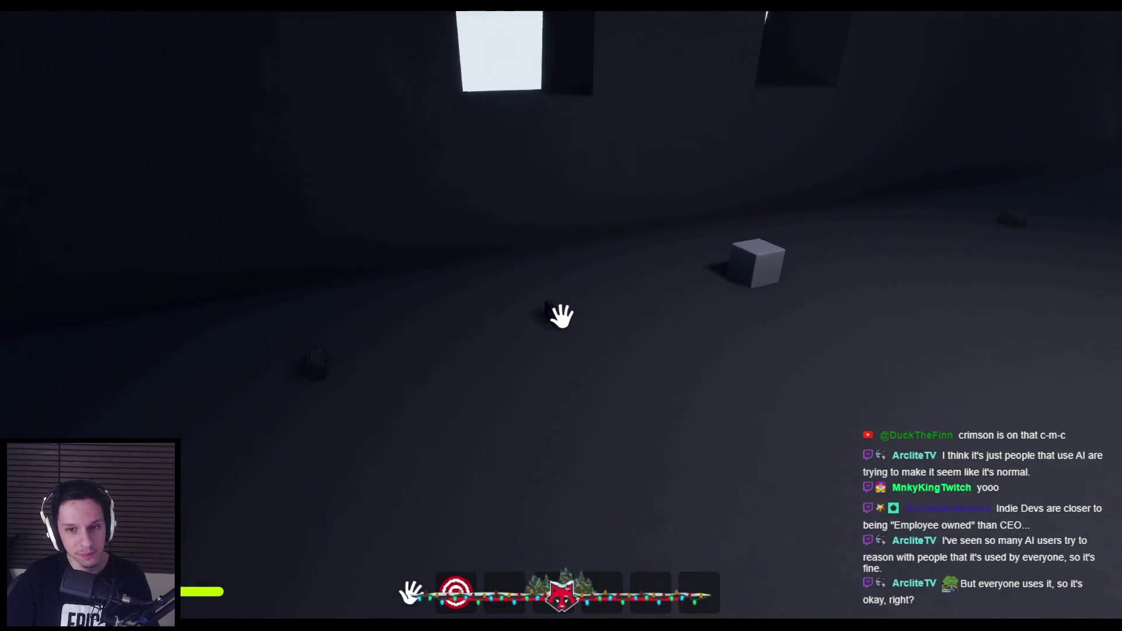
key("w")
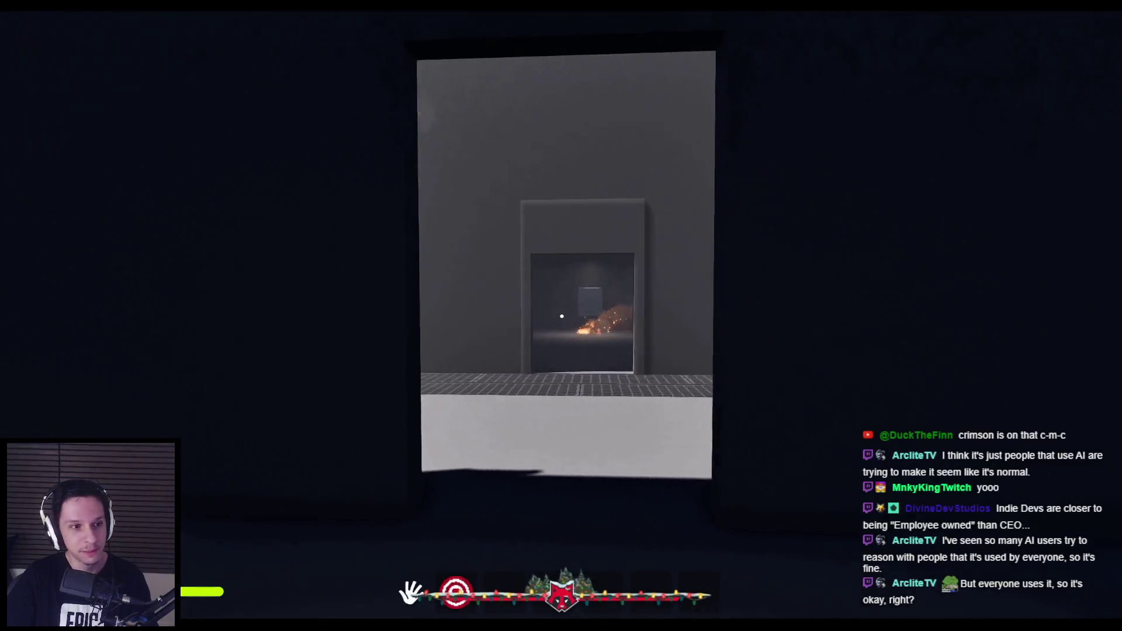
key("s")
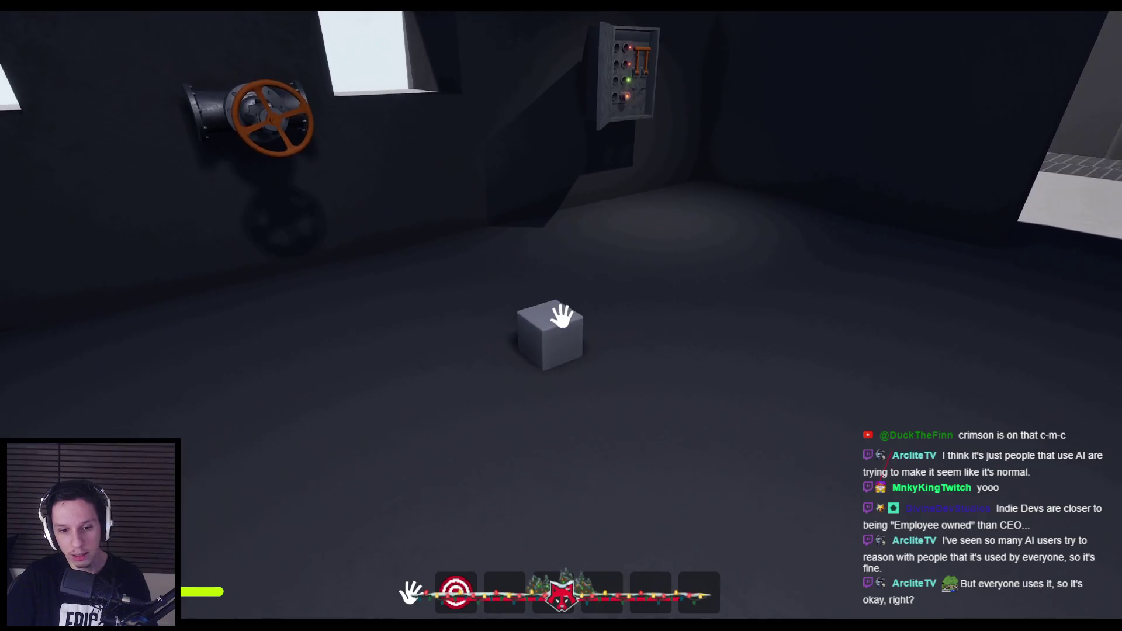
Pick up and drop the grey cube, then visit the open fuse box and fuel capacity panel.
left_click(561, 317)
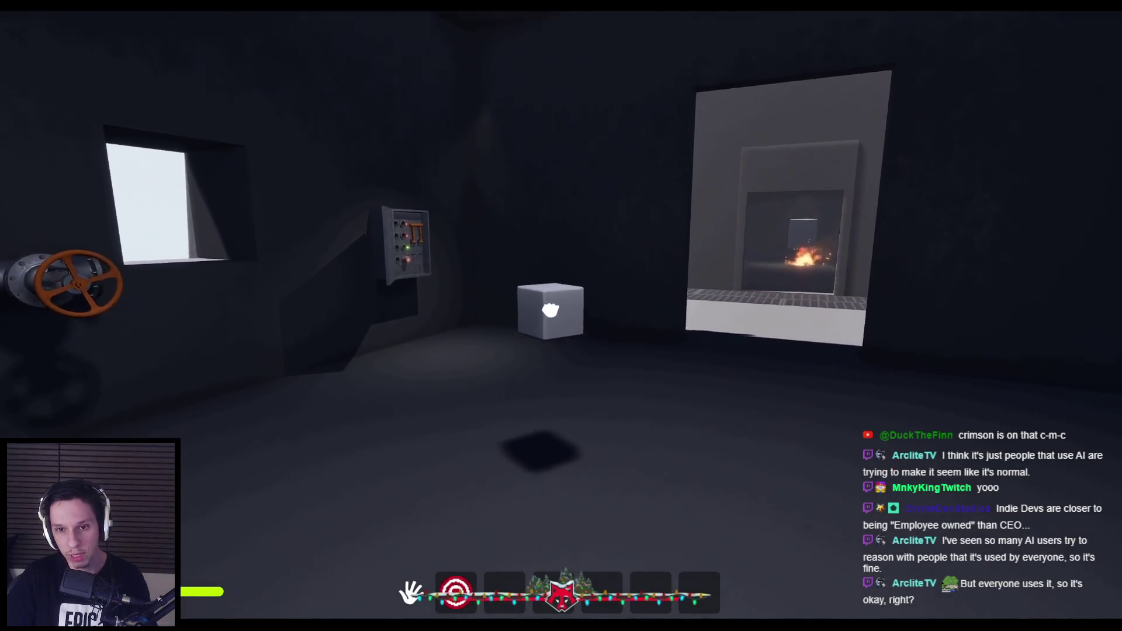
left_click(562, 316)
key("w")
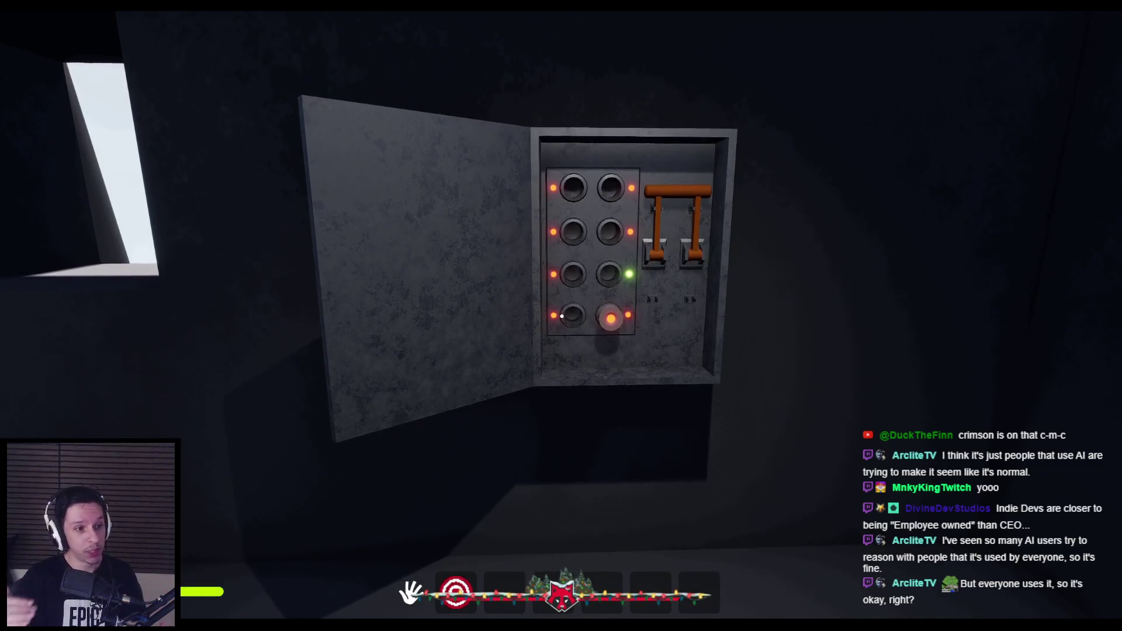
key("s")
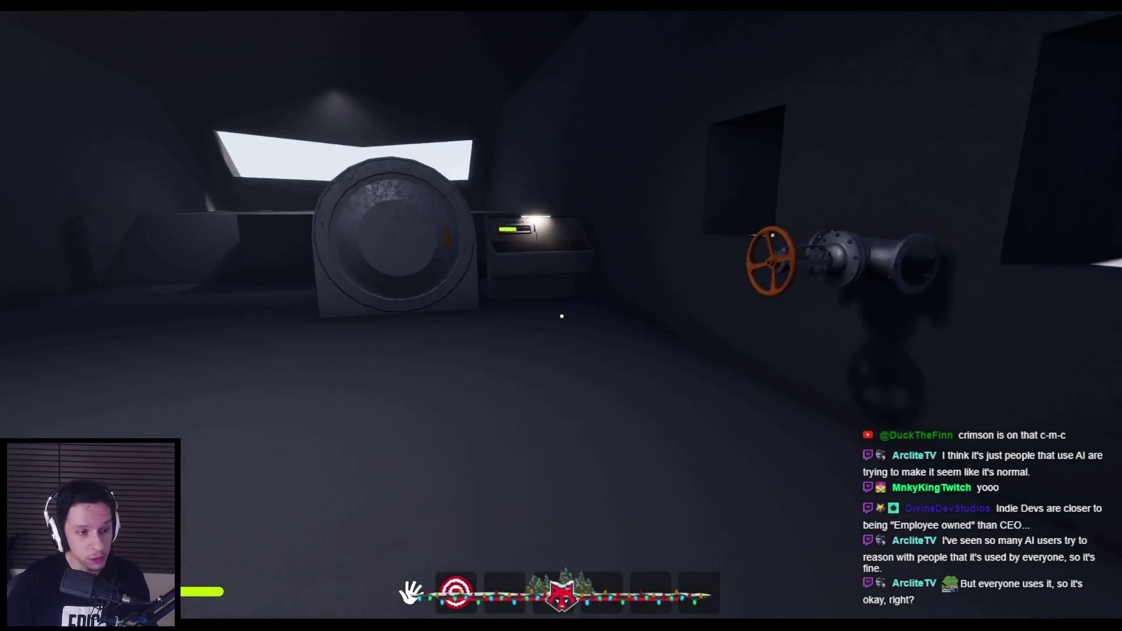
key("w")
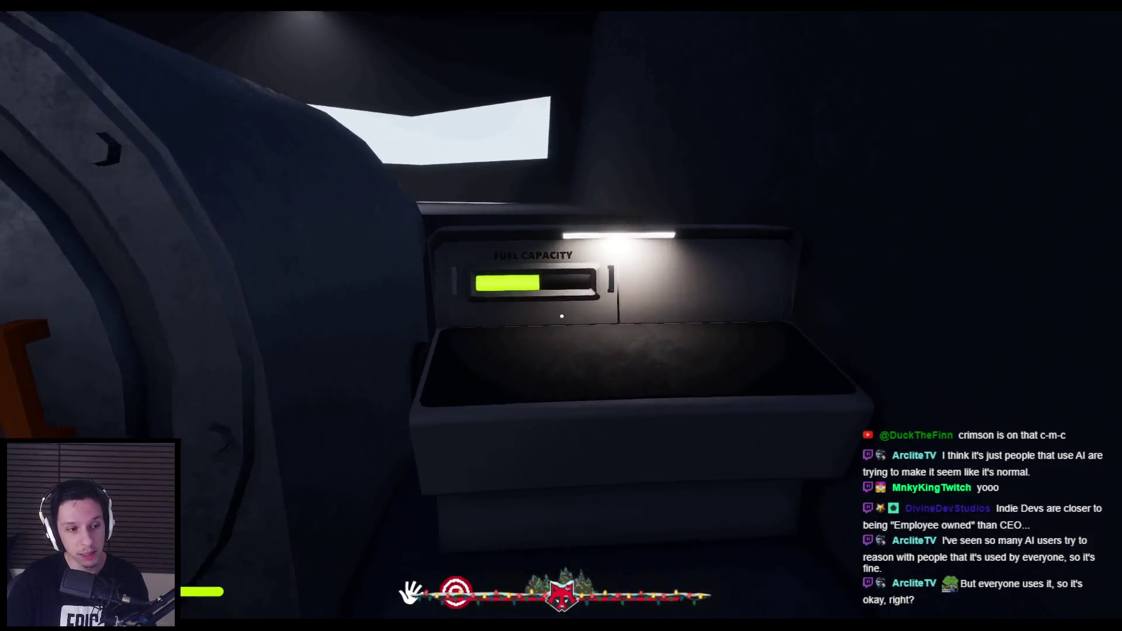
key("s")
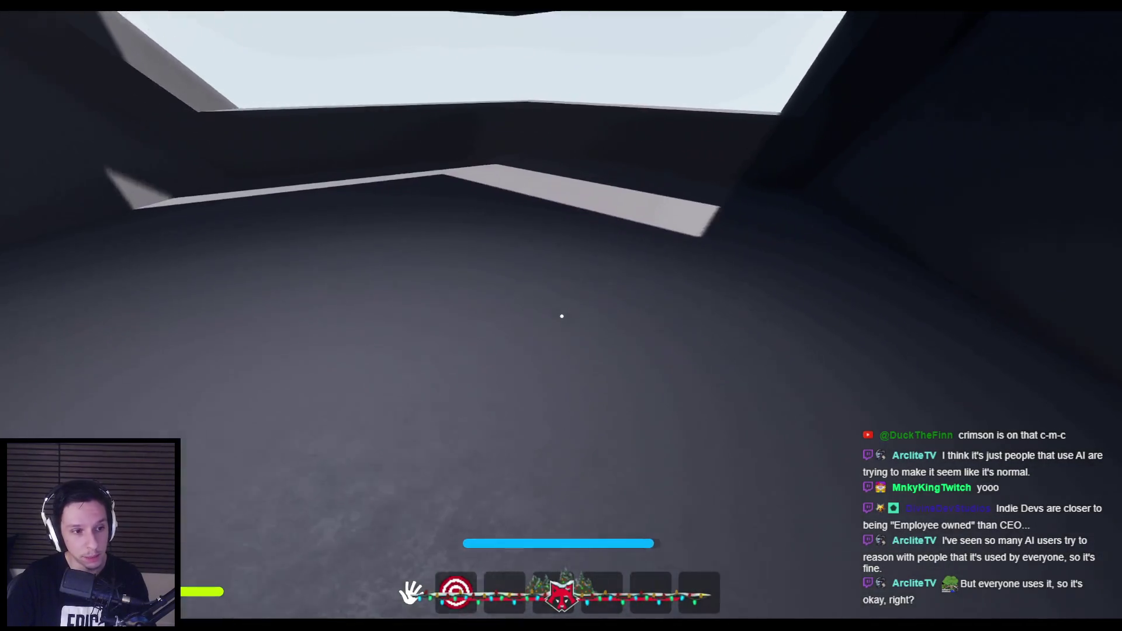
Walk through the lit doorway across the grated platform to the round hatch machine.
key("w")
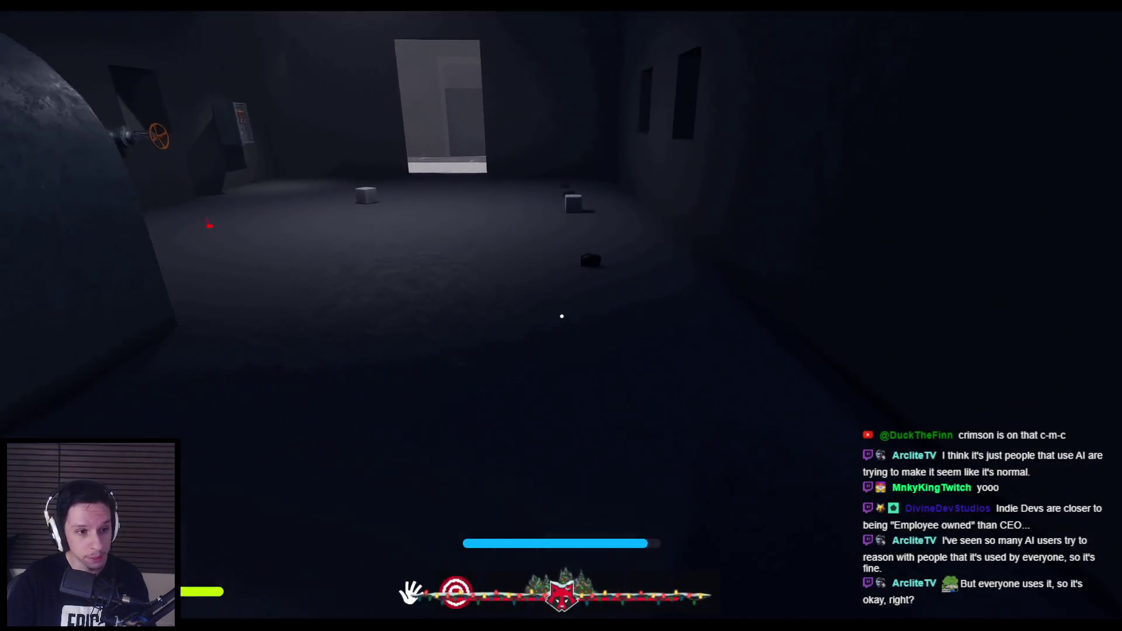
key("w")
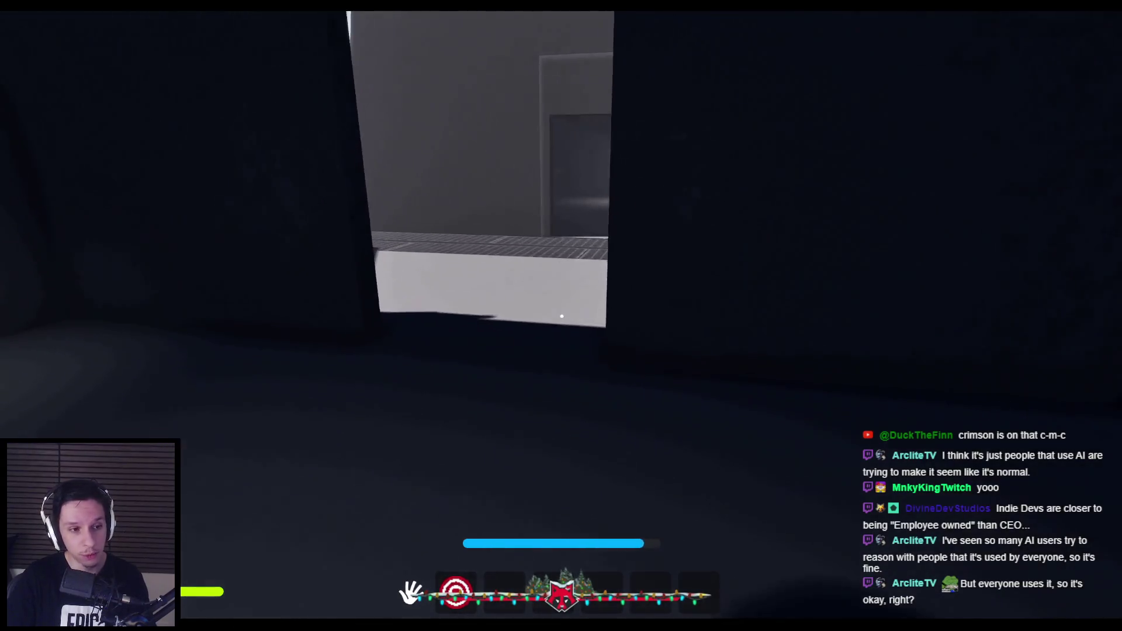
key("w")
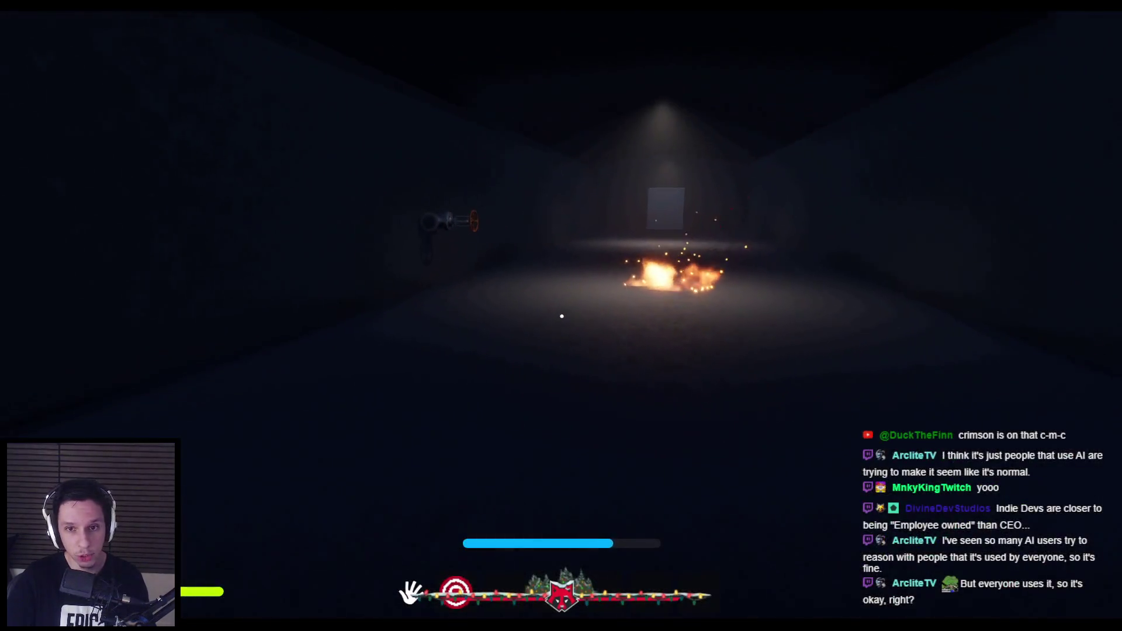
key("w")
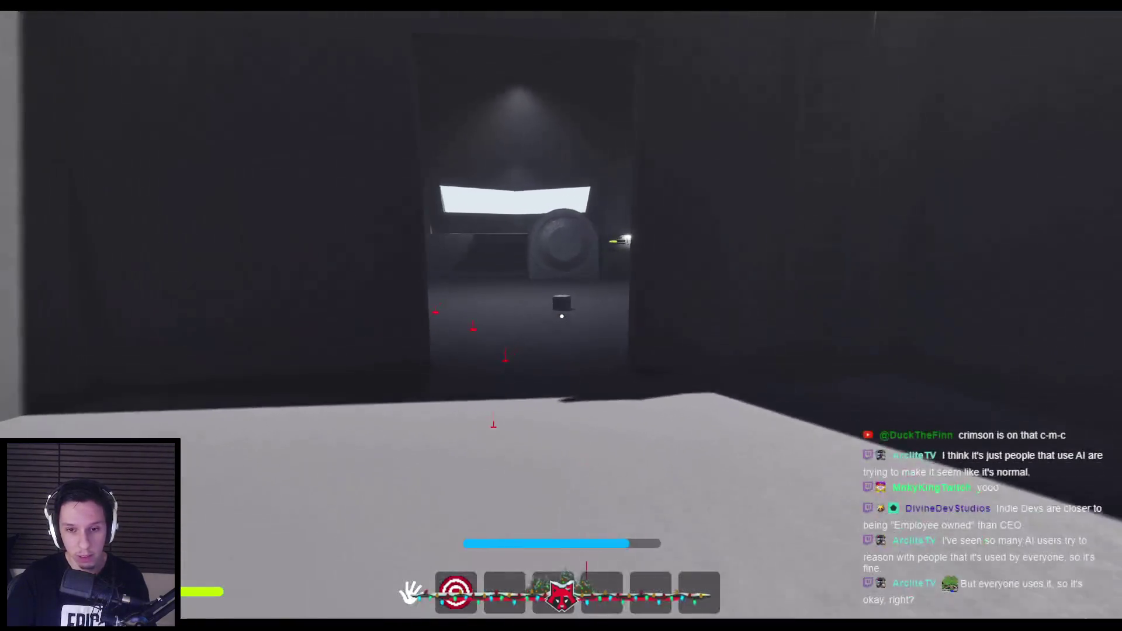
key("w")
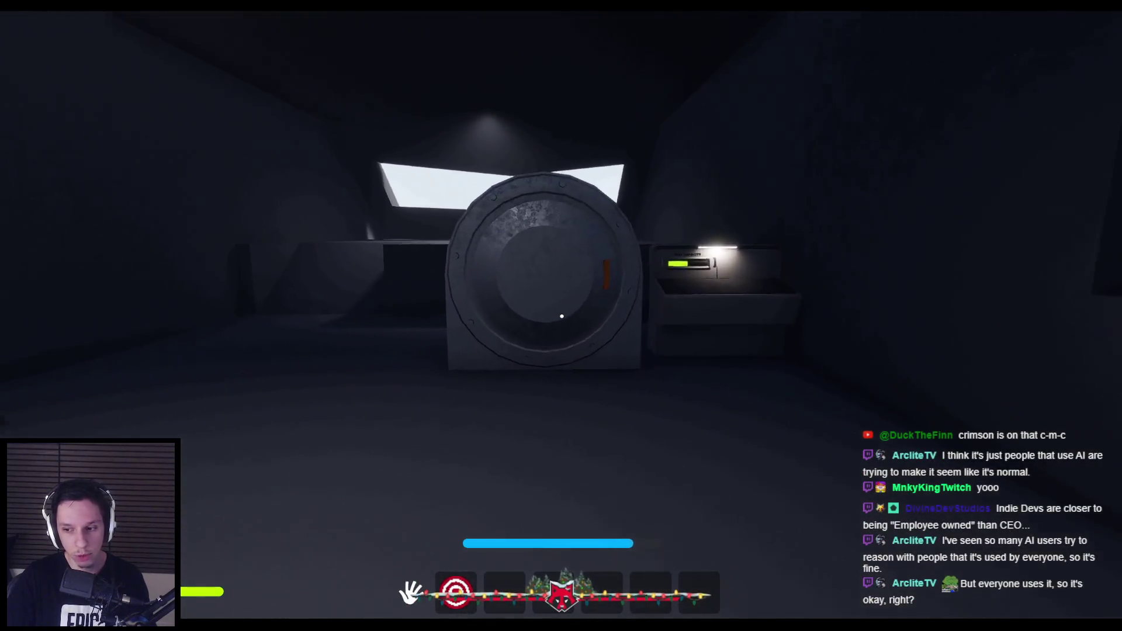
key("w")
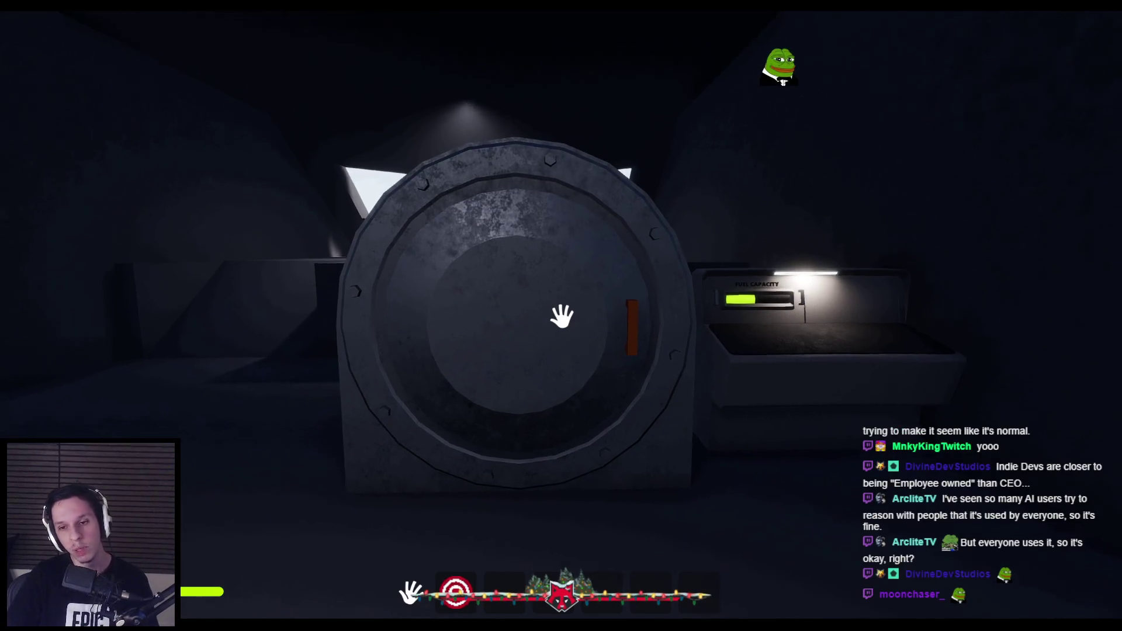
Sidestep past the wall panel and return toward the valve wall with windows.
mouse_move(562, 316)
key("d")
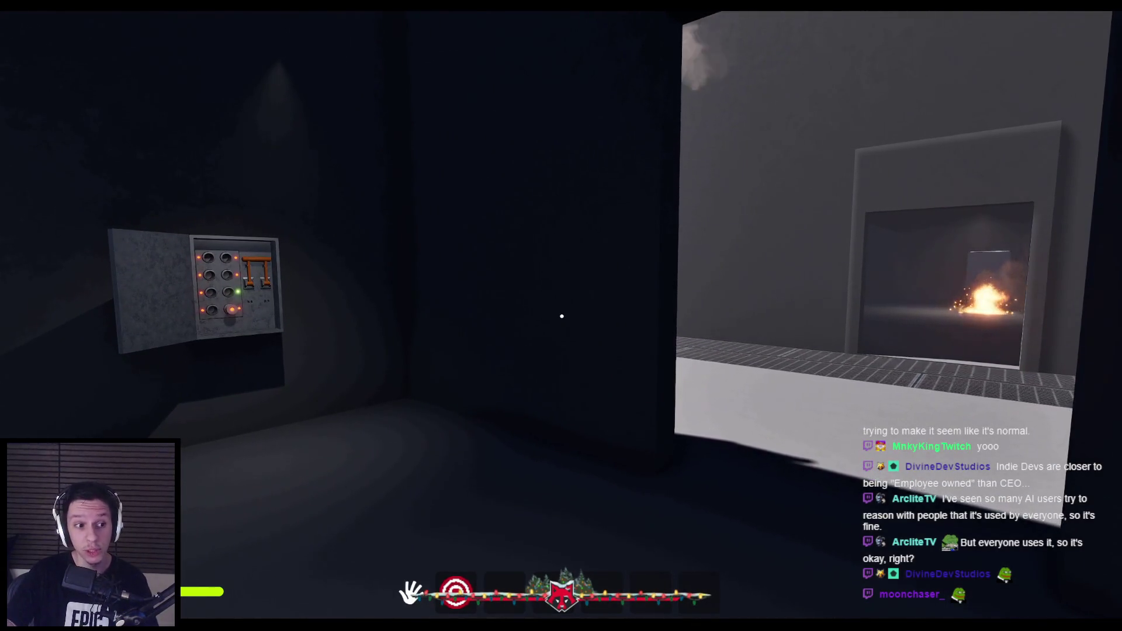
key("s")
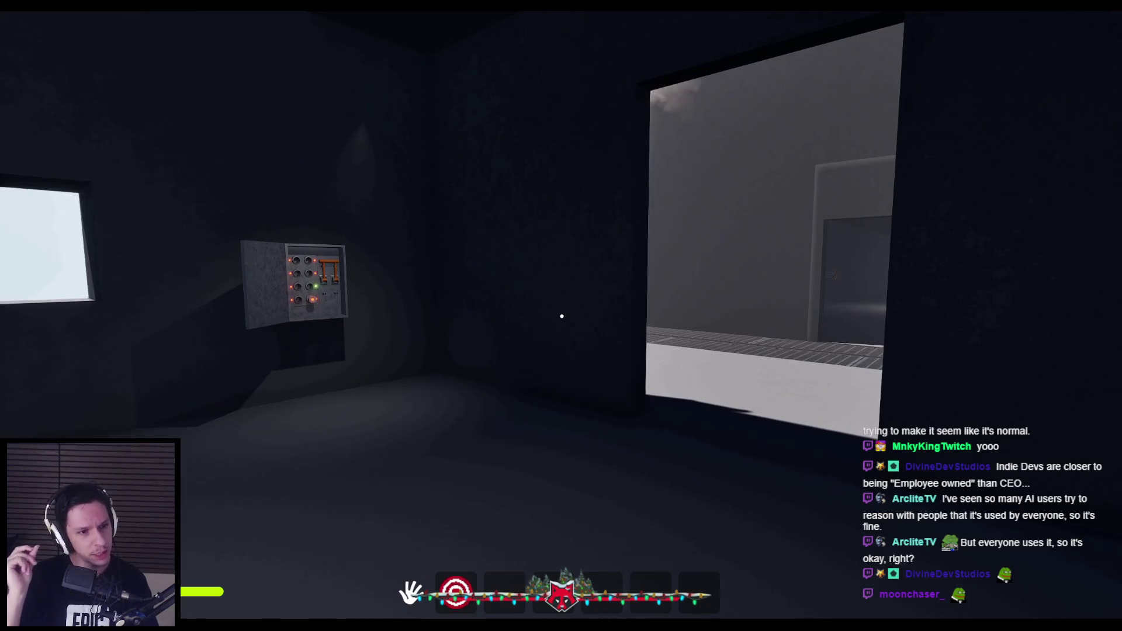
key("w")
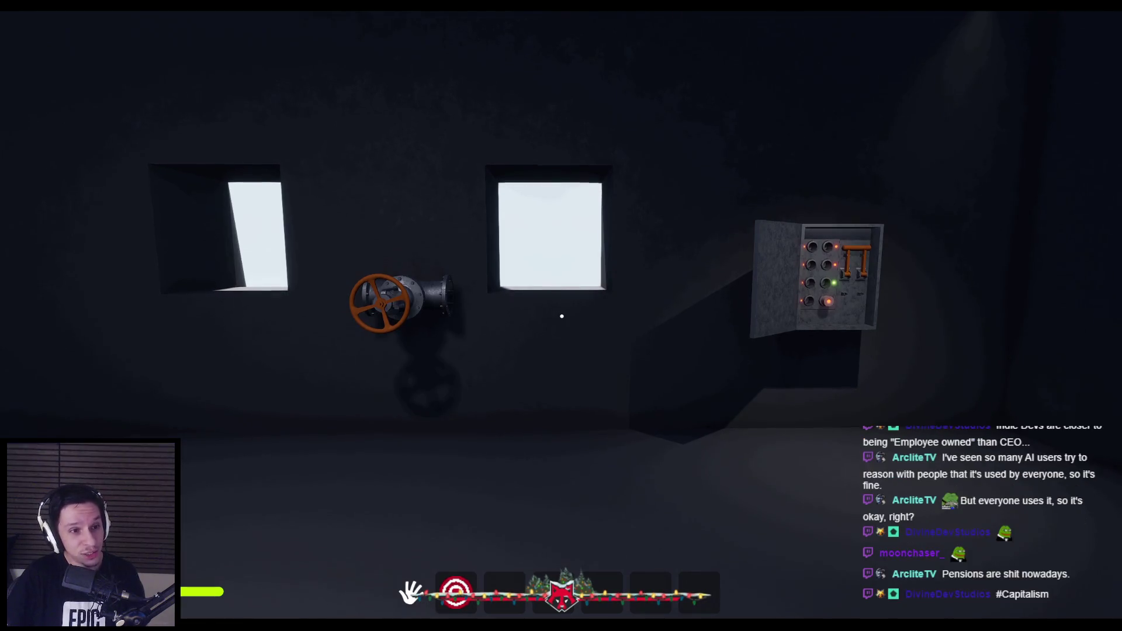
Walk under the large pipe, then grab and drop the grey cube and a small dark floor object.
key("w")
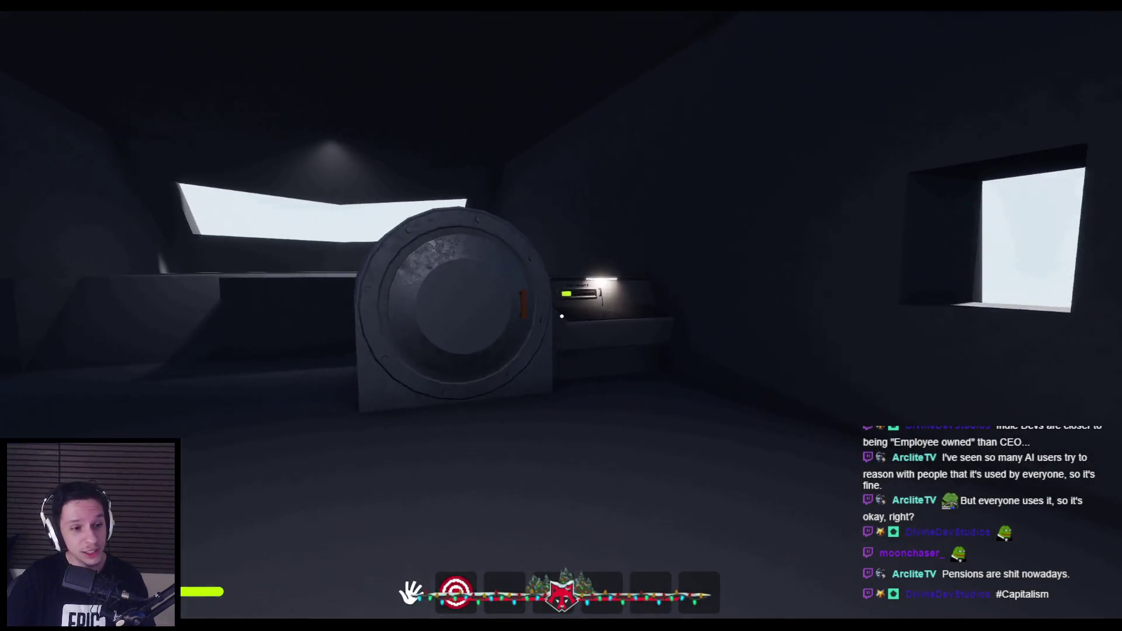
key("w")
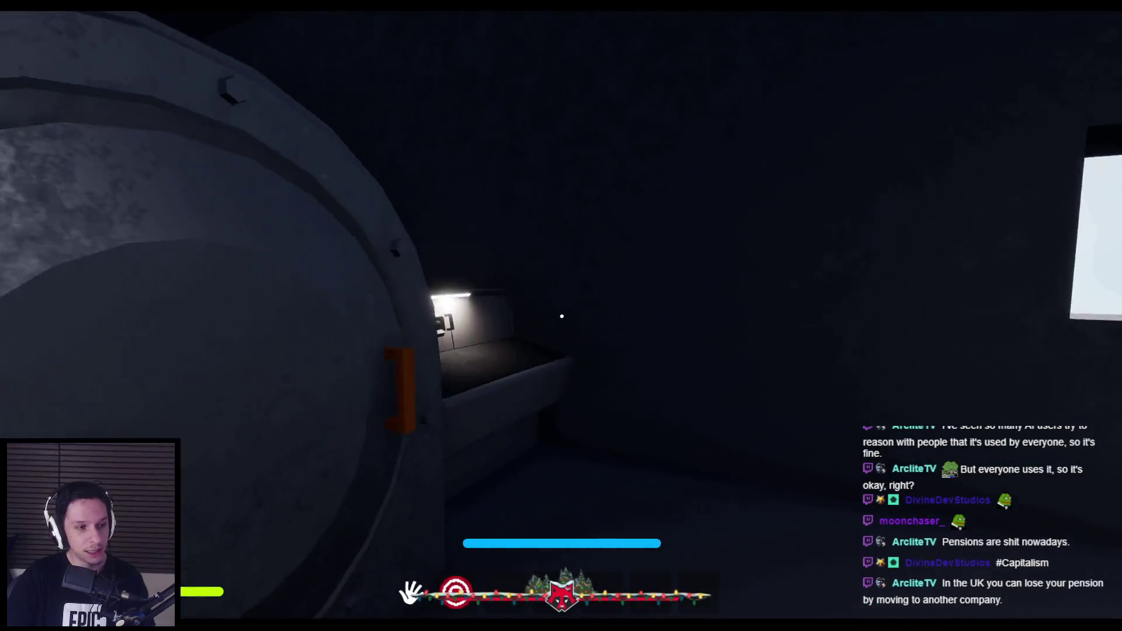
key("w")
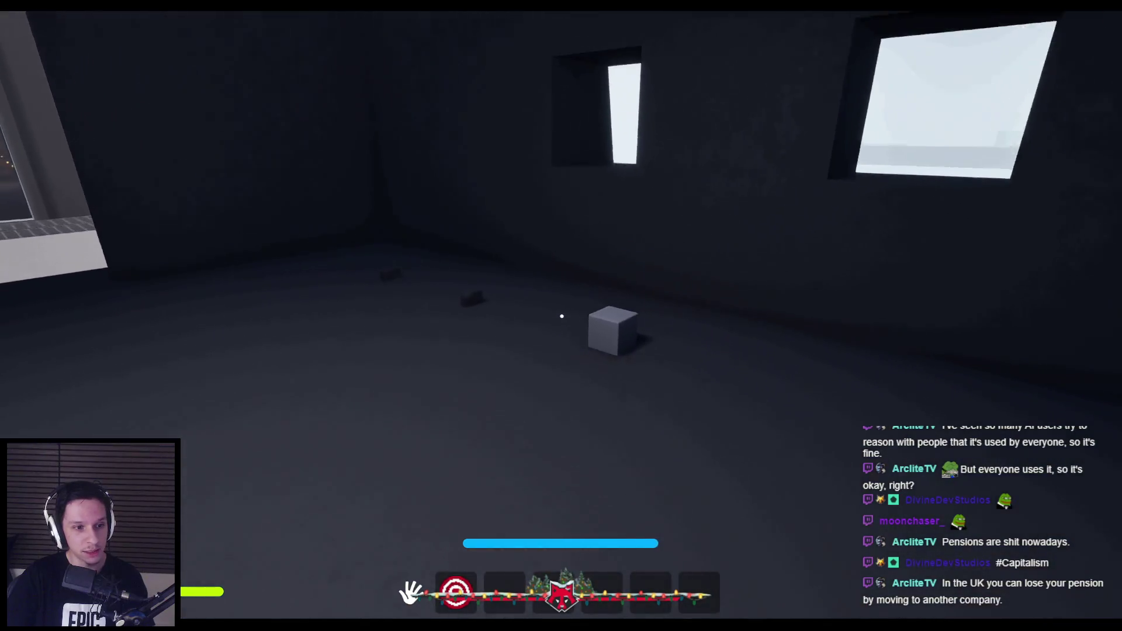
left_click(562, 316)
left_click(562, 316)
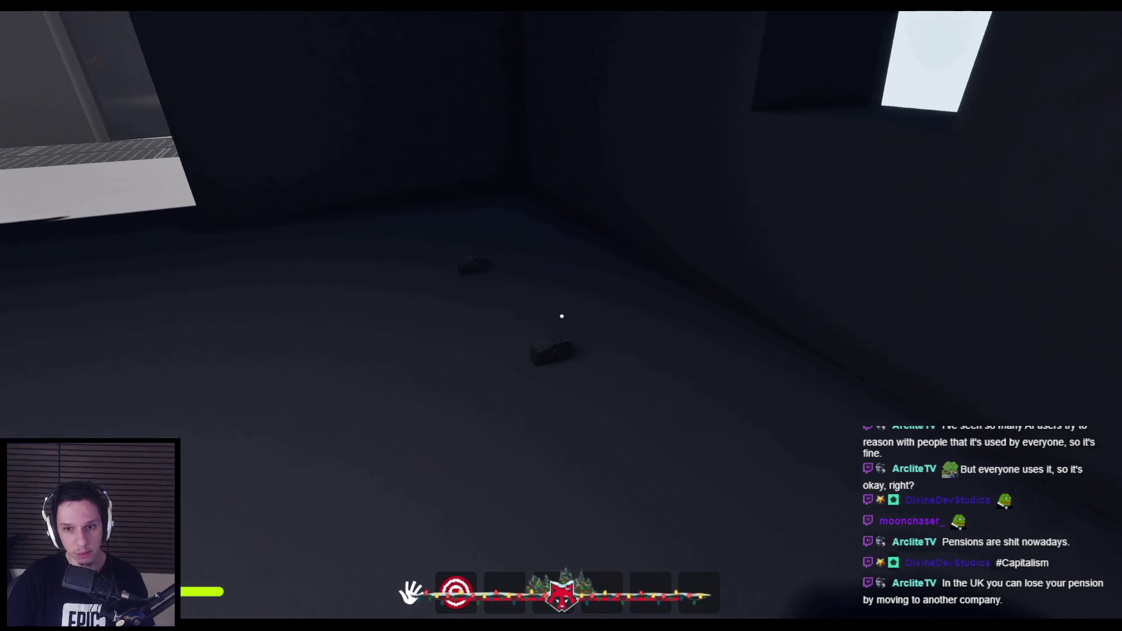
left_click(562, 316)
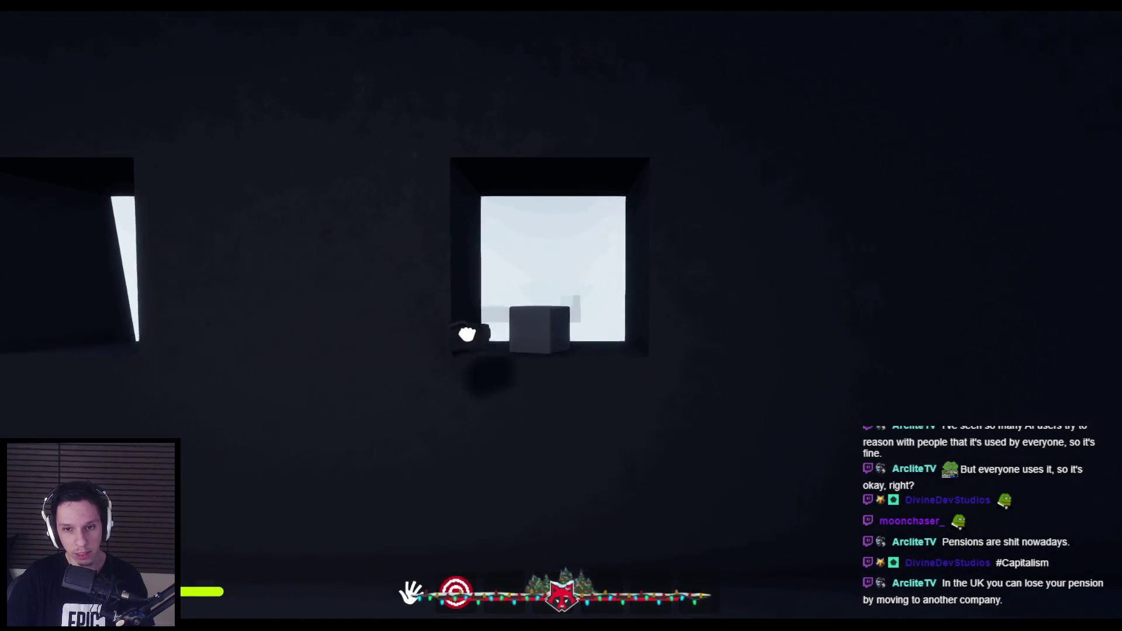
left_click(562, 316)
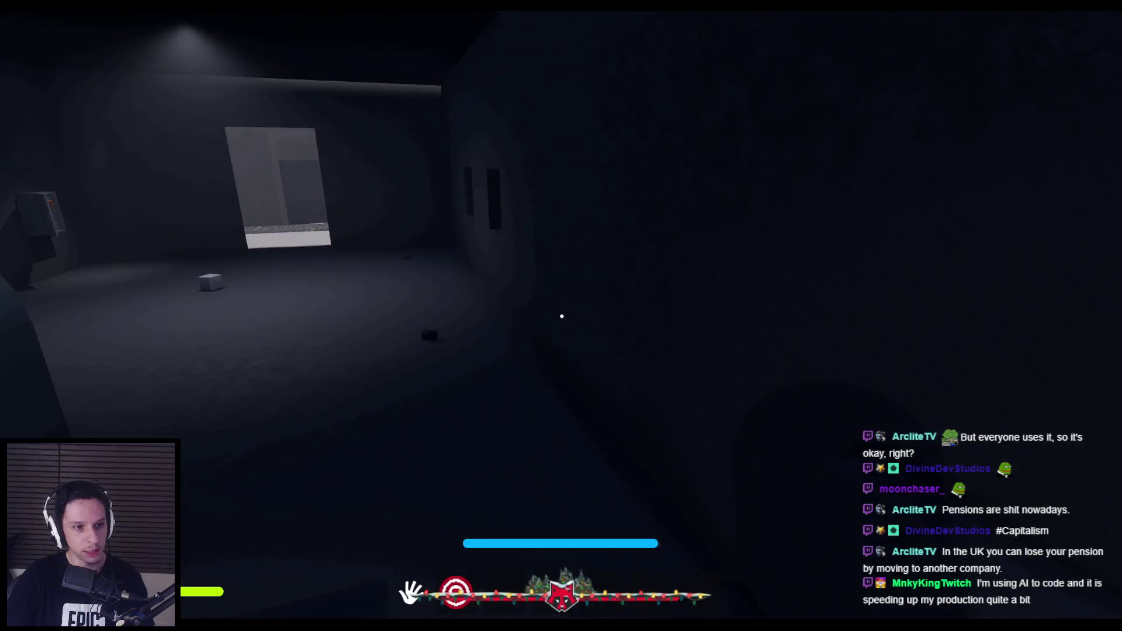
Walk to the grey cube, grab it, set it on the window sill and pick it back up.
key("w")
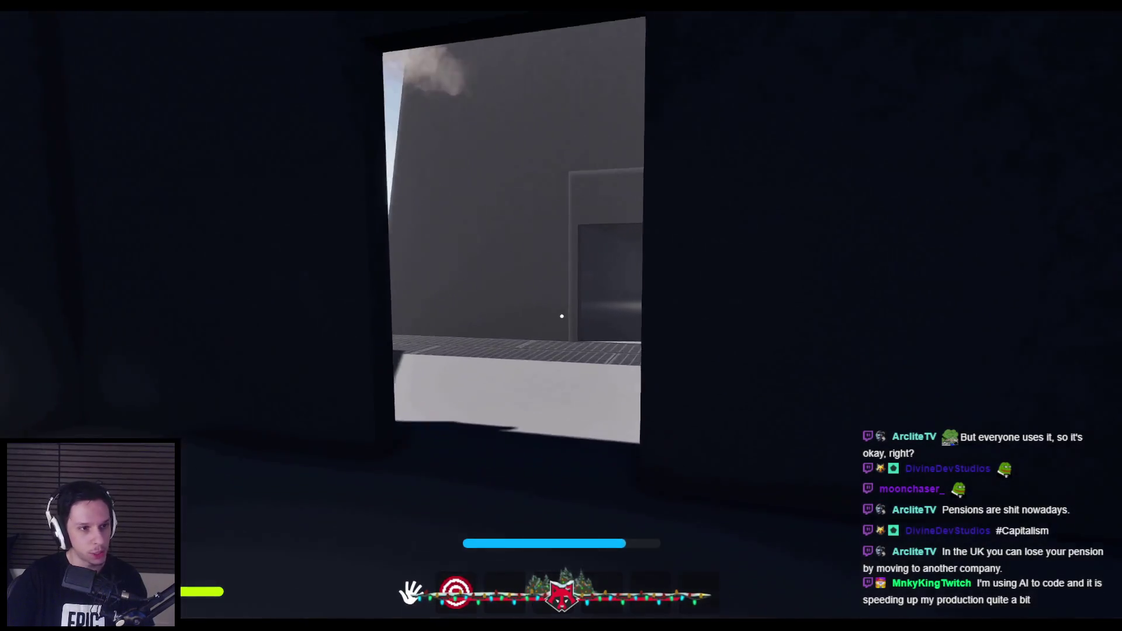
key("w")
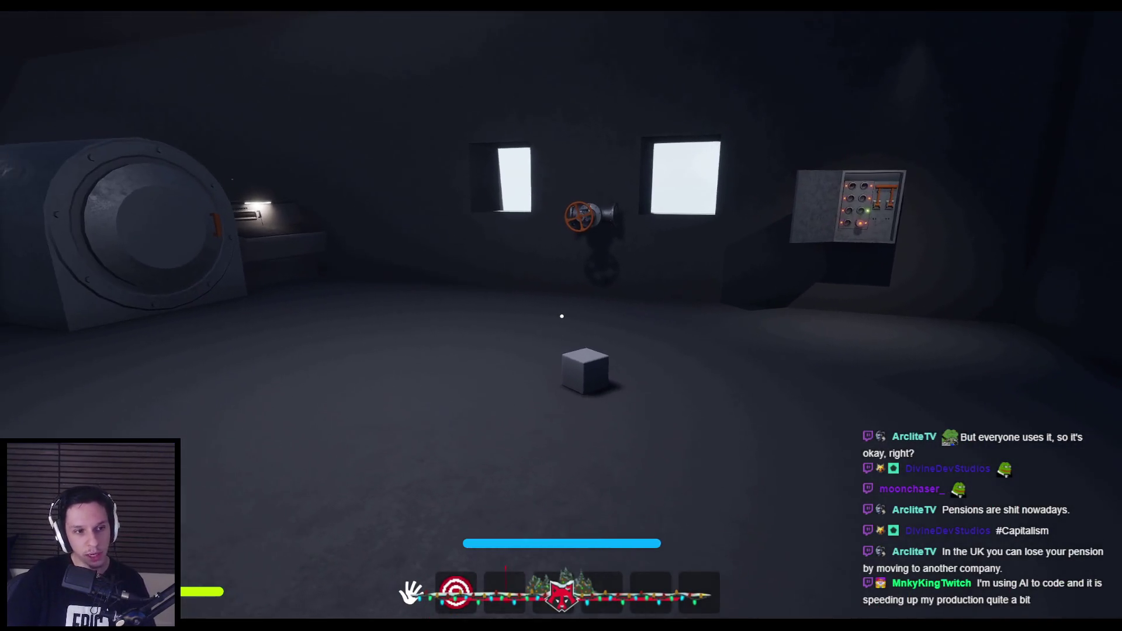
left_click(561, 317)
key("w")
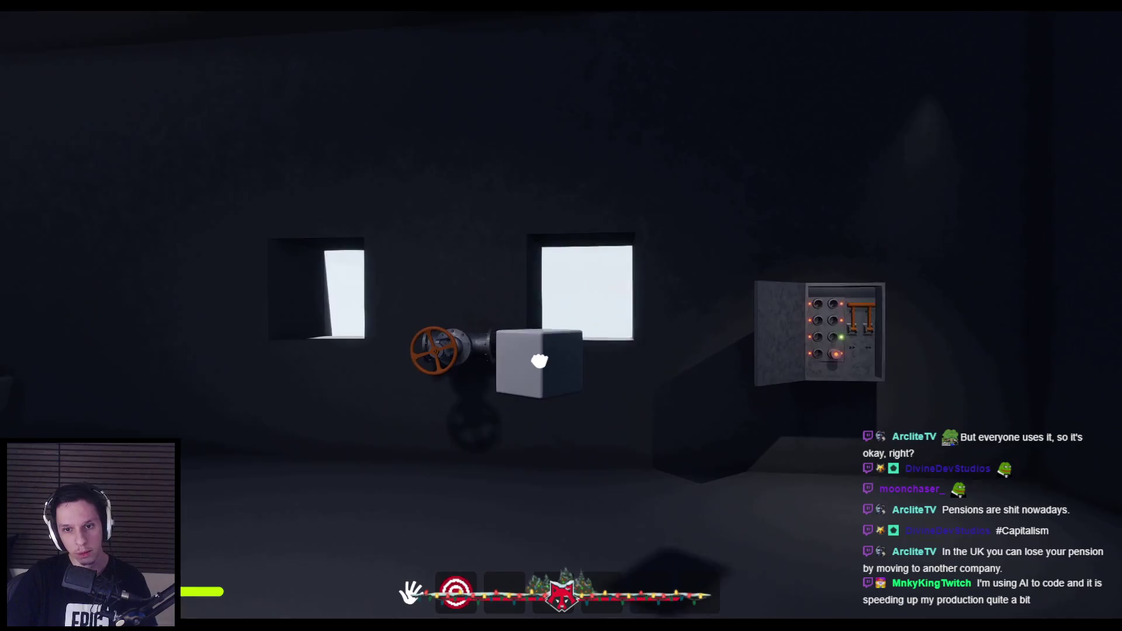
left_click(561, 318)
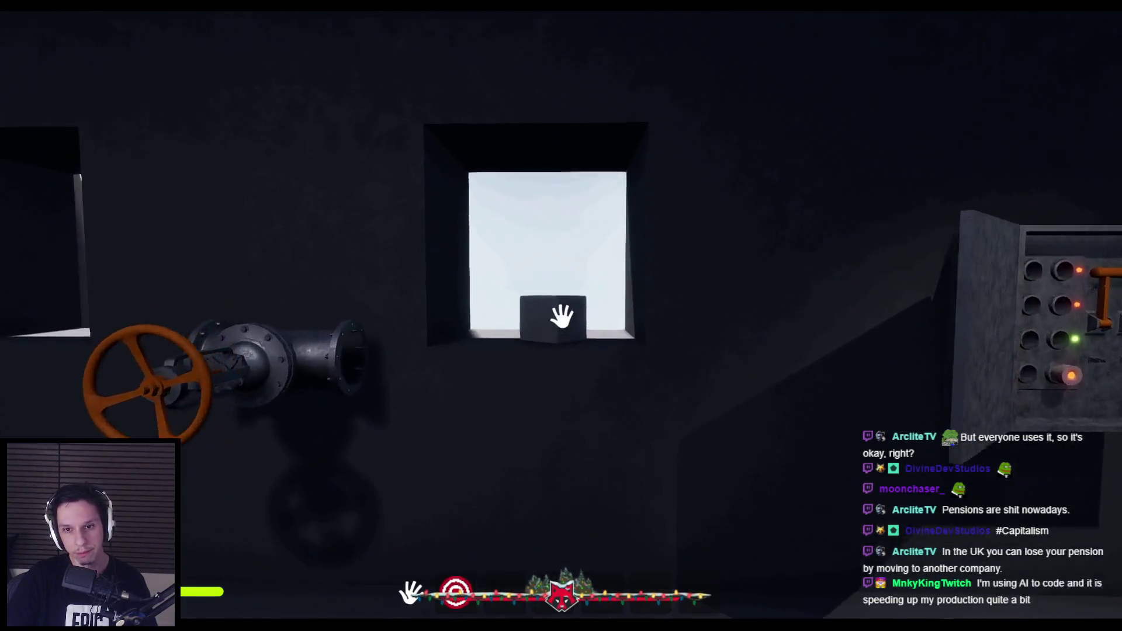
left_click(560, 317)
Drop the cube on the floor, re-grab it and carry it over to the electrical panel.
left_click(561, 316)
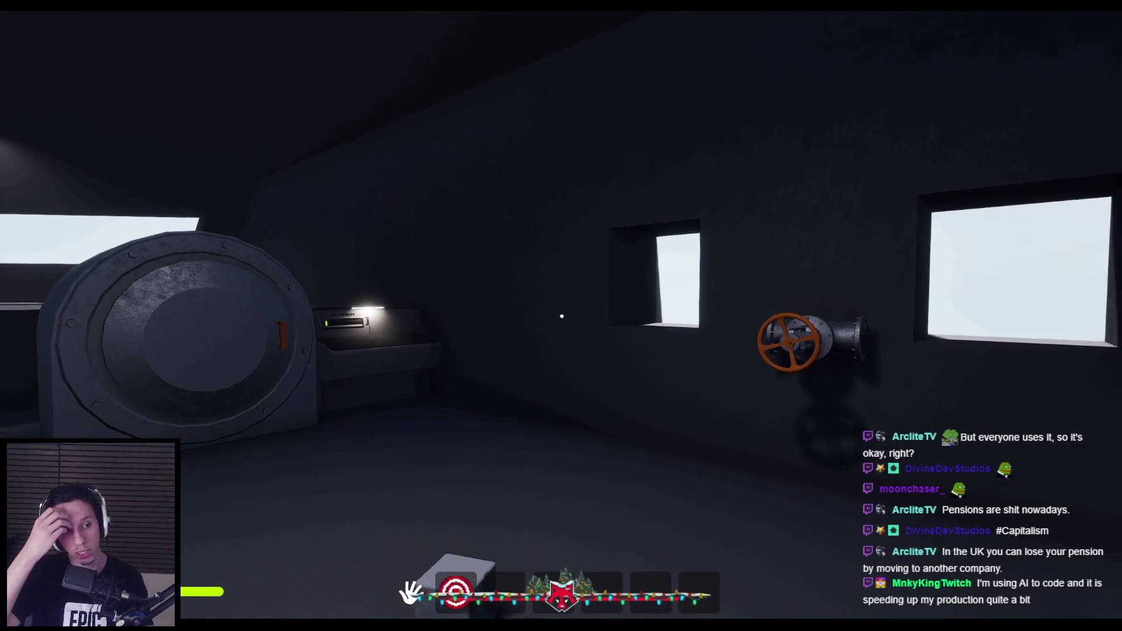
key("s")
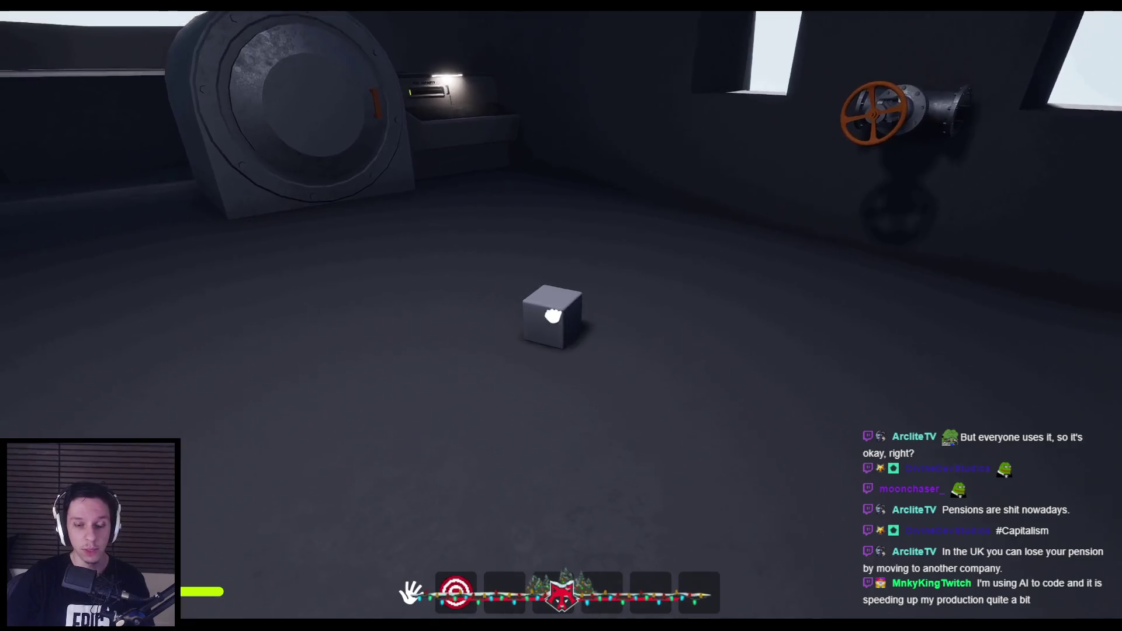
left_click(561, 316)
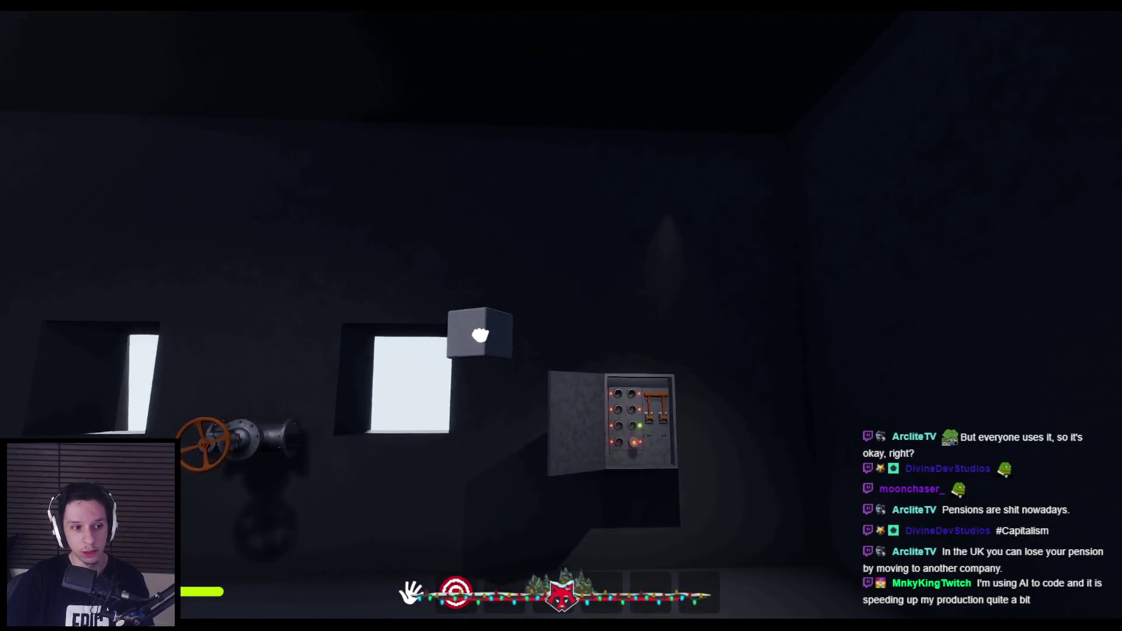
key("w")
key("s")
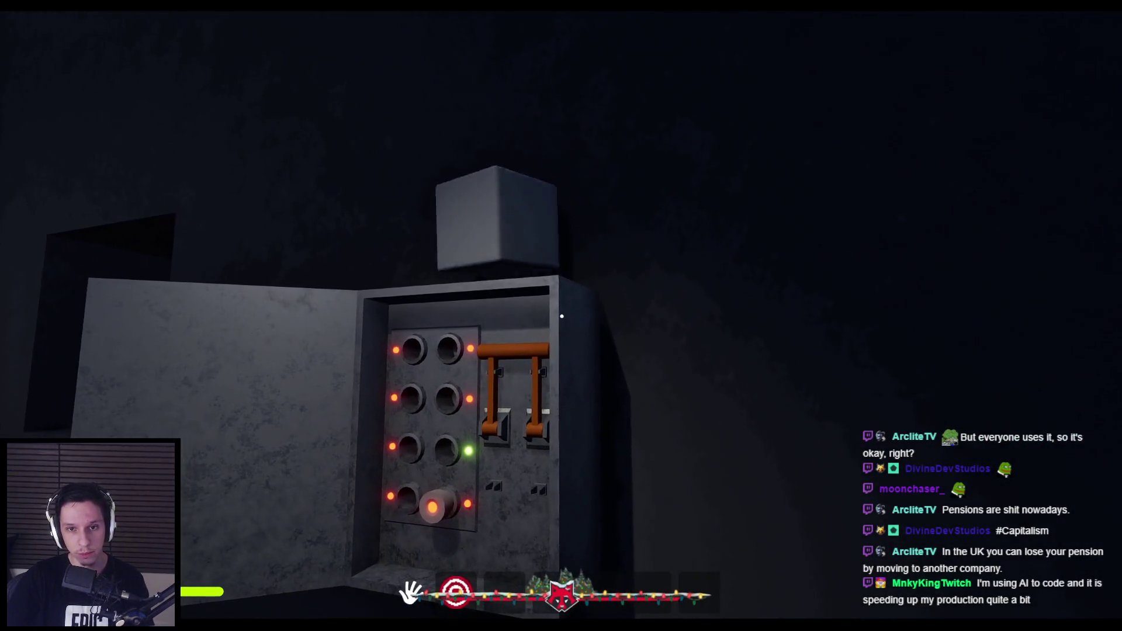
key("a")
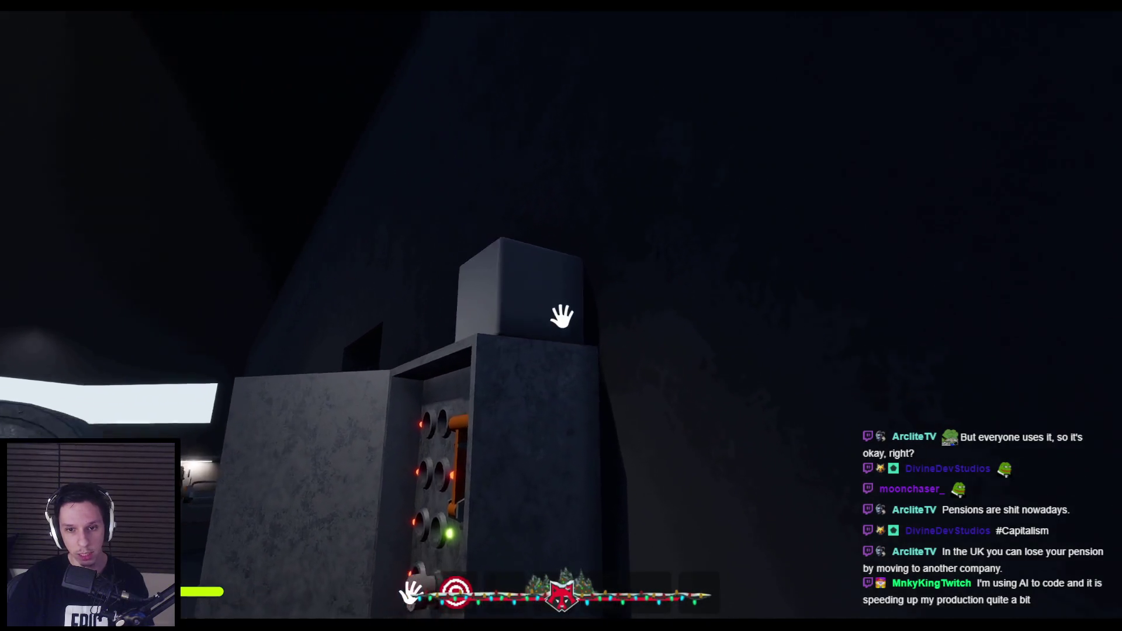
key("d")
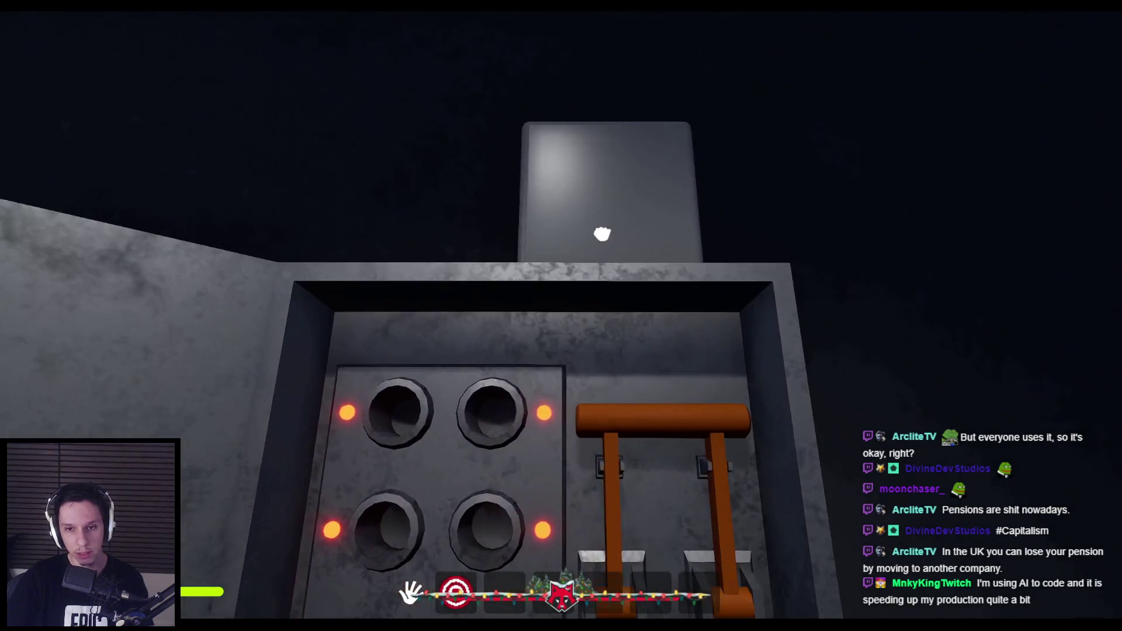
key("s")
key("w")
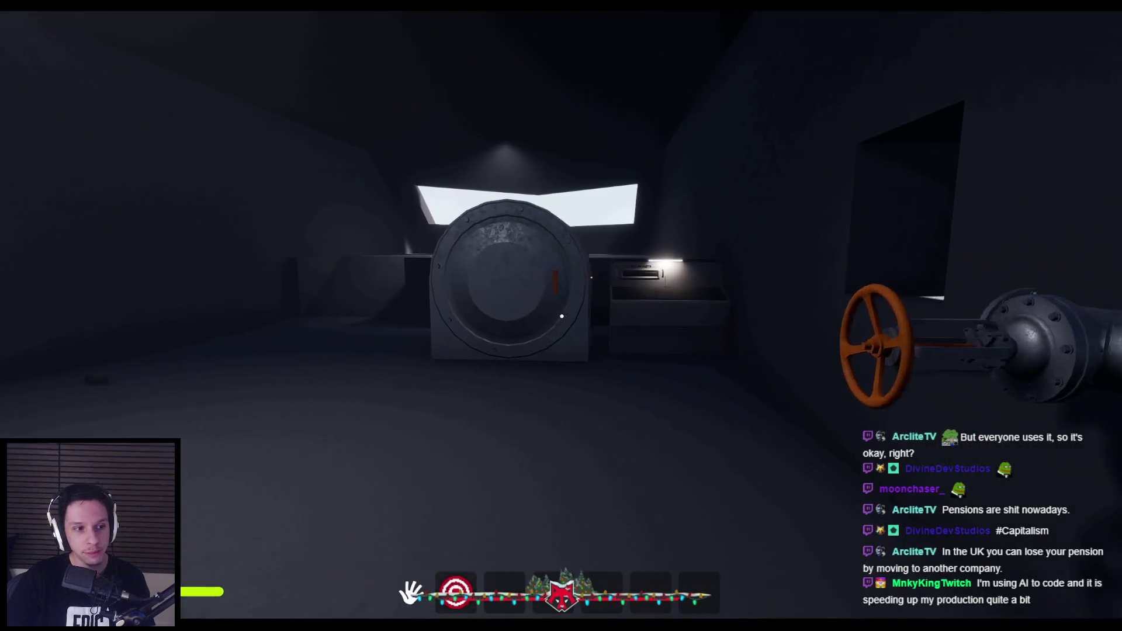
Walk to the round hatch, open it with E, then return and test interacting with it again.
key("w")
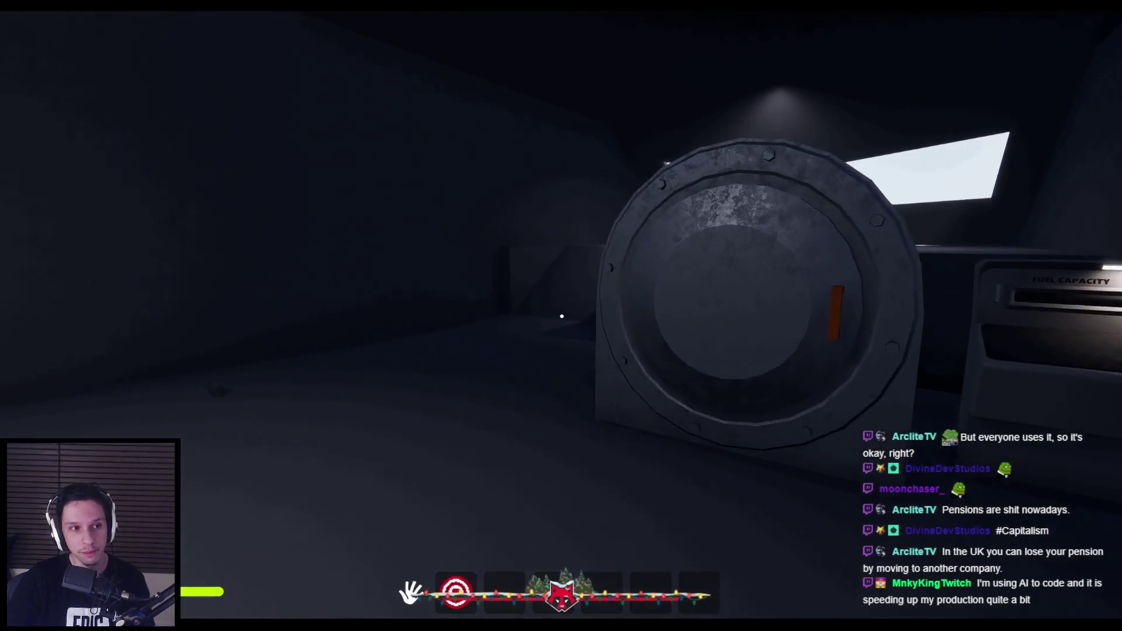
key("e")
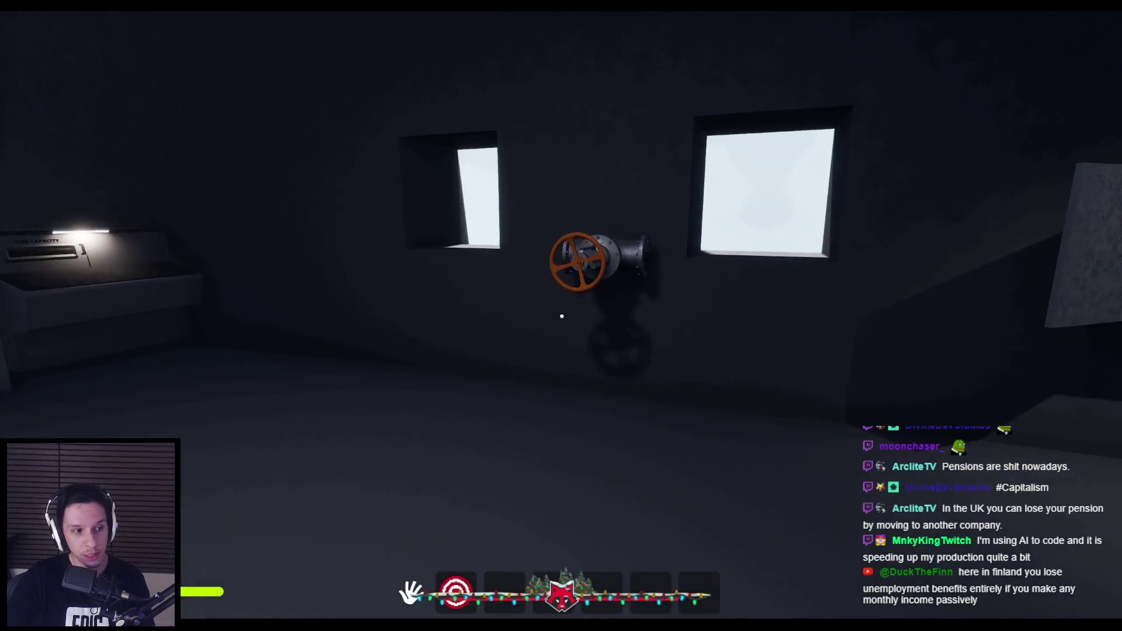
key("w")
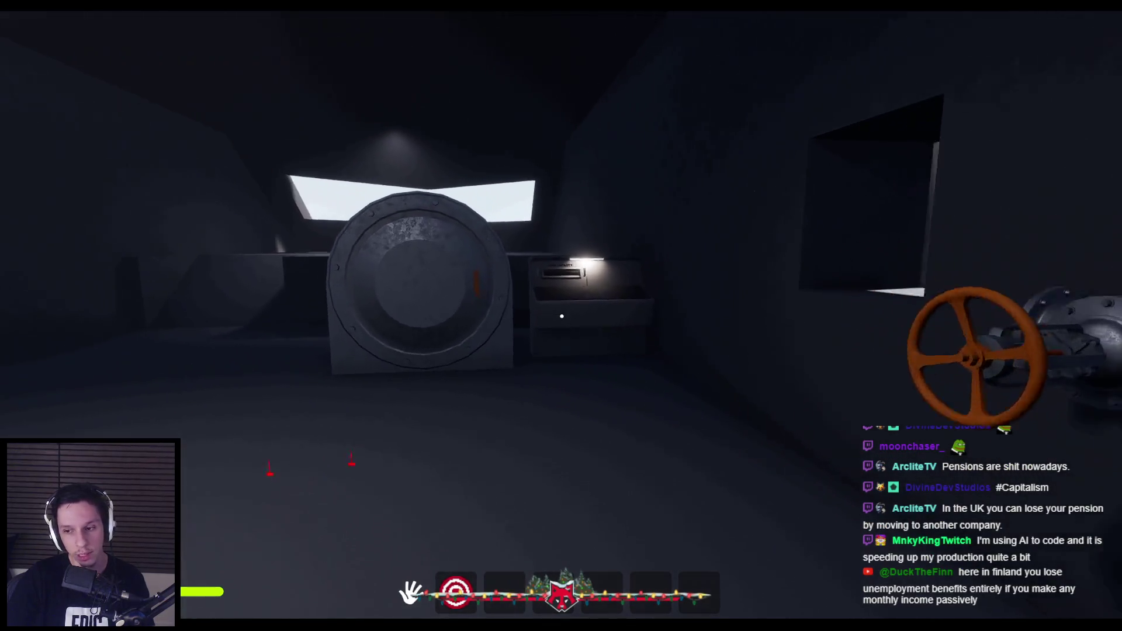
key("w")
key("s")
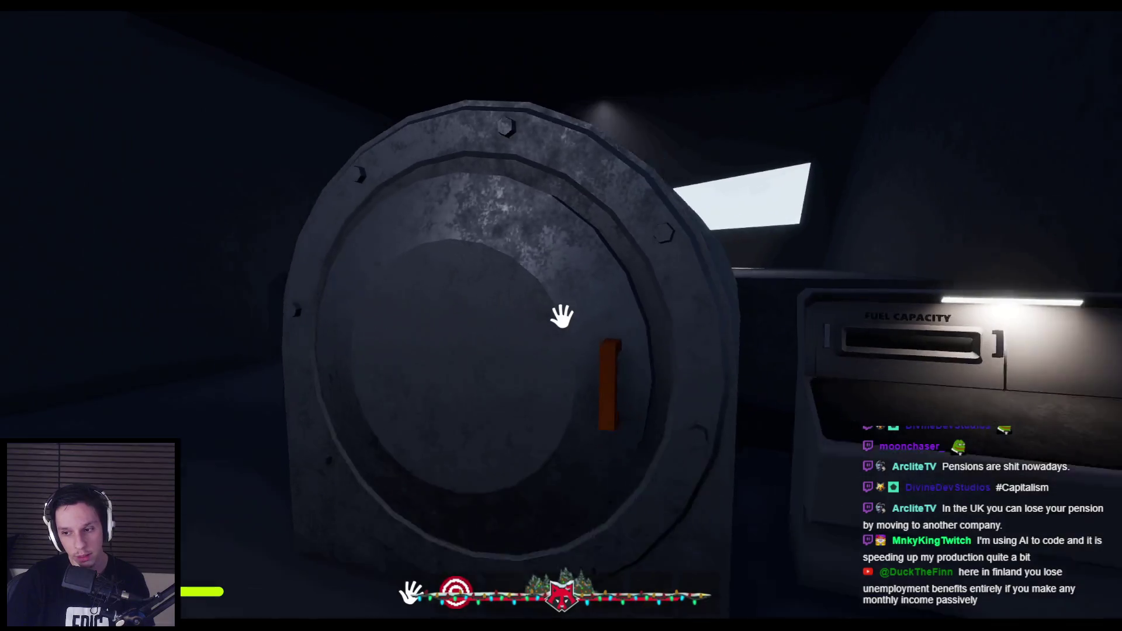
key("w")
key("s")
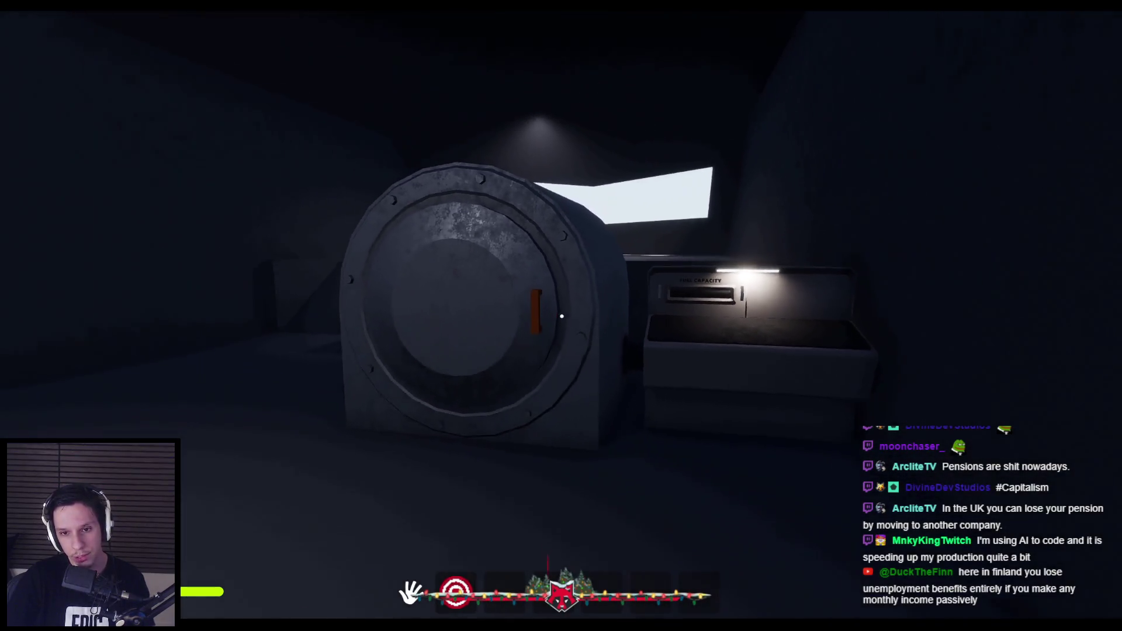
key("w")
key("s")
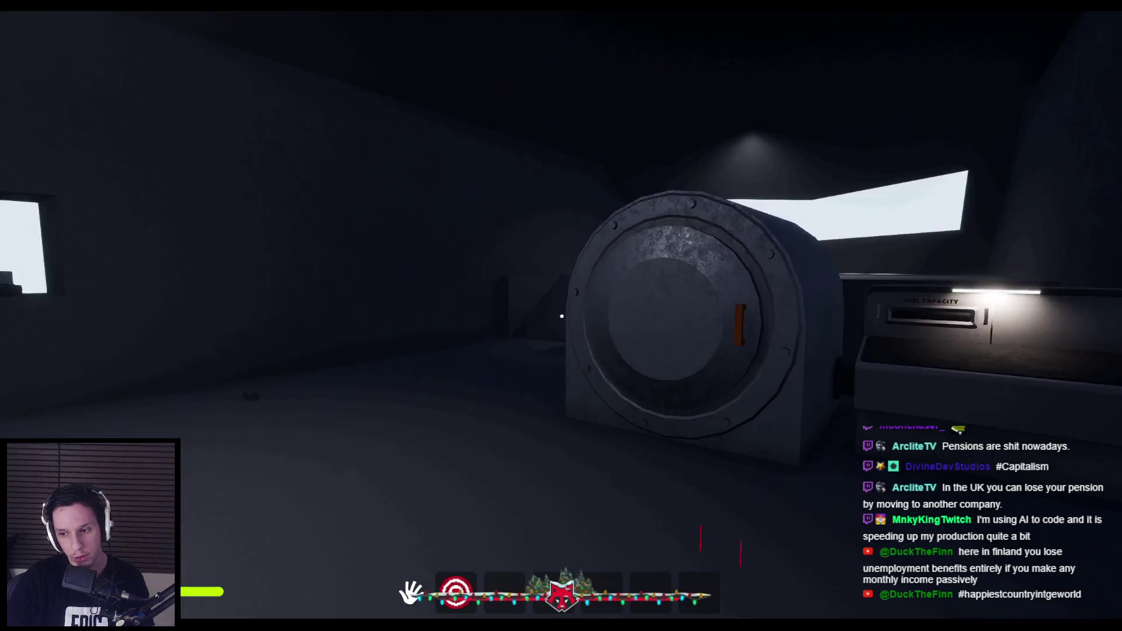
key("w")
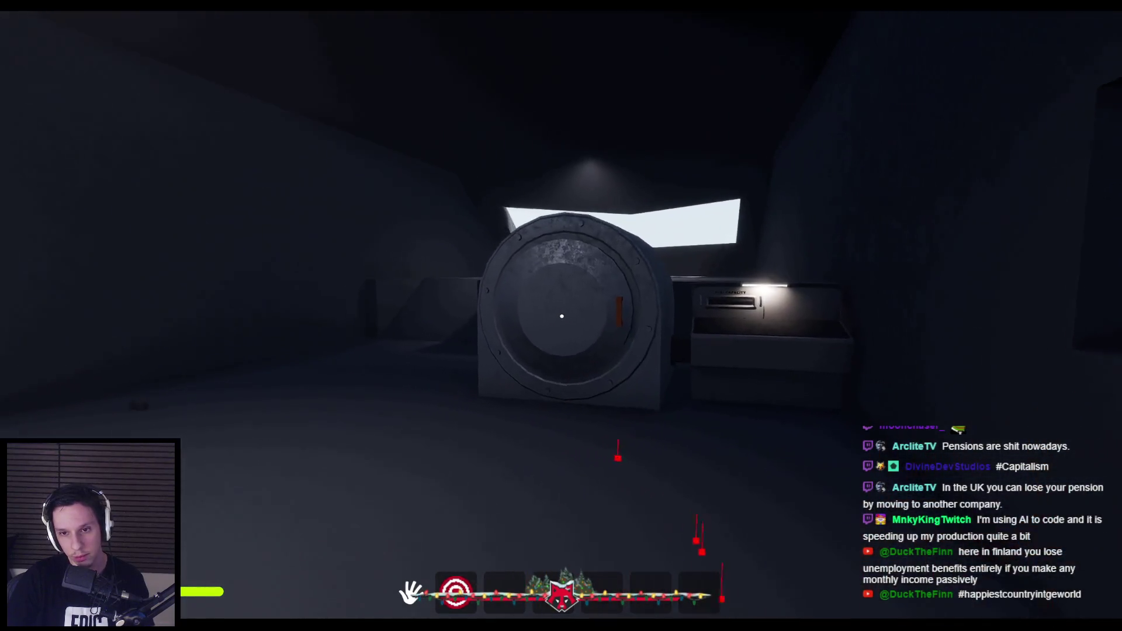
Carry the box across the cabin and drop it by the hatch, then end Play-In-Editor with Esc.
key("w")
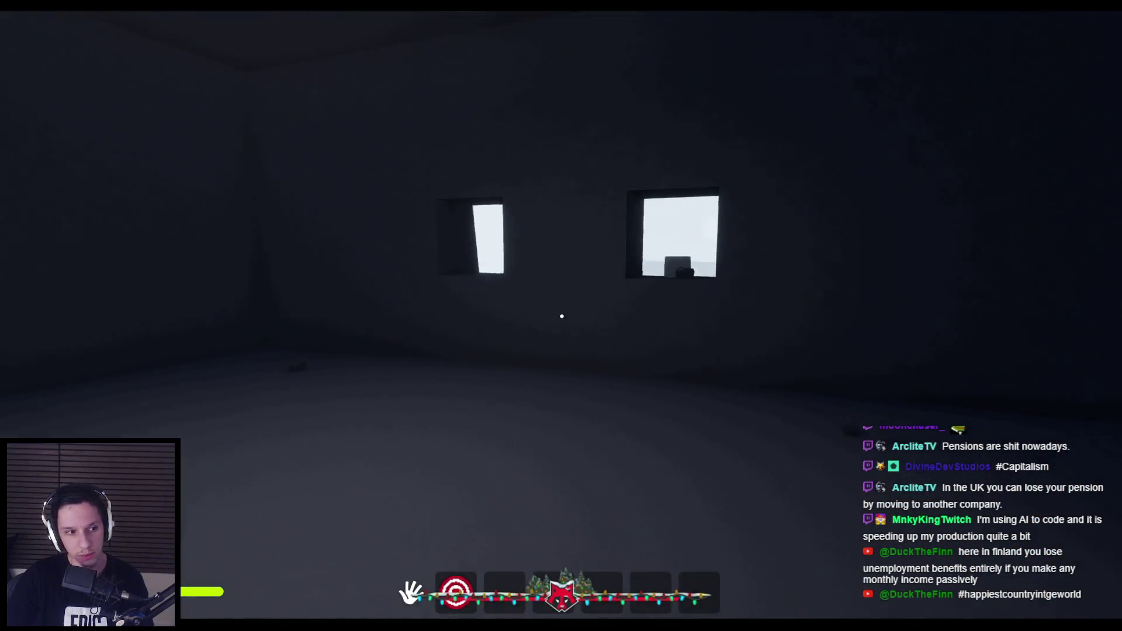
key("w")
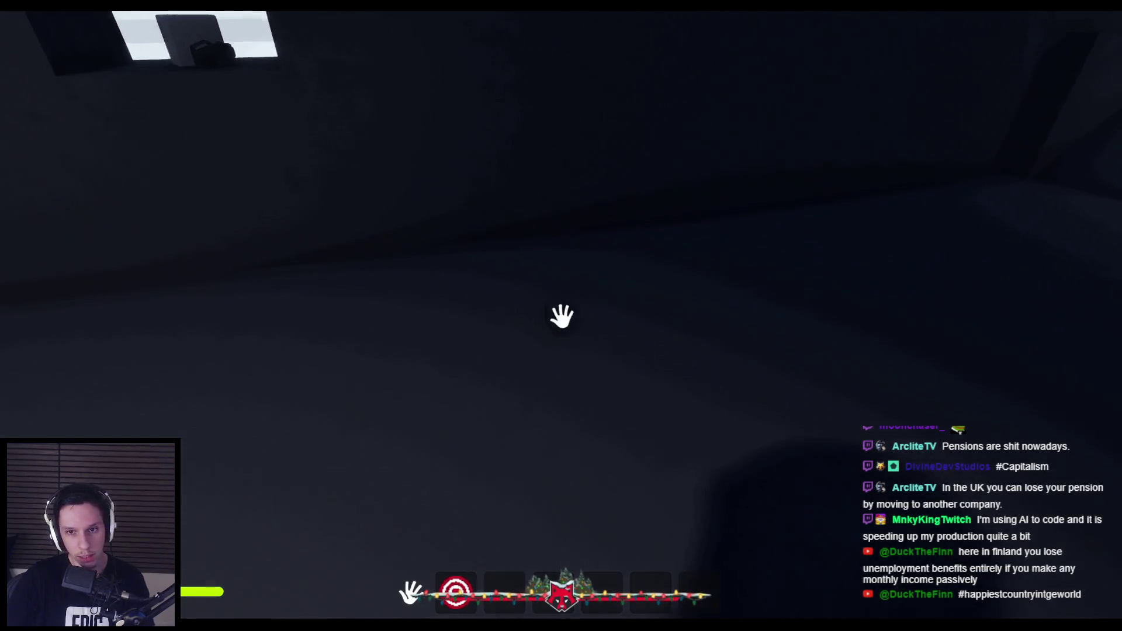
key("w")
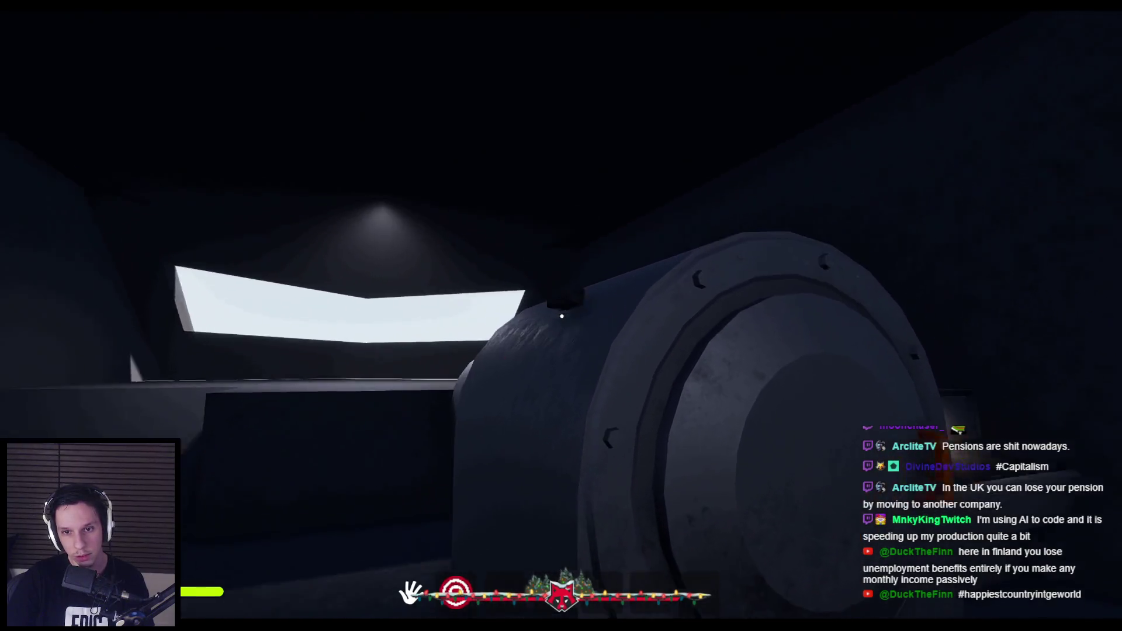
key("s")
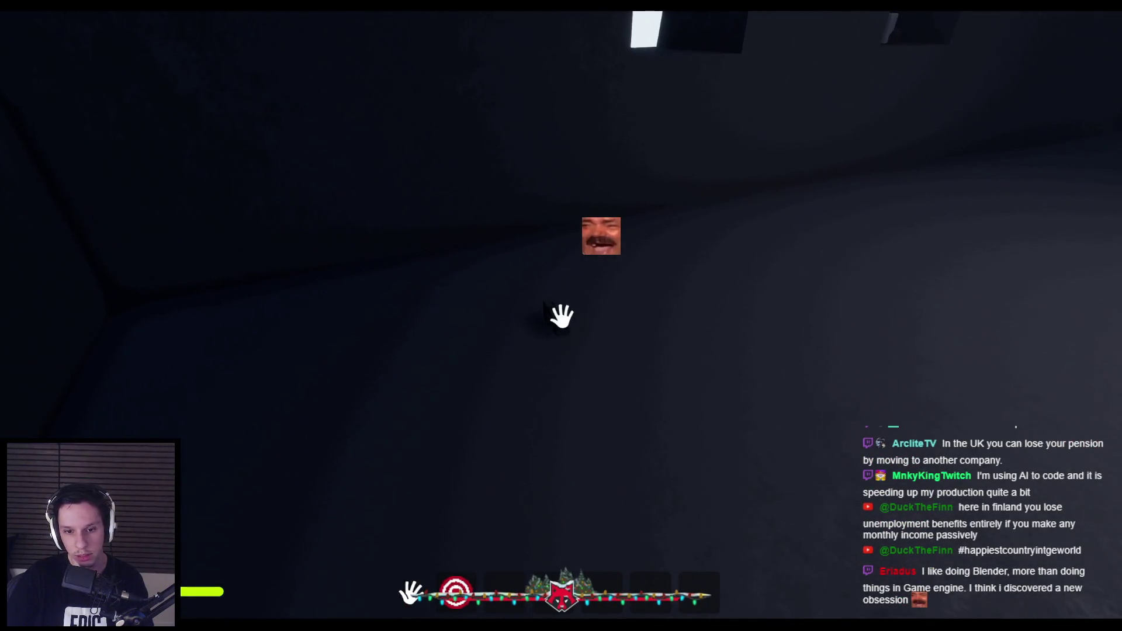
mouse_move(551, 325)
left_mouse_down()
mouse_move(325, 413)
mouse_move(508, 393)
mouse_move(562, 316)
left_mouse_up()
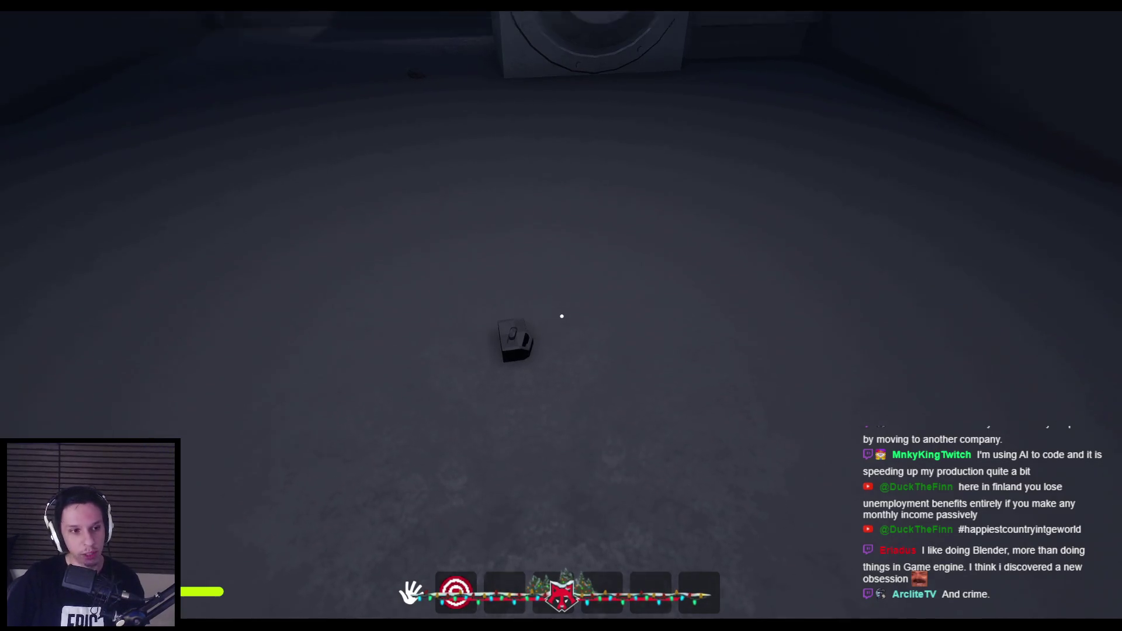
key("Escape")
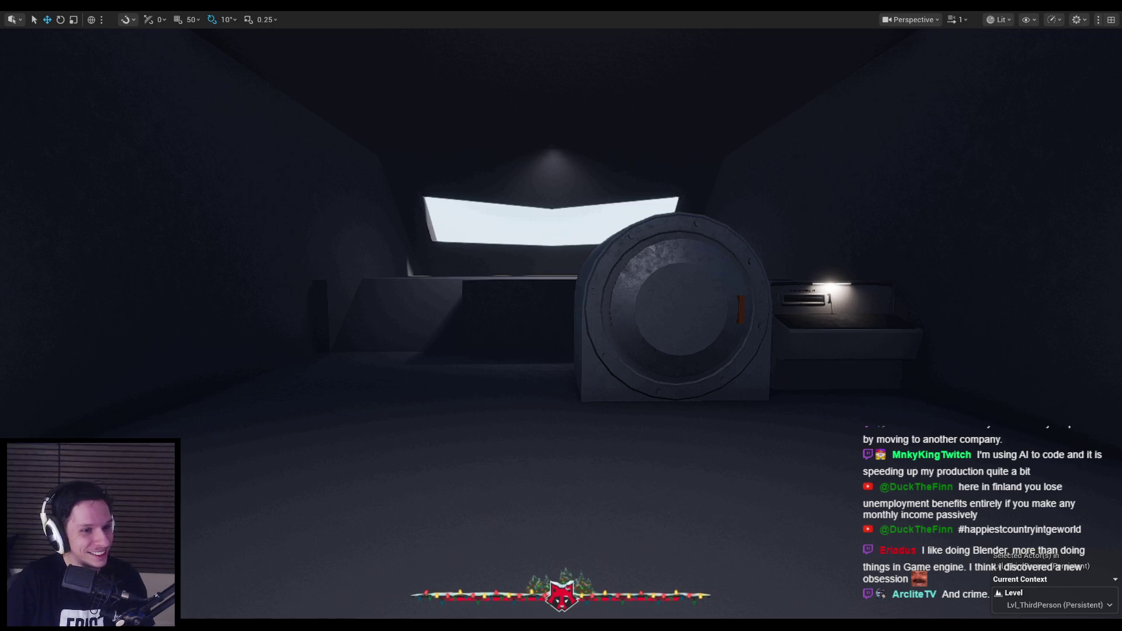
mouse_move(174, 252)
left_mouse_down()
mouse_move(246, 263)
mouse_move(175, 274)
left_mouse_up()
key("w")
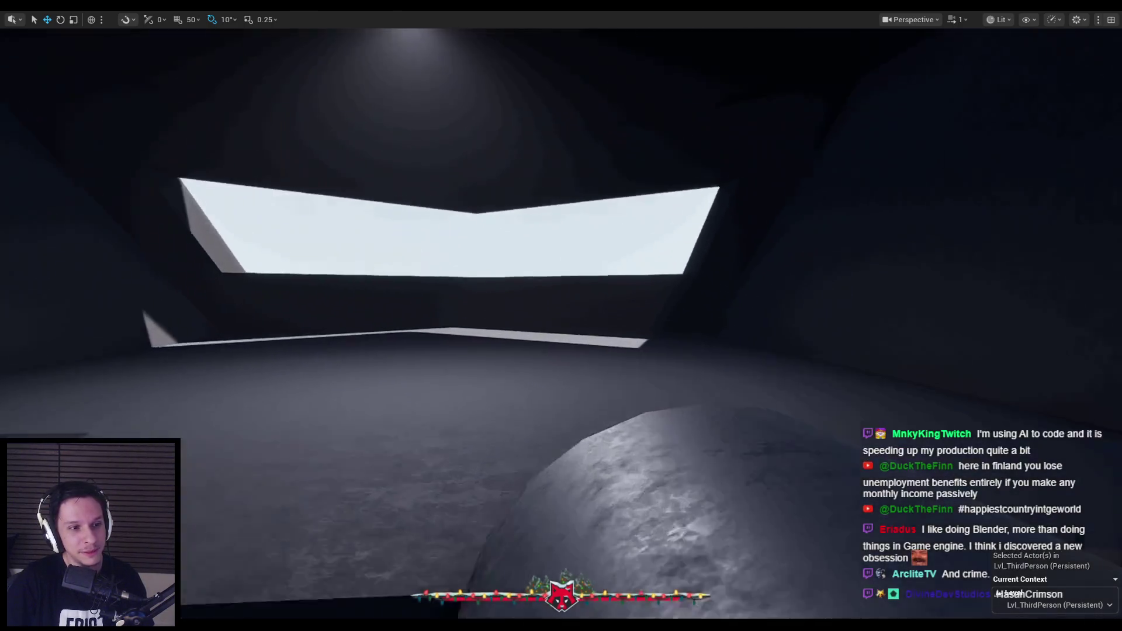
key("s")
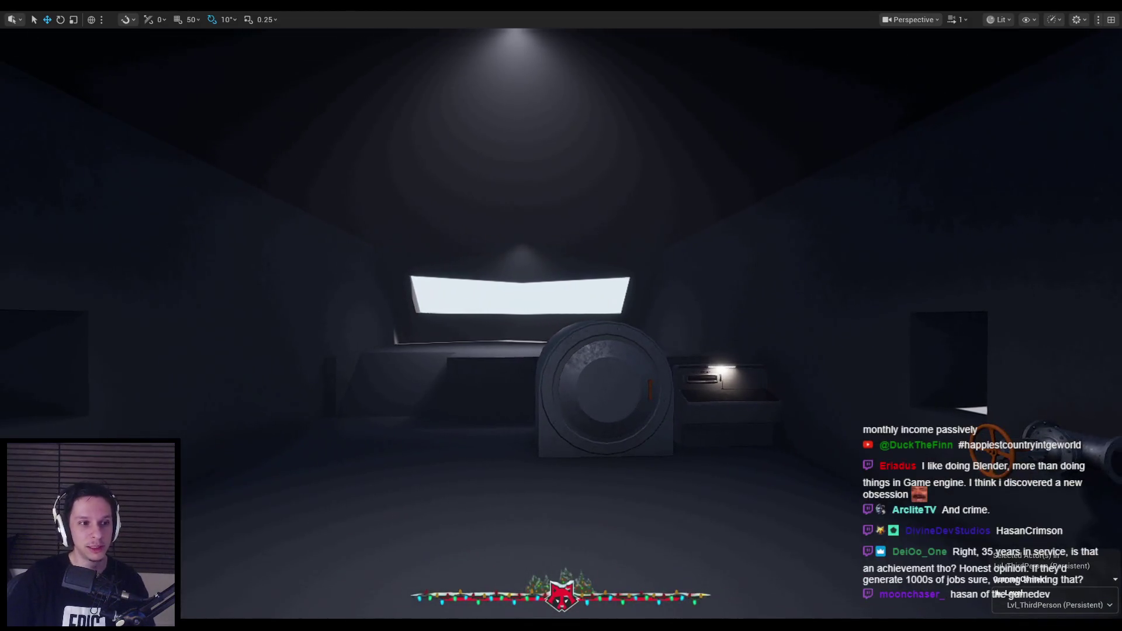
mouse_move(282, 578)
left_mouse_down()
mouse_move(328, 579)
mouse_move(283, 579)
left_mouse_up()
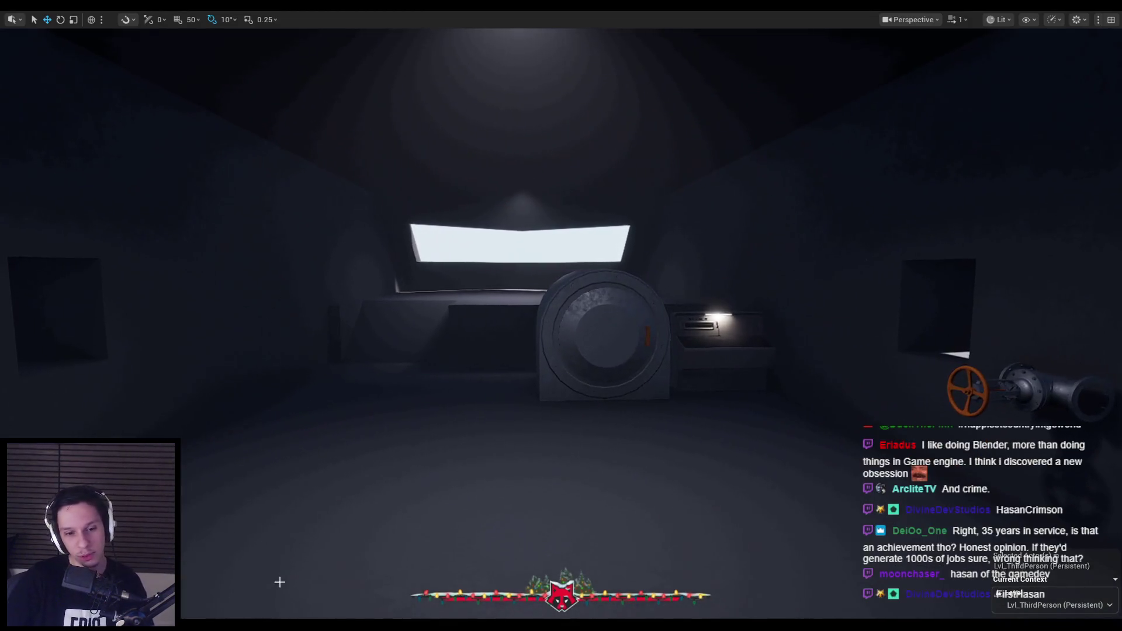
key("alt+Tab")
key("alt+Tab")
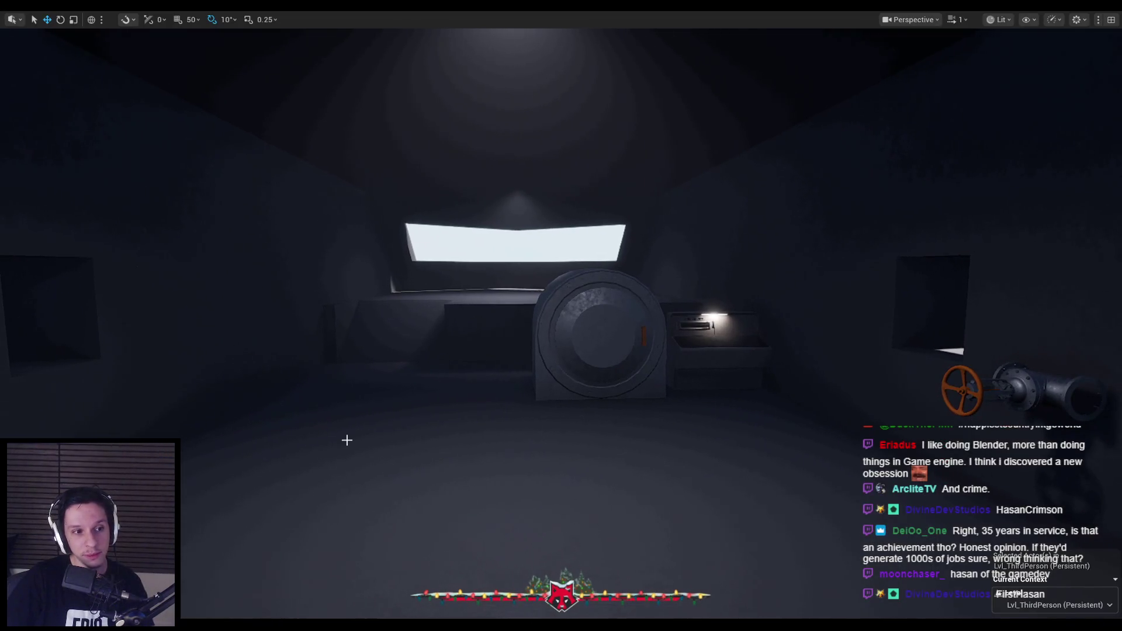
key("Left")
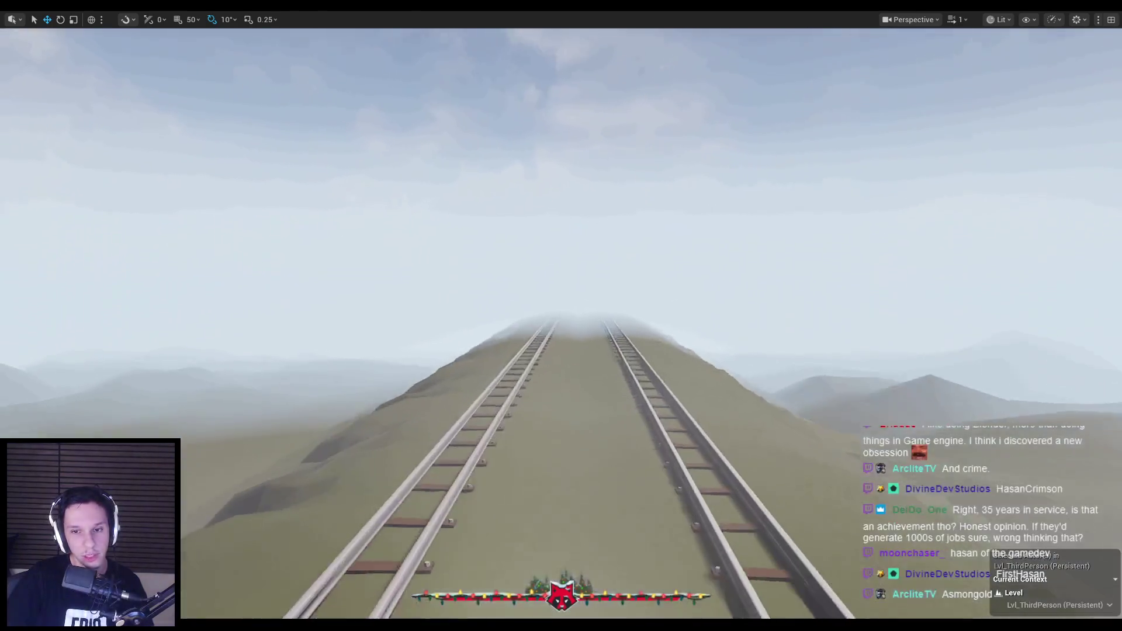
key("f")
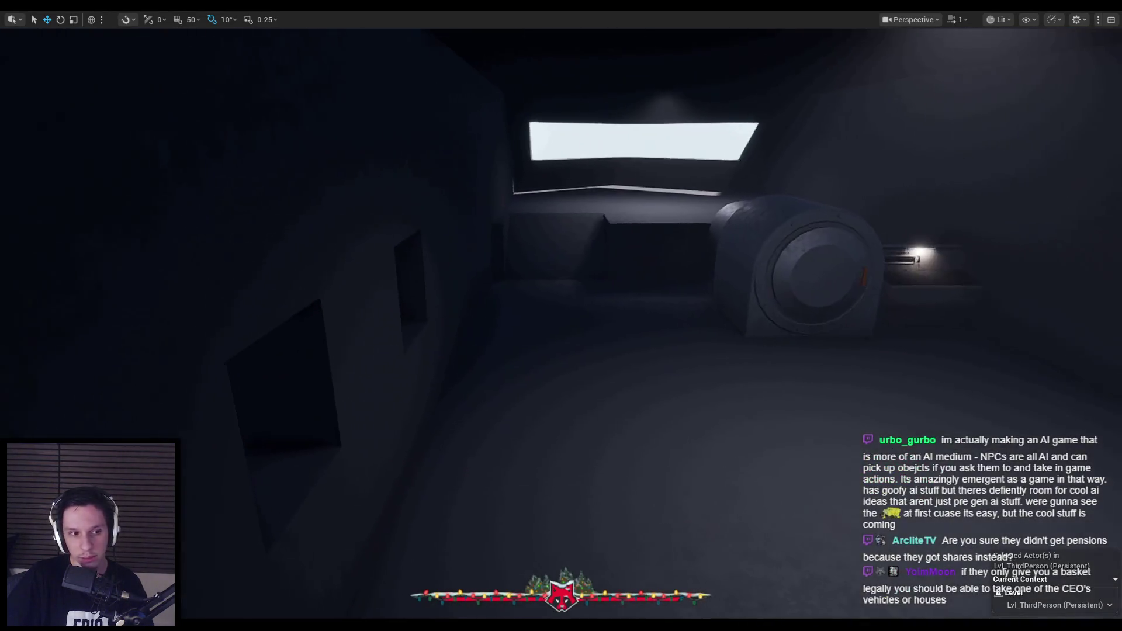
Fly through the dark train-car interior, tilting up, then back out to view the whole train exterior.
scroll(561, 315, "down", 2)
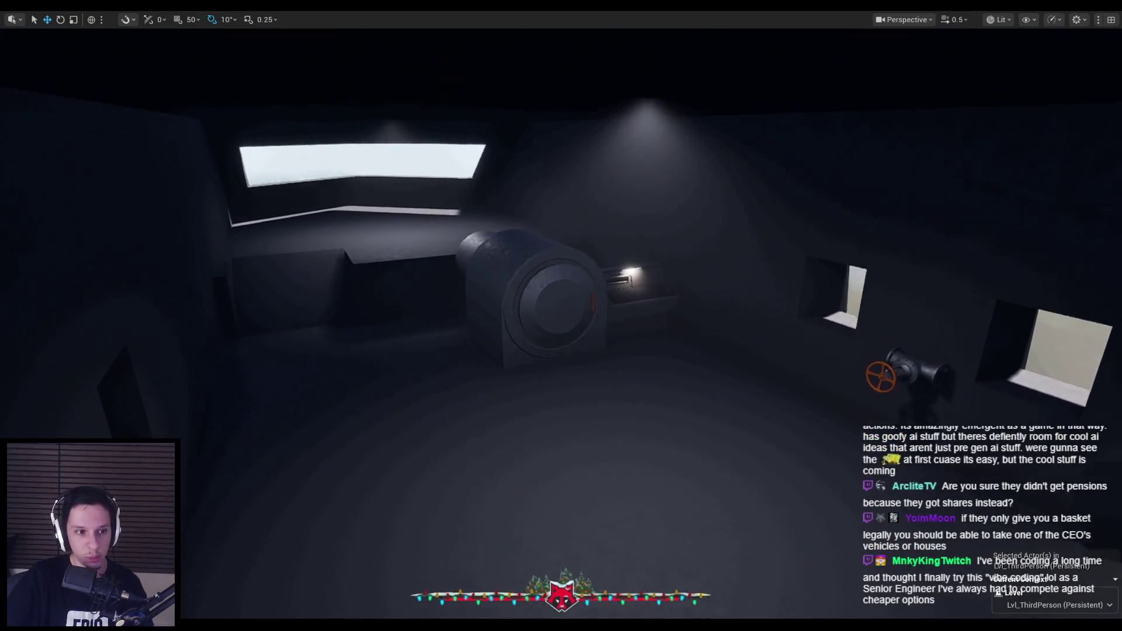
scroll(561, 316, "up", 2)
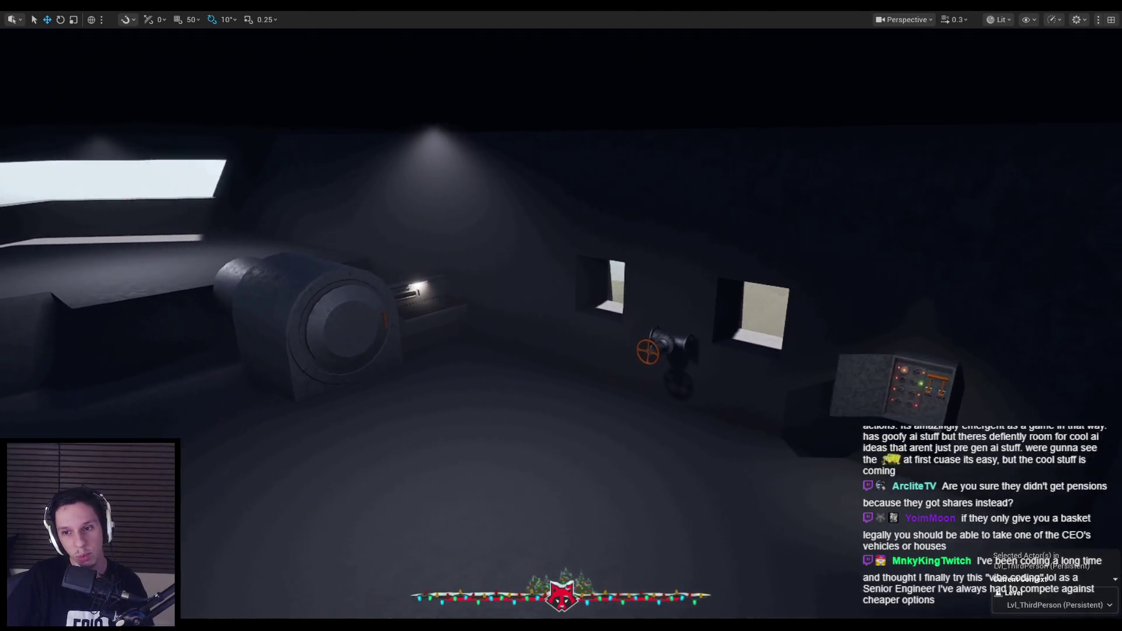
scroll(561, 316, "up", 2)
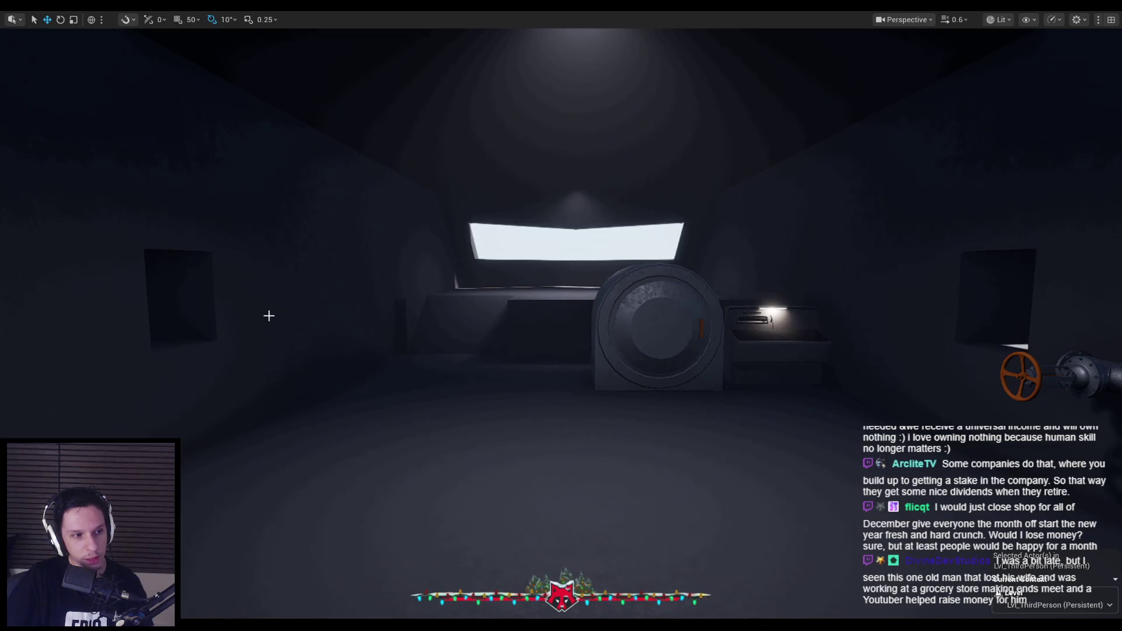
mouse_move(269, 315)
left_mouse_down()
mouse_move(269, 257)
mouse_move(281, 258)
mouse_move(234, 257)
mouse_move(234, 268)
left_mouse_up()
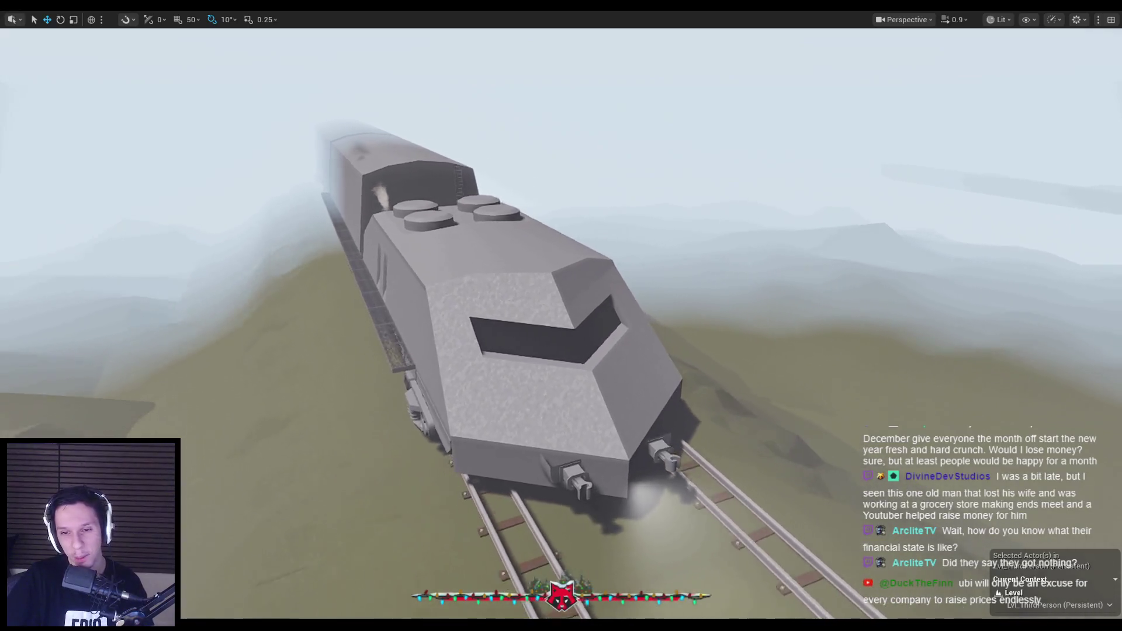
mouse_move(561, 315)
left_mouse_down()
mouse_move(561, 269)
mouse_move(561, 365)
left_mouse_up()
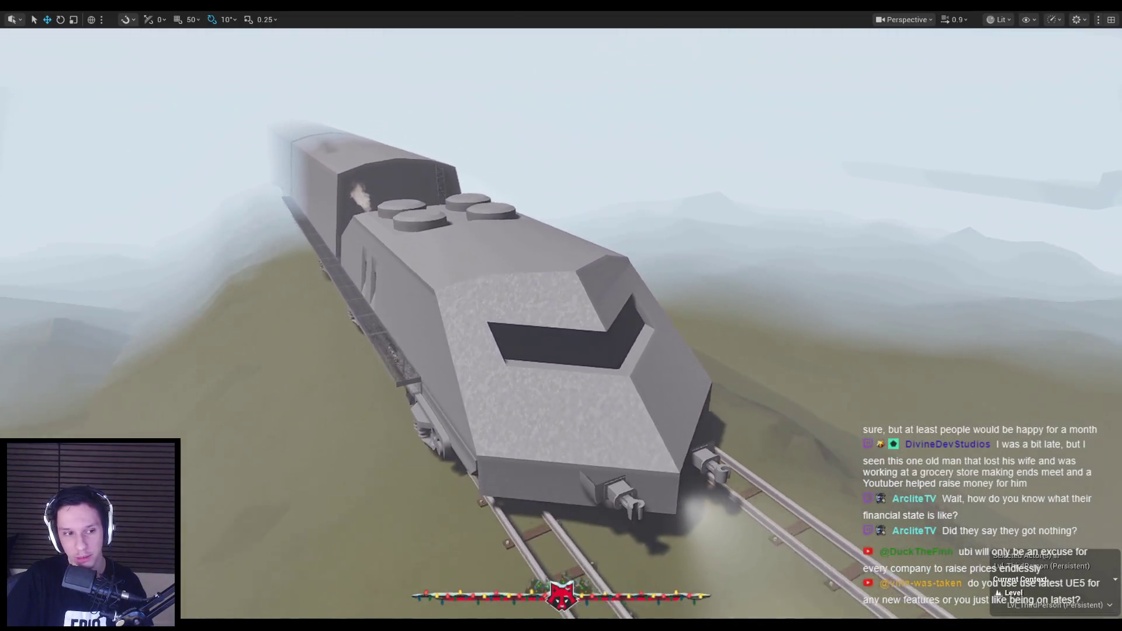
Pull the camera back from the armored train and exit immersive mode with F11.
left_click_drag(269, 316, 268, 345)
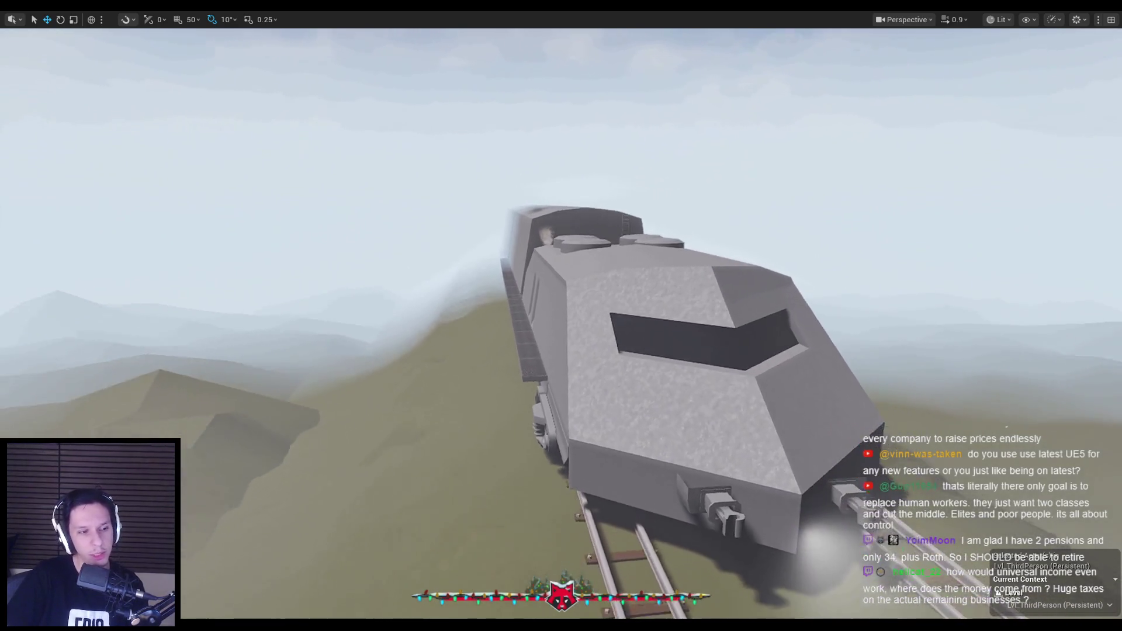
key("F11")
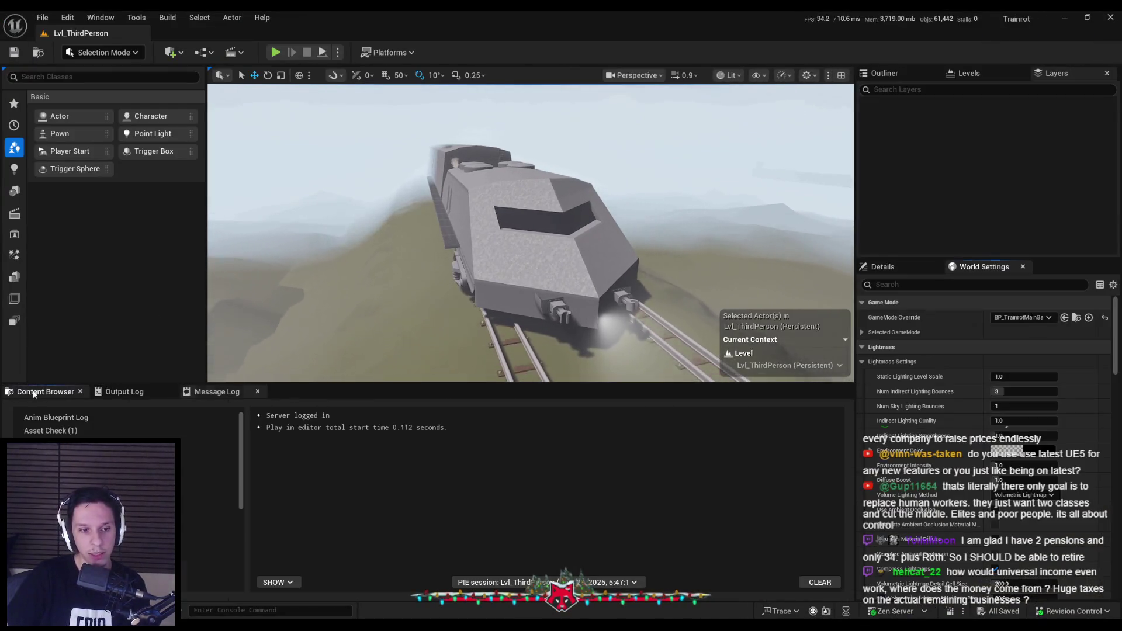
Show the Content Browser, fly down onto the train roof and select the P_SmokeMoving emitter.
left_click(34, 393)
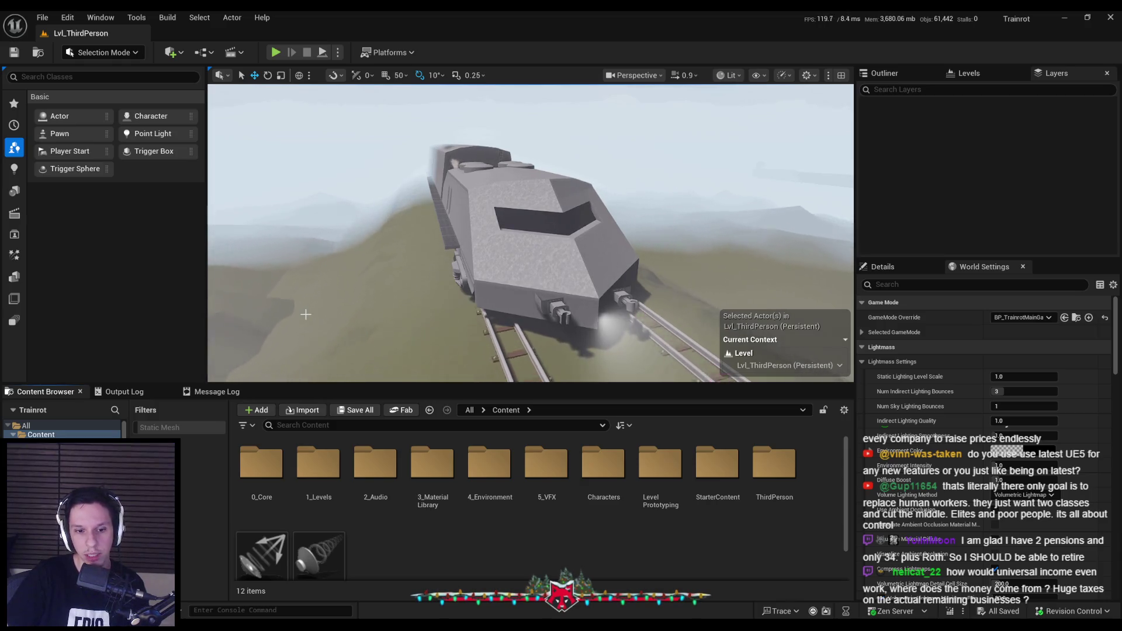
mouse_move(306, 314)
left_mouse_down()
mouse_move(305, 251)
mouse_move(306, 314)
left_mouse_up()
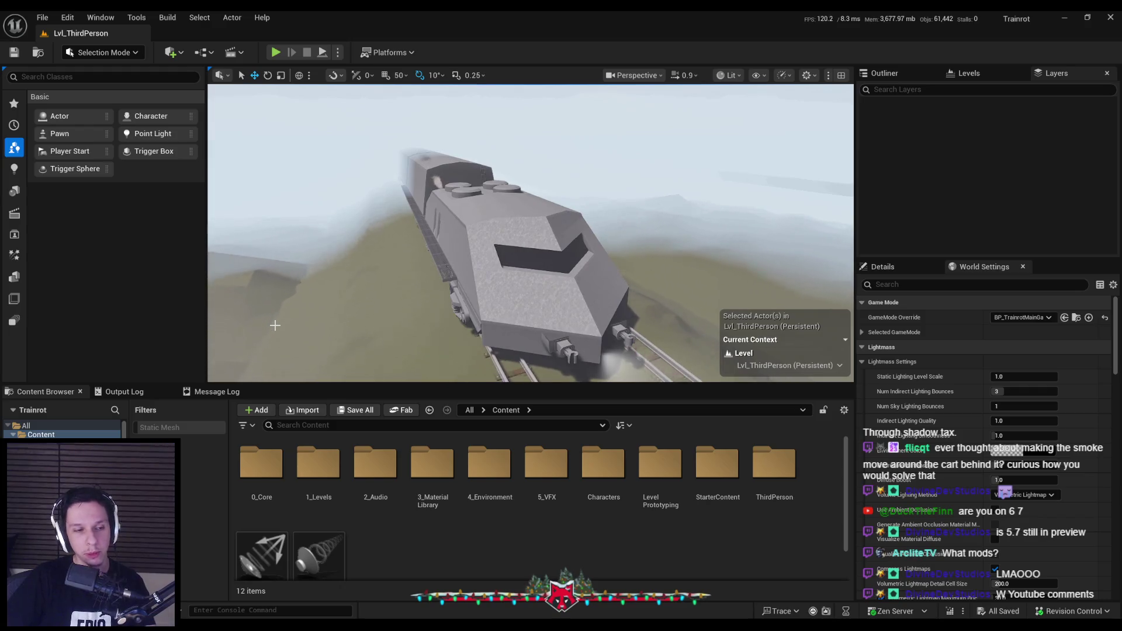
mouse_move(274, 325)
left_mouse_down()
mouse_move(274, 277)
mouse_move(256, 256)
mouse_move(298, 259)
mouse_move(260, 257)
left_mouse_up()
left_click(514, 245)
Focus on P_SmokeMoving, save the level, and move it onto a roof chimney at -10639.27, 1309.29, 725.67.
left_click(891, 269)
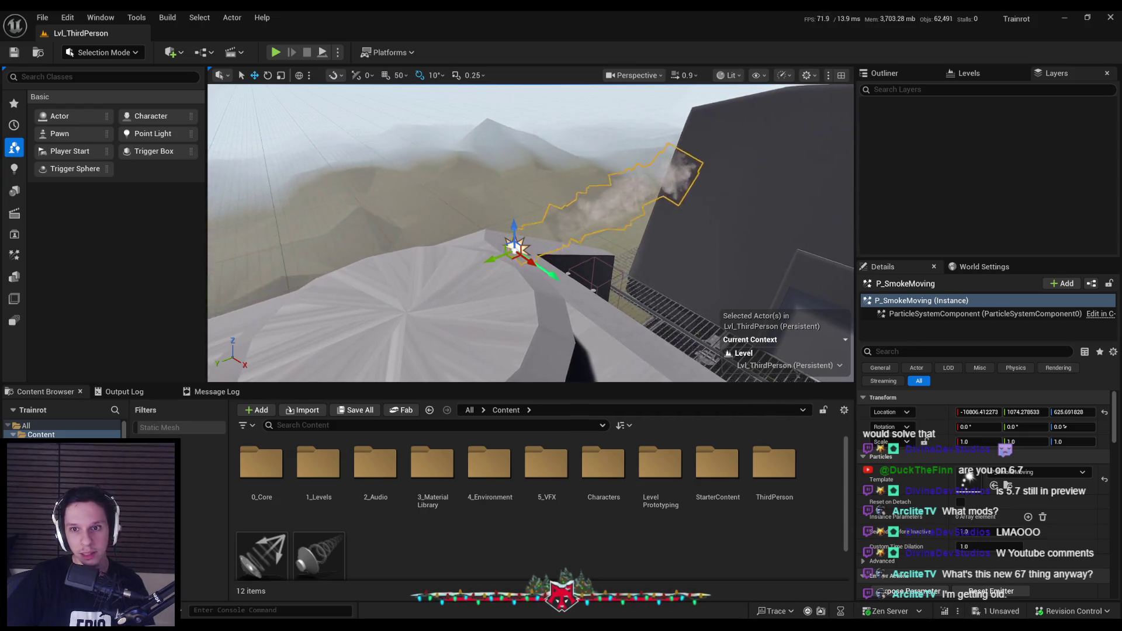
left_click_drag(526, 233, 607, 242)
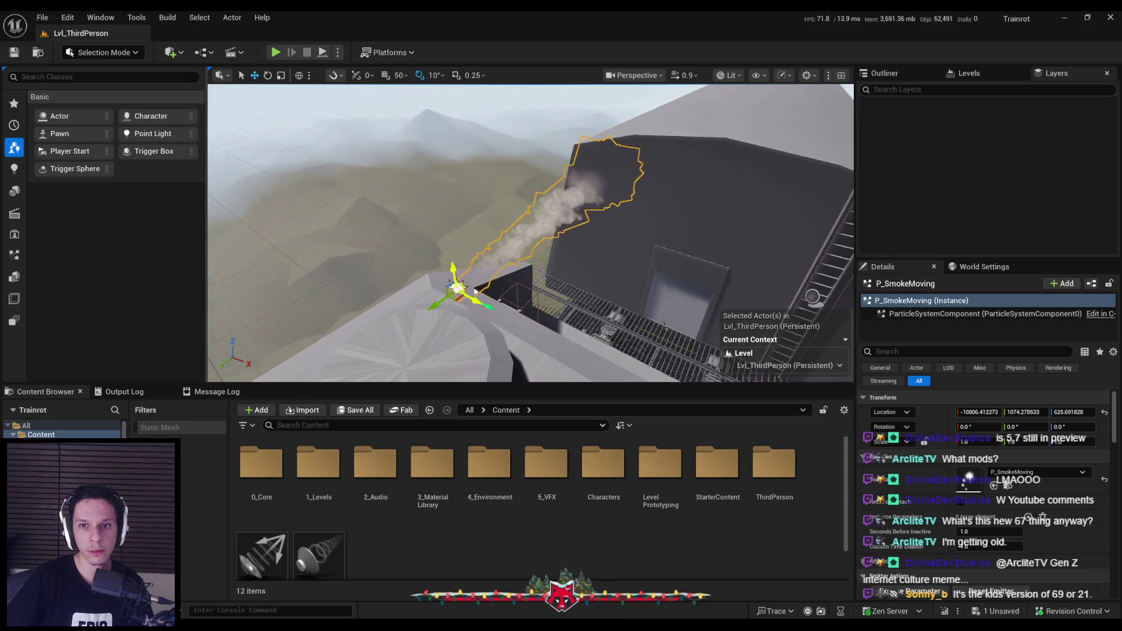
key("f")
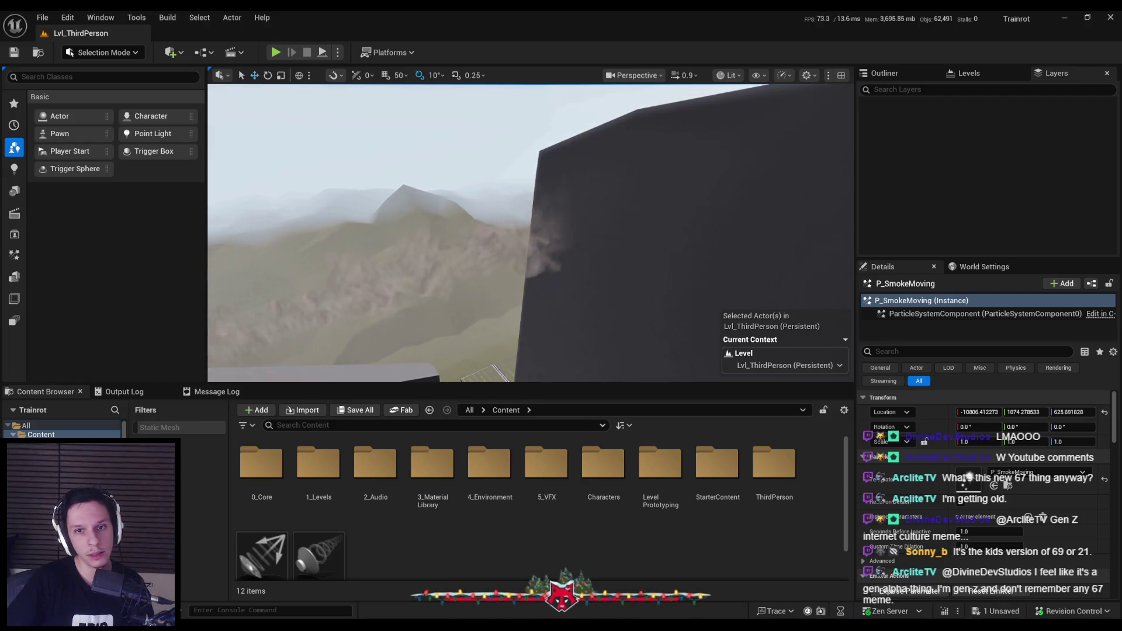
key("f")
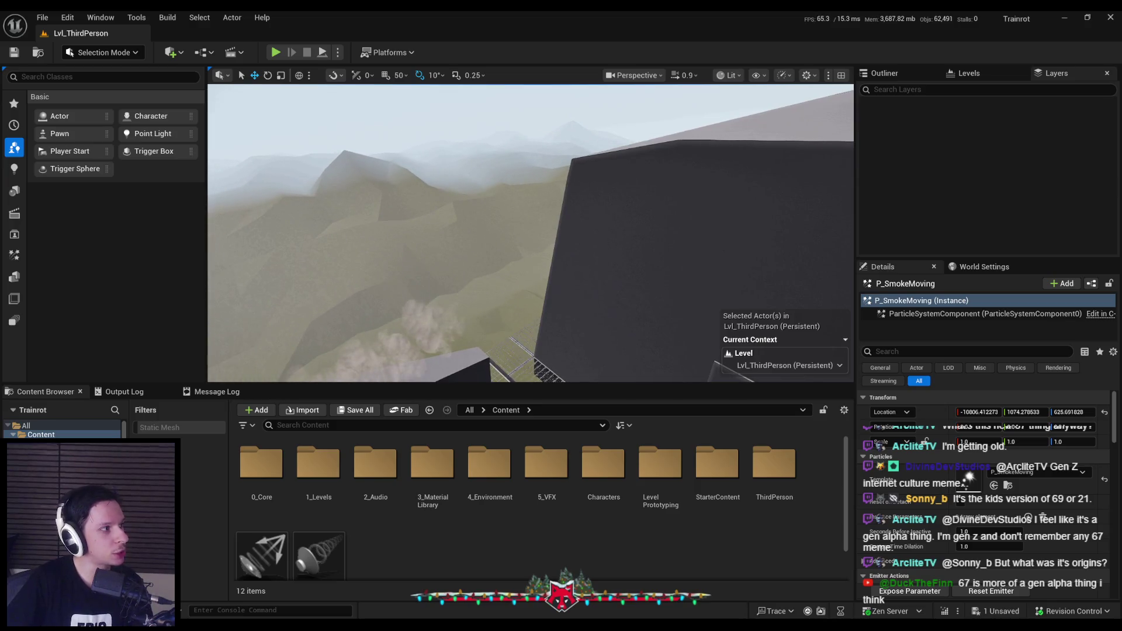
key("ctrl+s")
key("f")
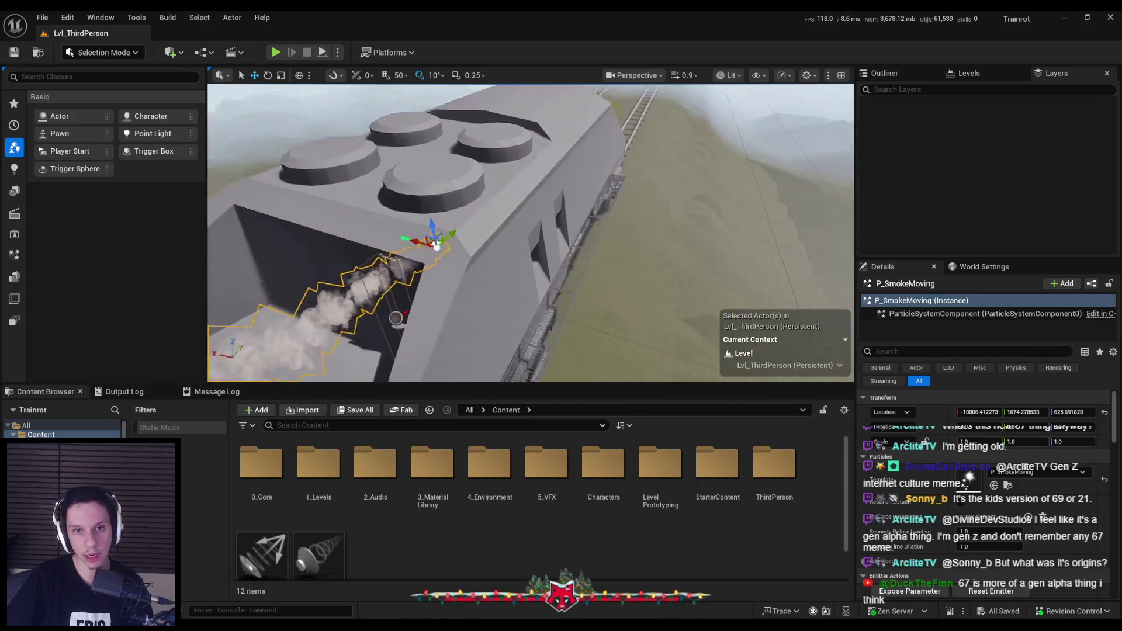
mouse_move(429, 316)
left_mouse_down()
mouse_move(546, 306)
mouse_move(401, 238)
mouse_move(364, 320)
mouse_move(393, 246)
mouse_move(413, 225)
mouse_move(313, 345)
mouse_move(509, 279)
mouse_move(553, 229)
mouse_move(608, 243)
left_mouse_up()
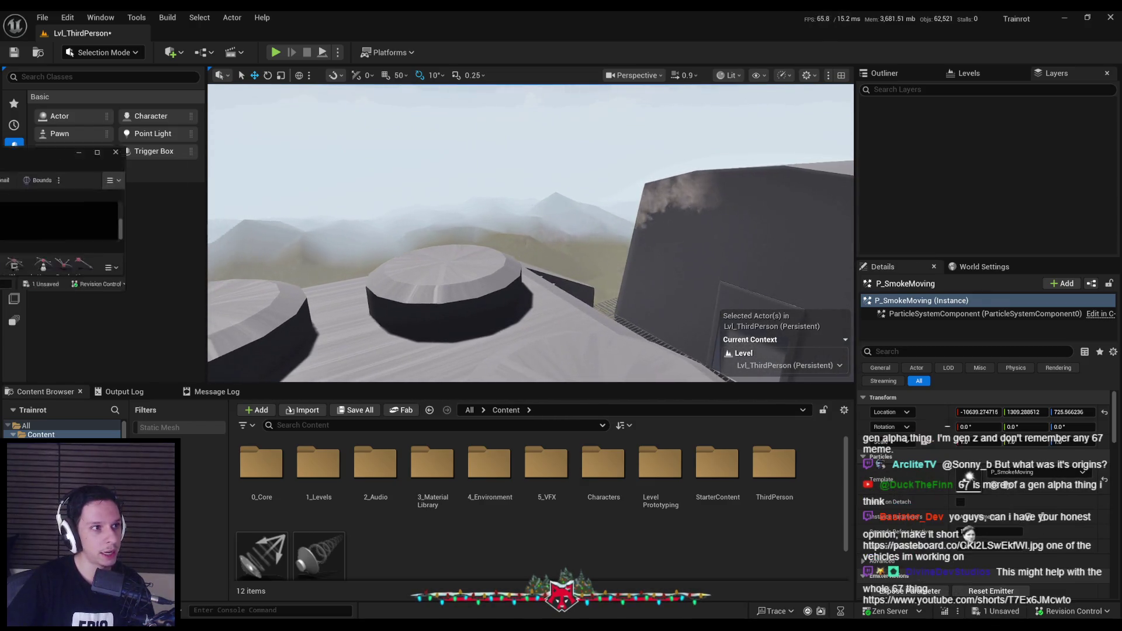
In Cascade, set P_SmokeMoving's Start Velocity Max Z to 80, then restore the window down.
double_click(660, 205)
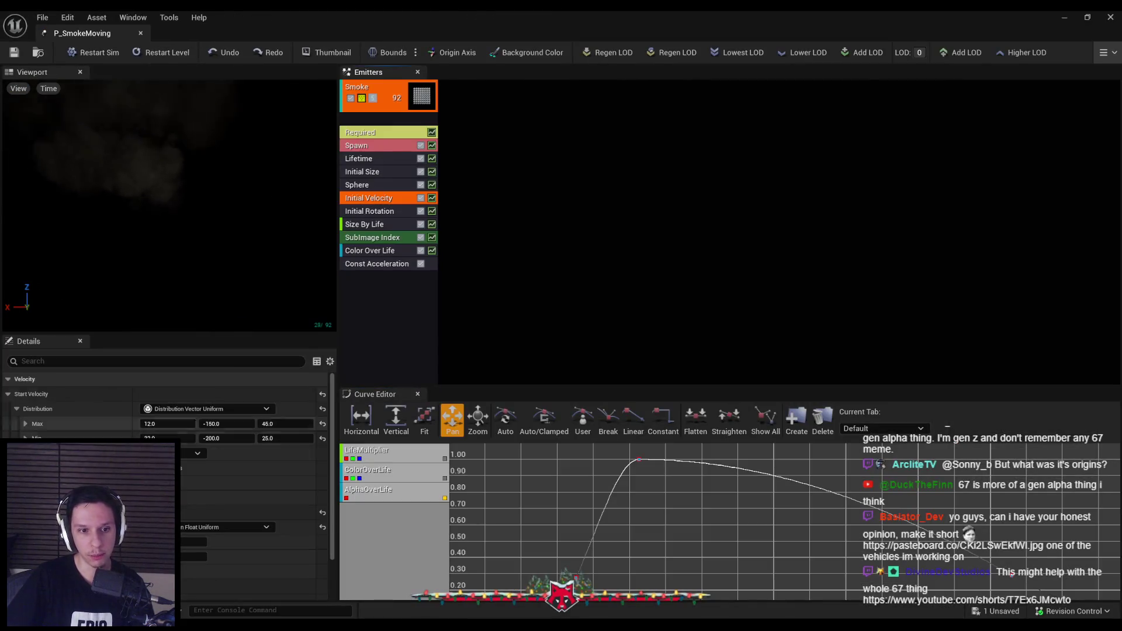
left_click(278, 425)
type("80")
key("Return")
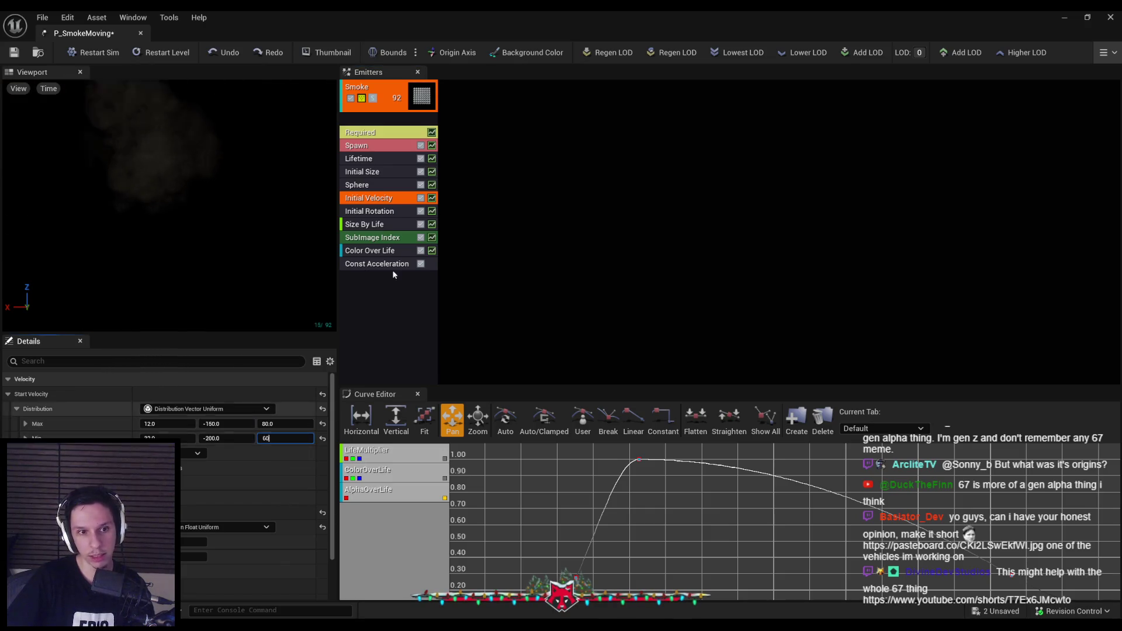
left_click(1087, 17)
Close the Cascade window and fly the viewport forward across the train roof.
key("f")
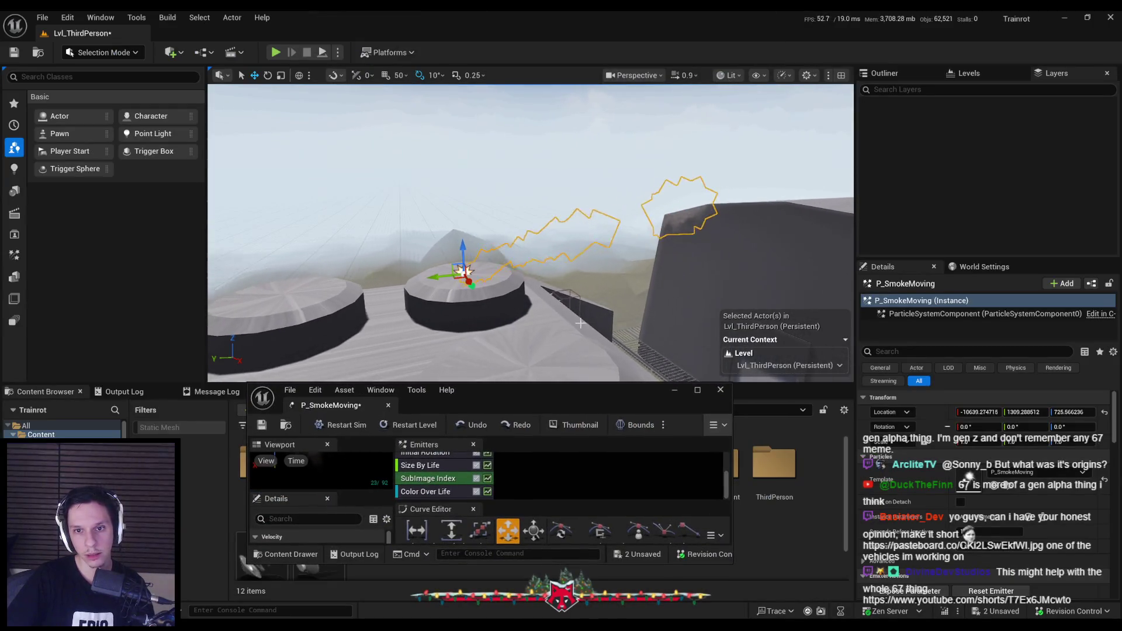
left_click(673, 390)
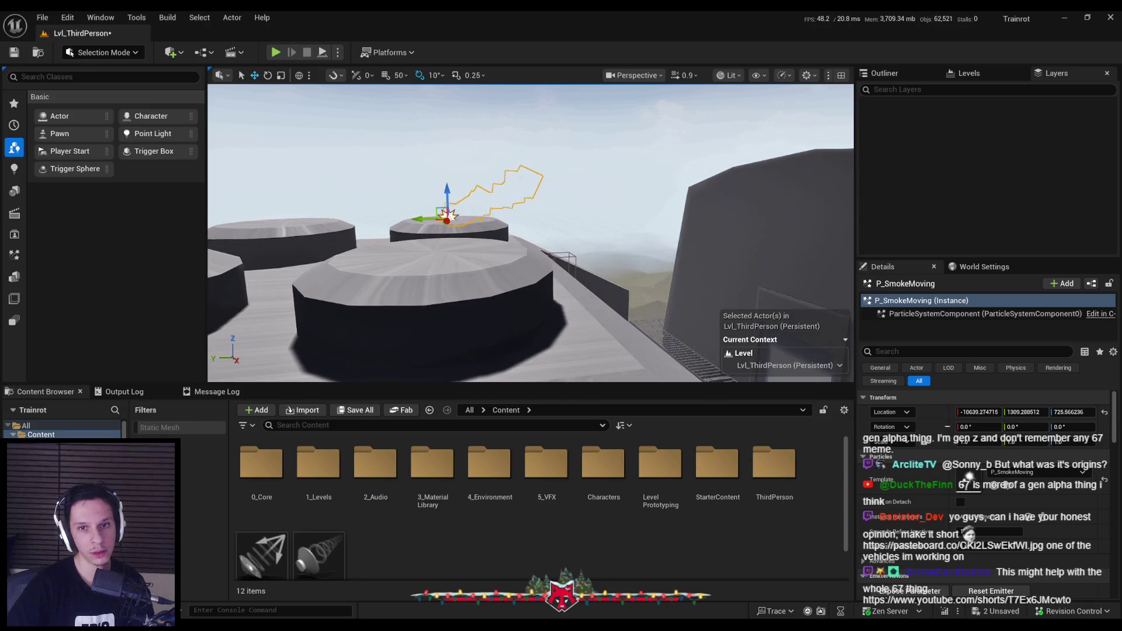
mouse_move(531, 234)
left_mouse_down()
mouse_move(578, 187)
mouse_move(514, 245)
left_mouse_up()
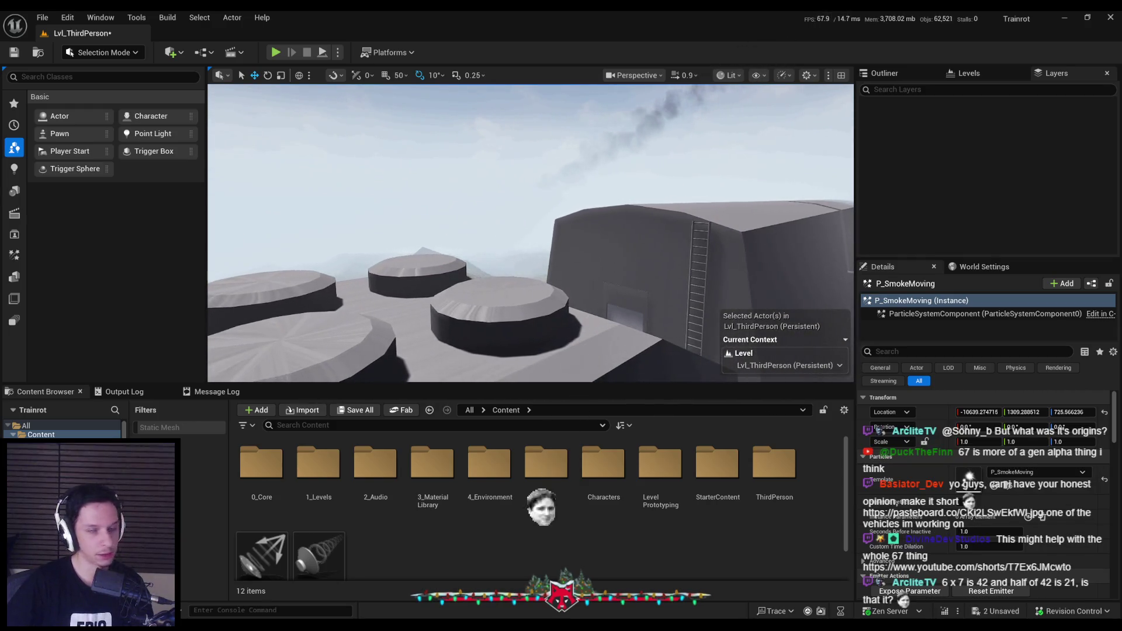
left_click_drag(531, 234, 554, 234)
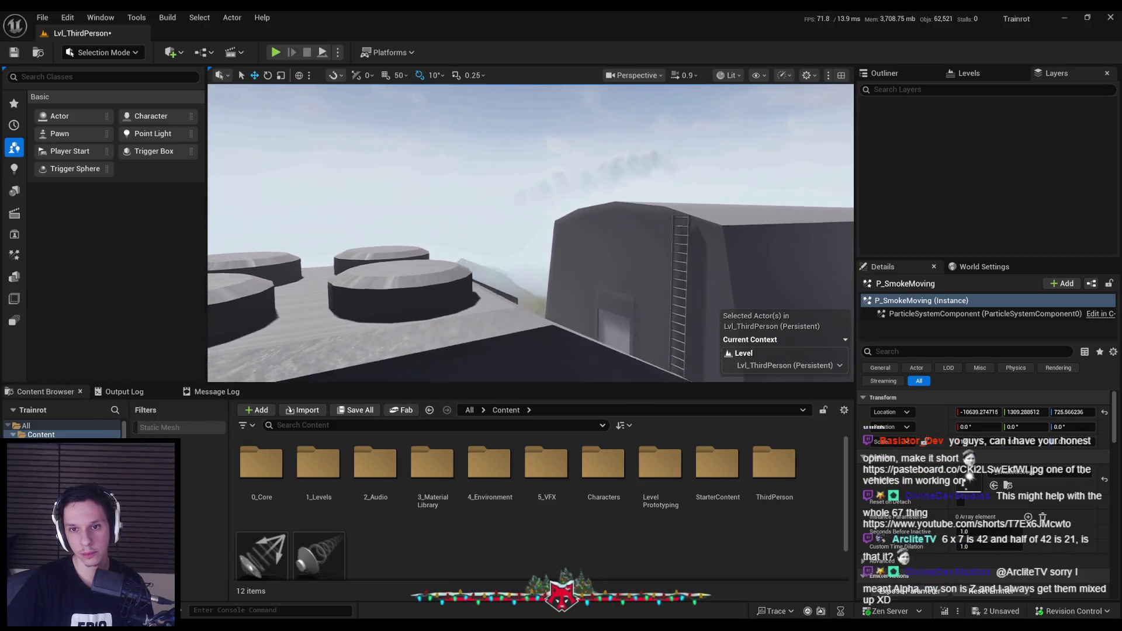
Place a copy, P_SmokeMoving2, on the next roof chimney and save the level.
key("f")
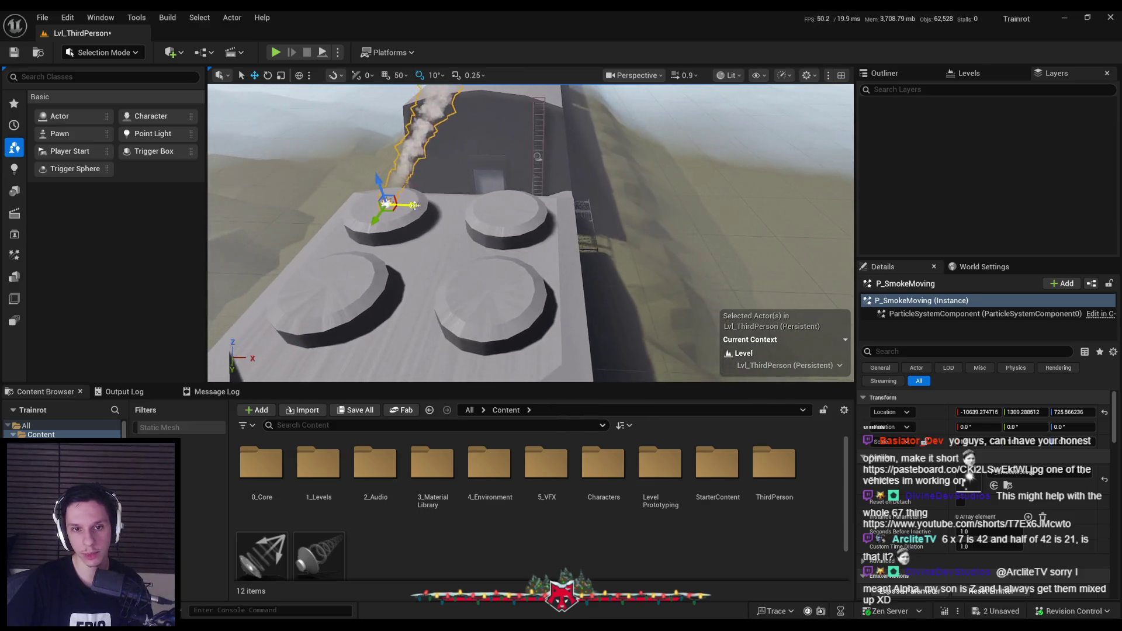
mouse_move(413, 205)
left_mouse_down()
mouse_move(499, 223)
mouse_move(489, 292)
mouse_move(476, 213)
mouse_move(439, 302)
left_mouse_up()
key("ctrl+s")
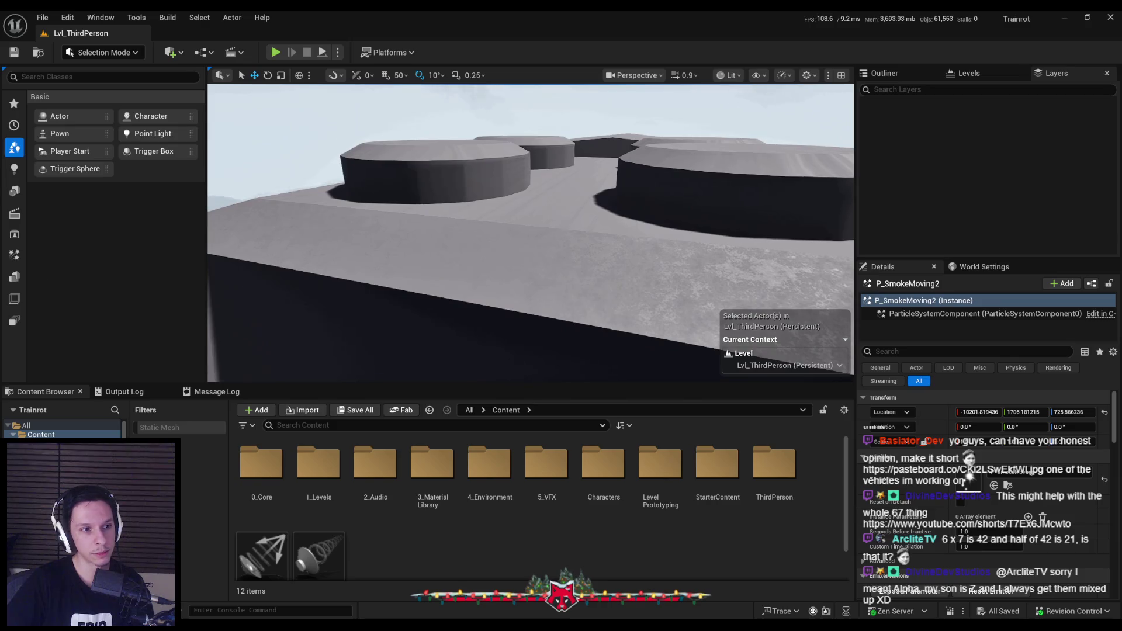
left_click_drag(439, 302, 438, 298)
Start a fullscreen playtest, climb the ladder and walk across the roof discs.
key("f")
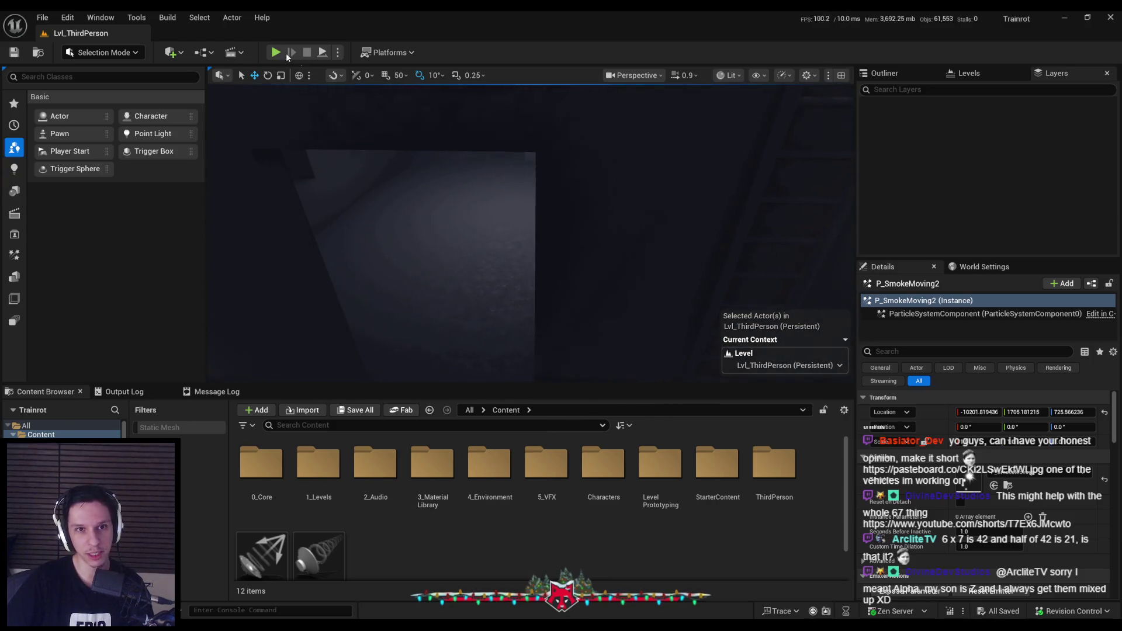
left_click(276, 53)
key("F11")
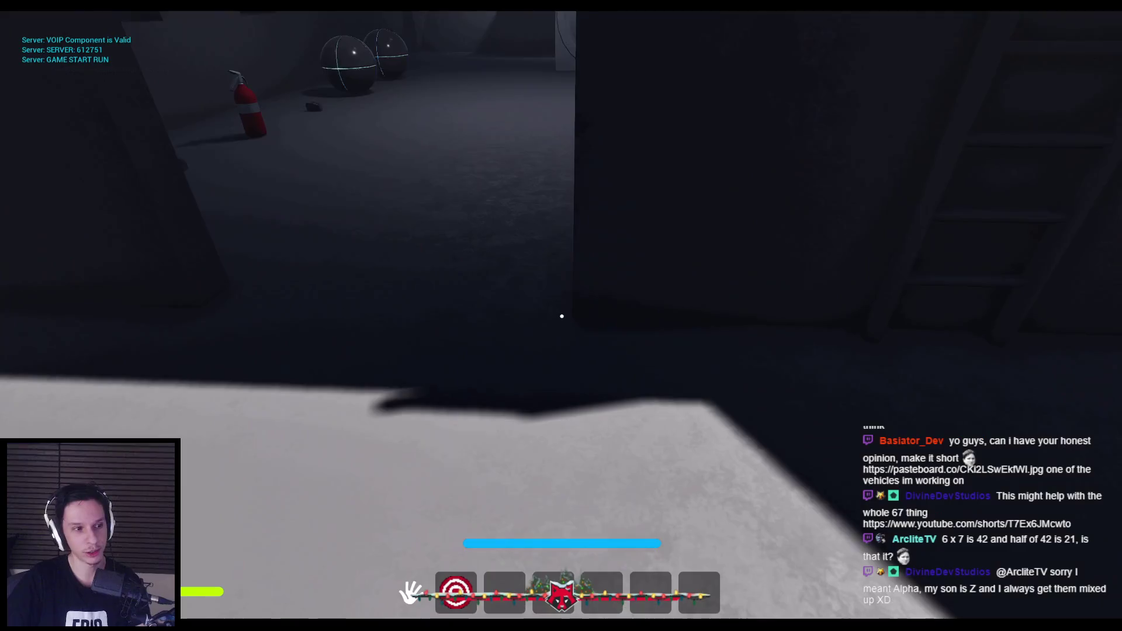
key("w")
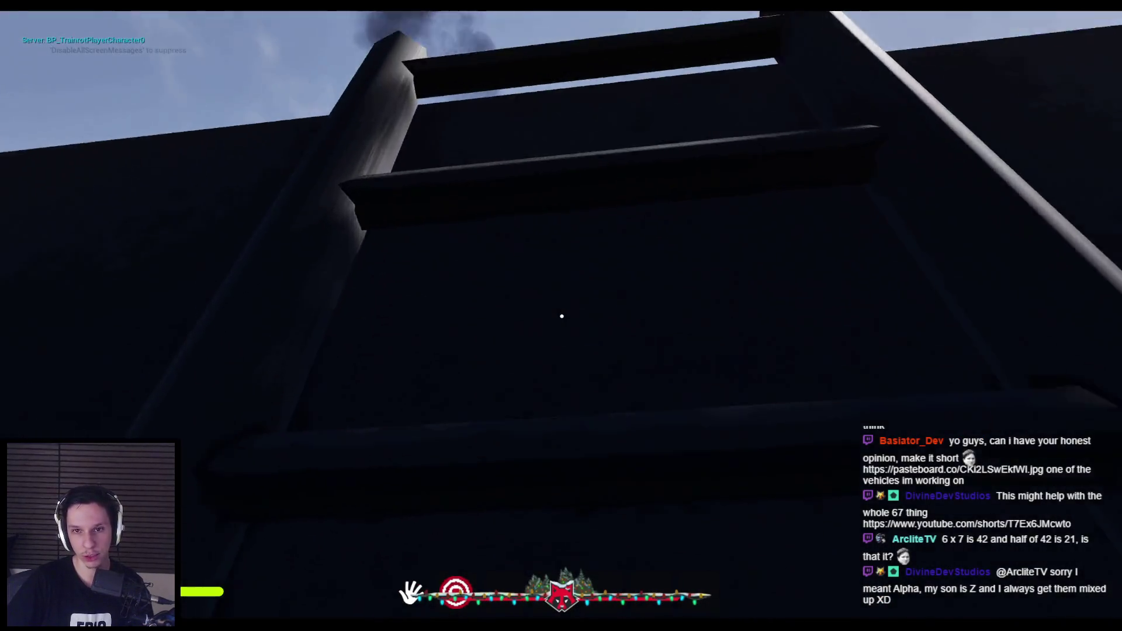
key("w")
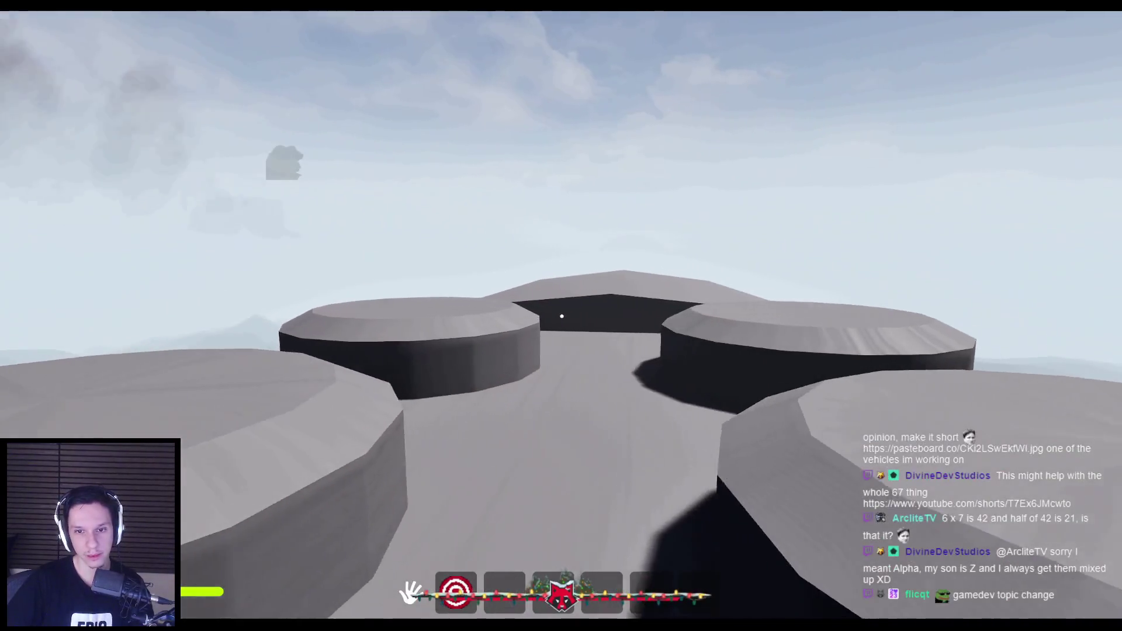
key("w")
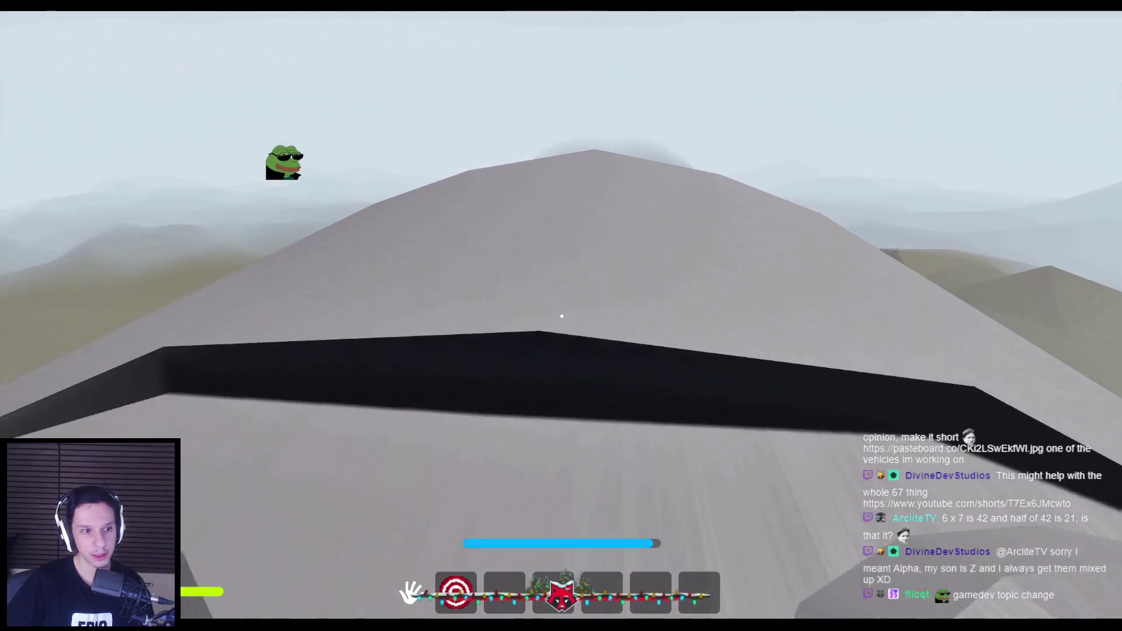
key("w")
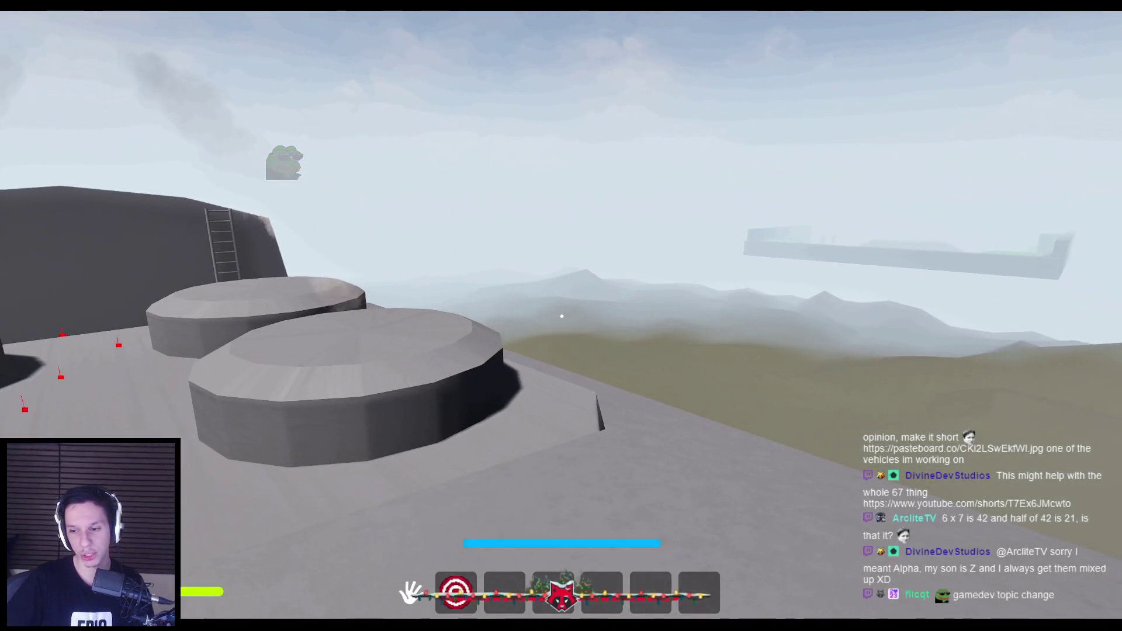
key("w")
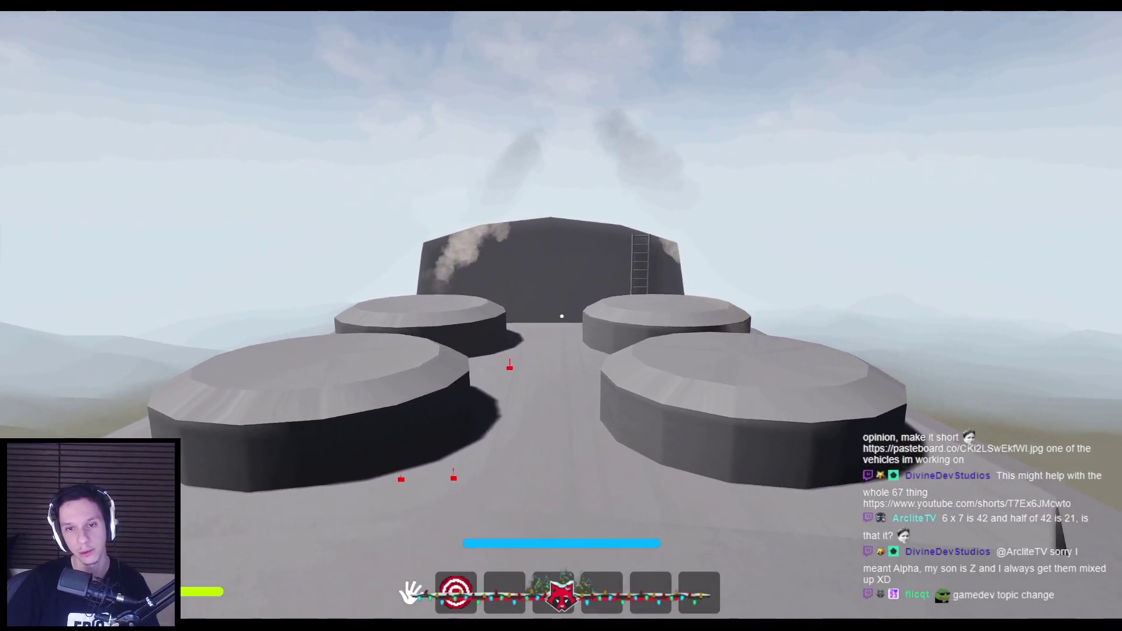
Walk back through the dark enclosure toward the lit room, then end the playtest with Esc.
key("s")
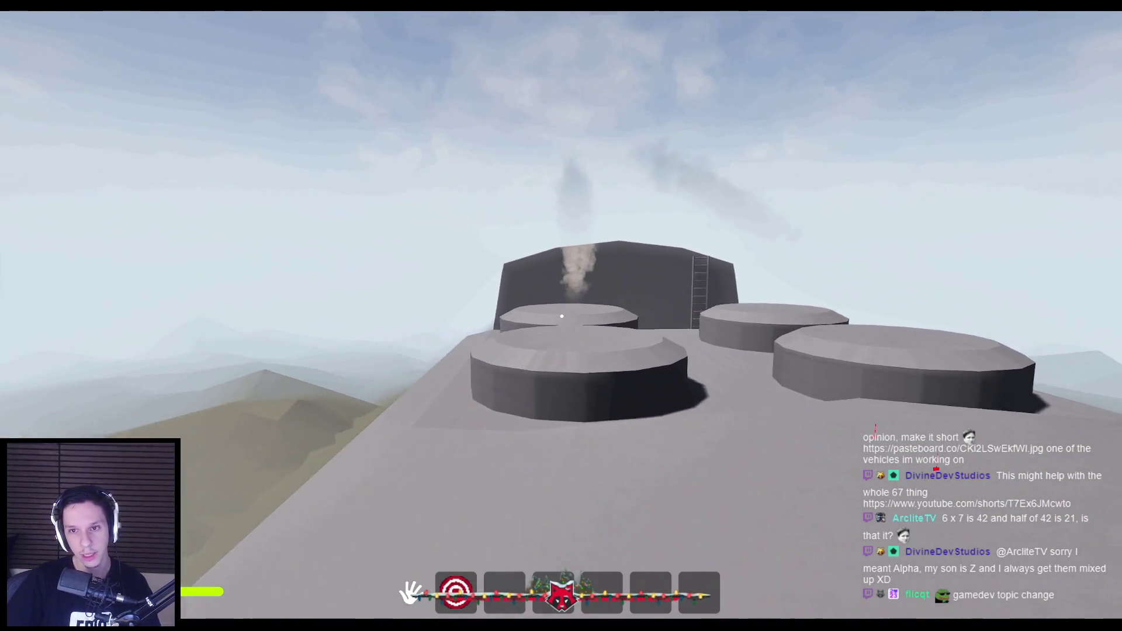
key("s")
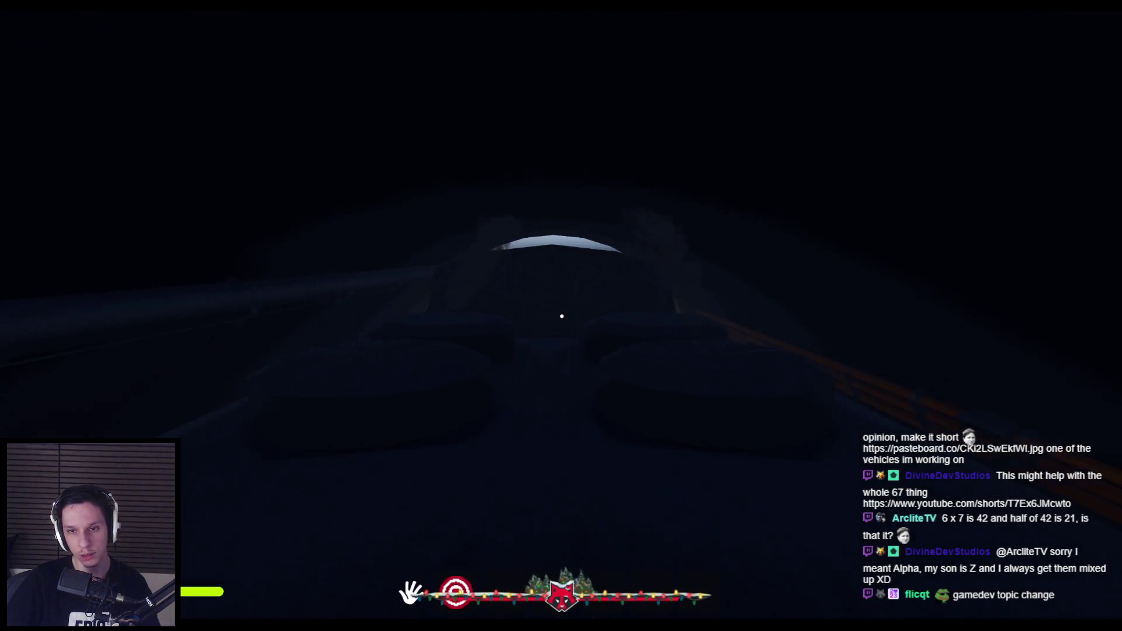
key("w")
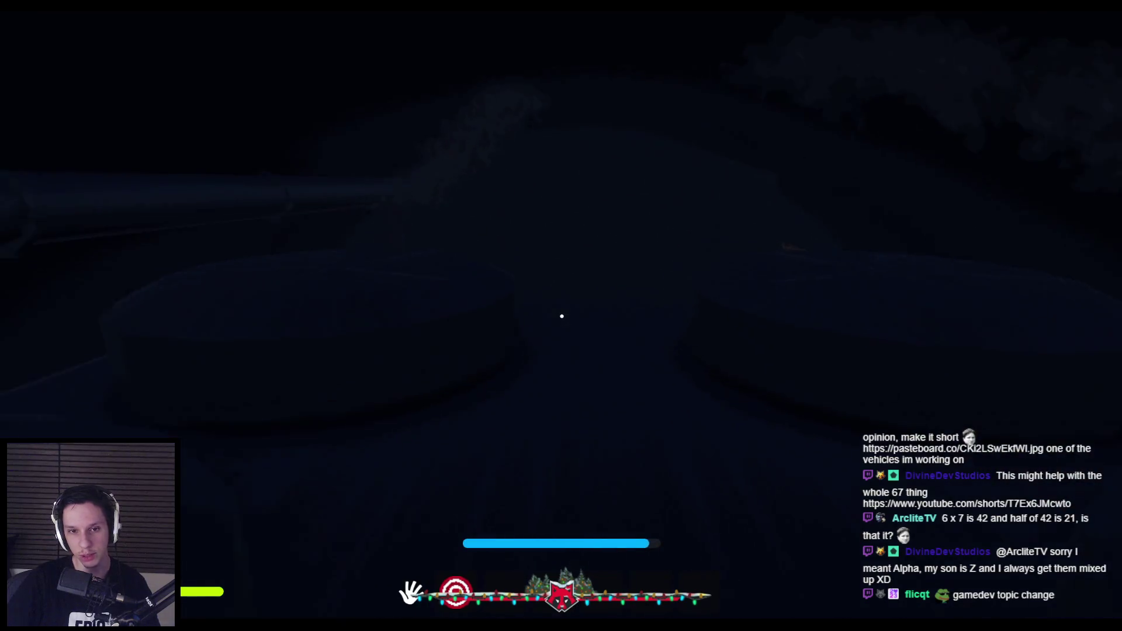
key("w")
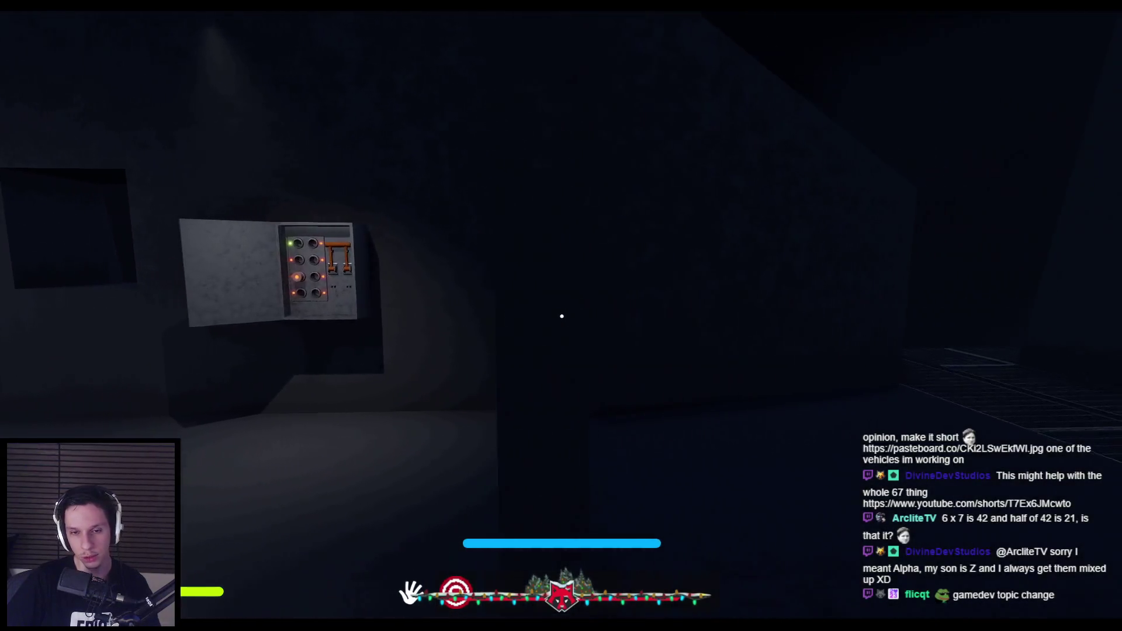
key("Escape")
key("e")
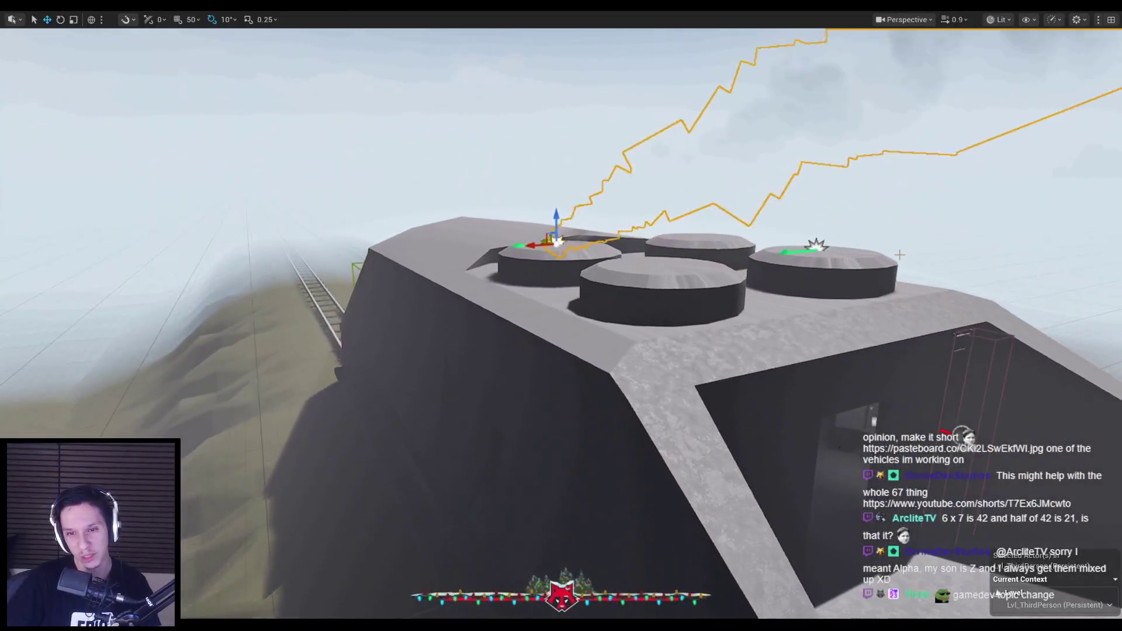
Restore the full editor layout with F11 and frame a wide view of the smoking roof.
key("g")
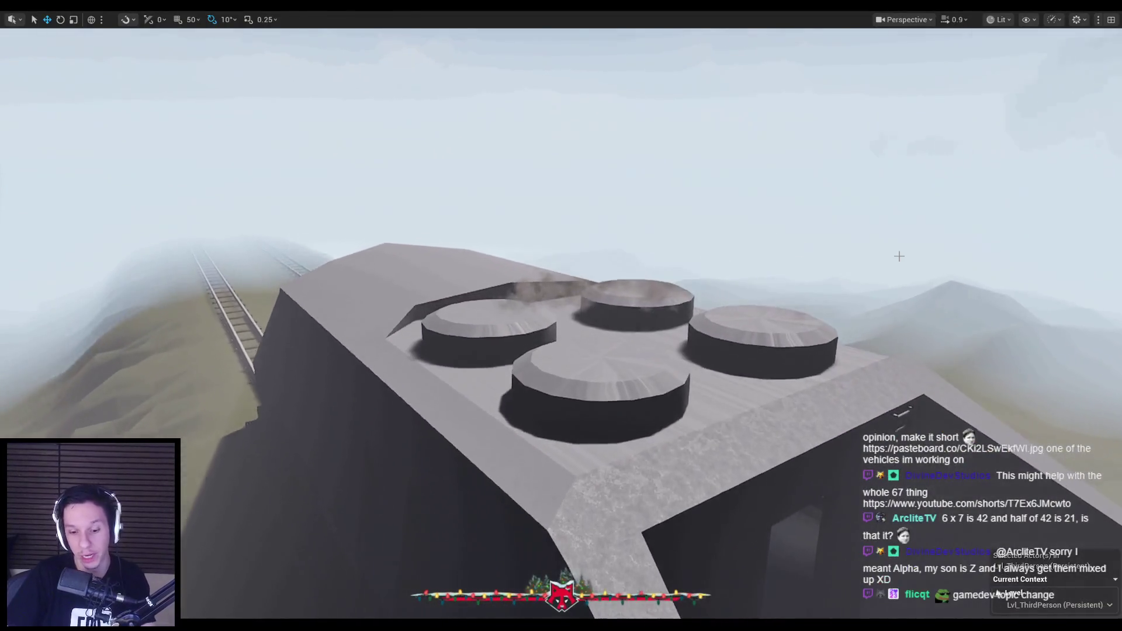
key("F11")
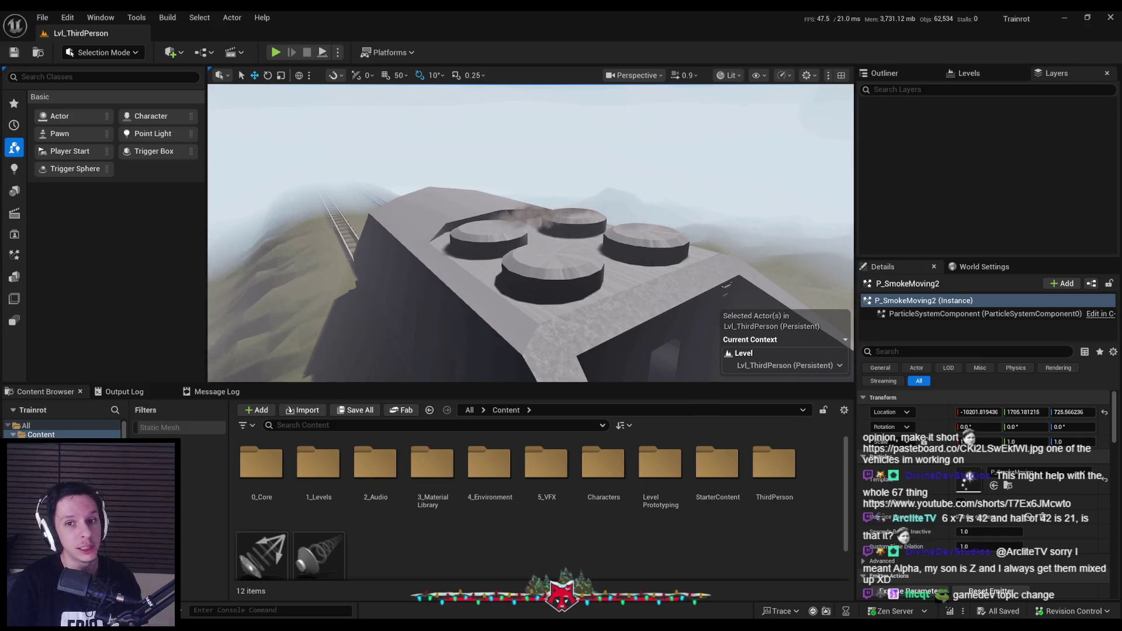
key("f")
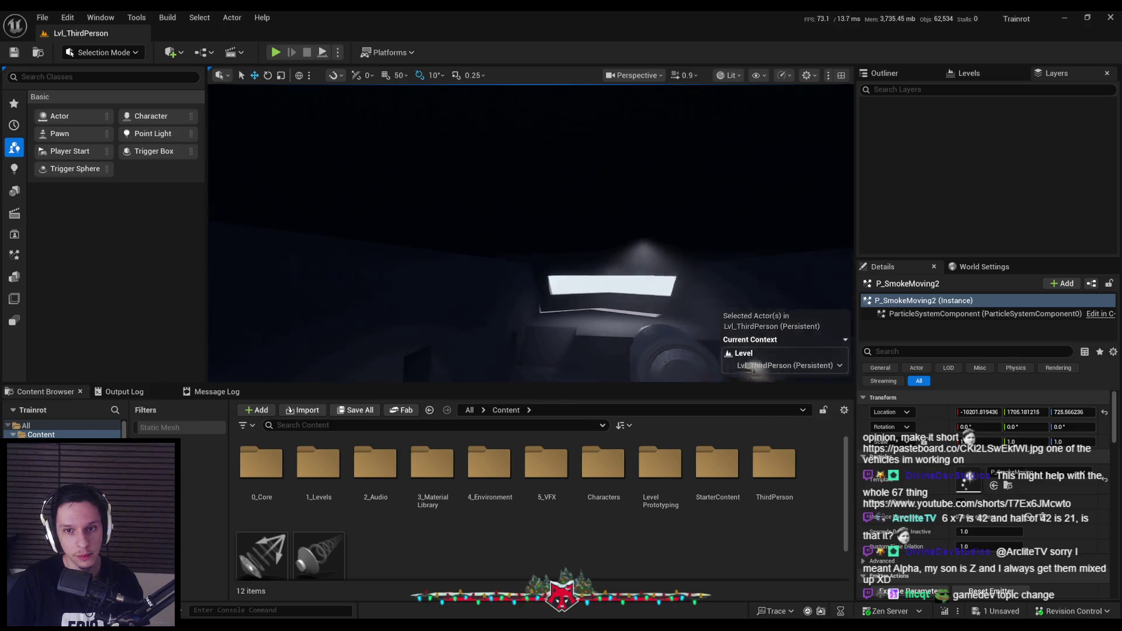
key("f")
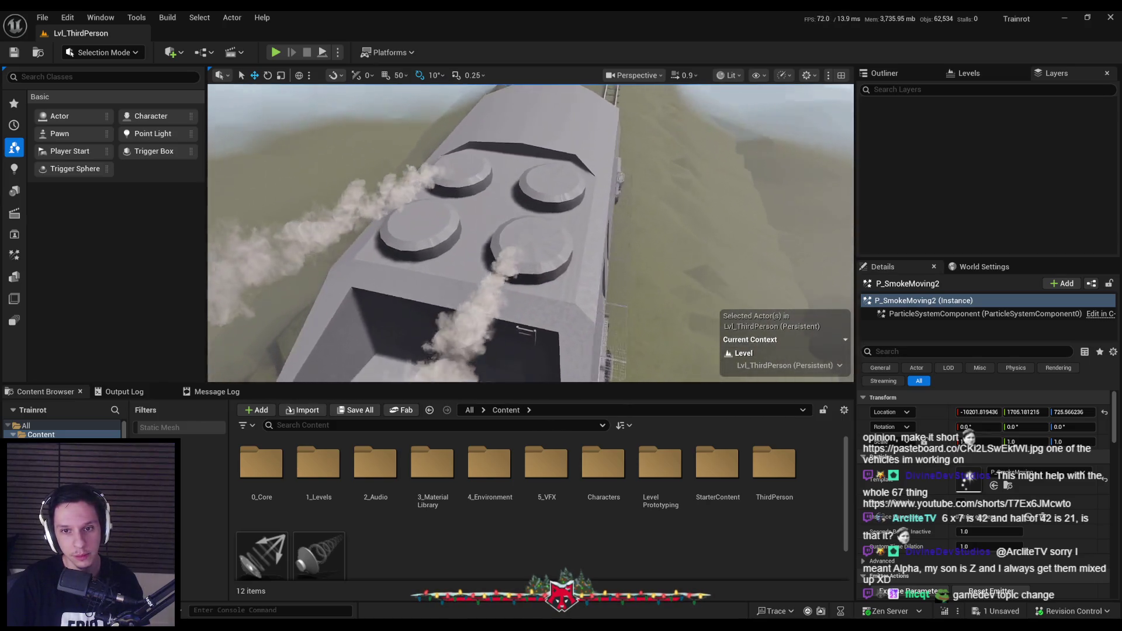
key("f")
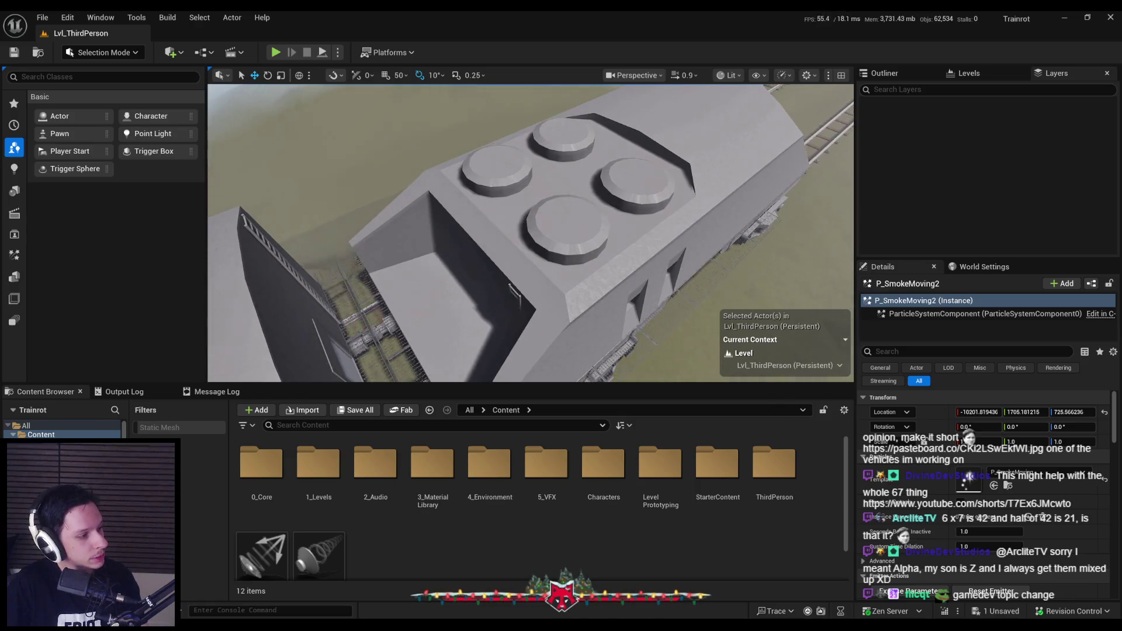
Fly down level with the smoking chimneys and save all changes with Ctrl+S.
left_click_drag(463, 255, 321, 264)
left_click_drag(674, 249, 672, 248)
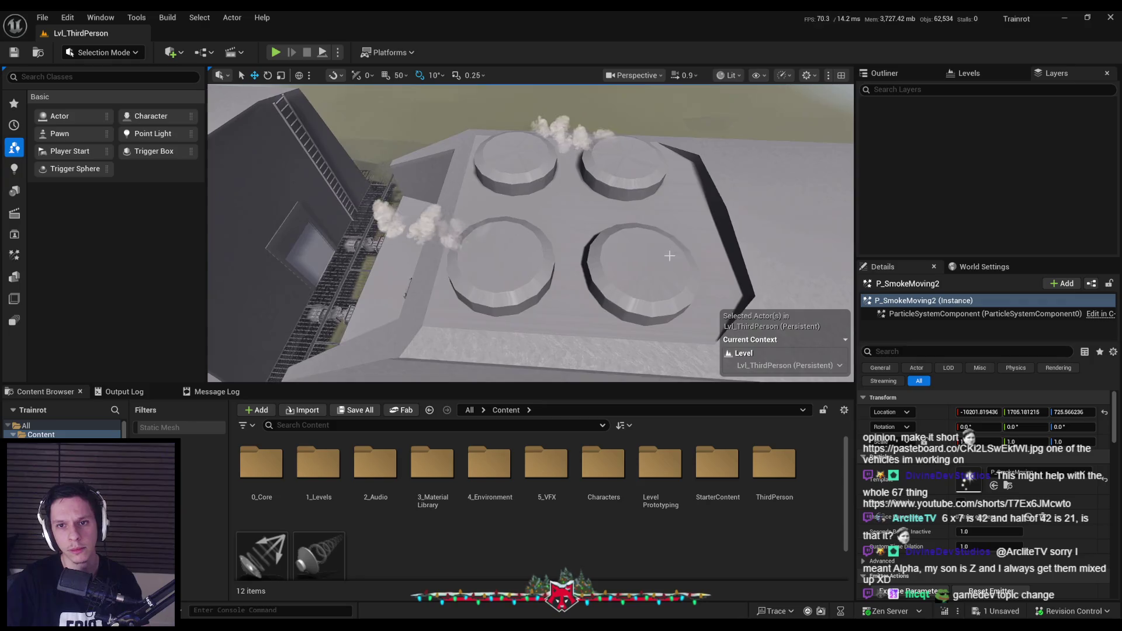
mouse_move(662, 290)
left_mouse_down()
mouse_move(663, 222)
mouse_move(637, 231)
mouse_move(654, 234)
mouse_move(651, 245)
left_mouse_up()
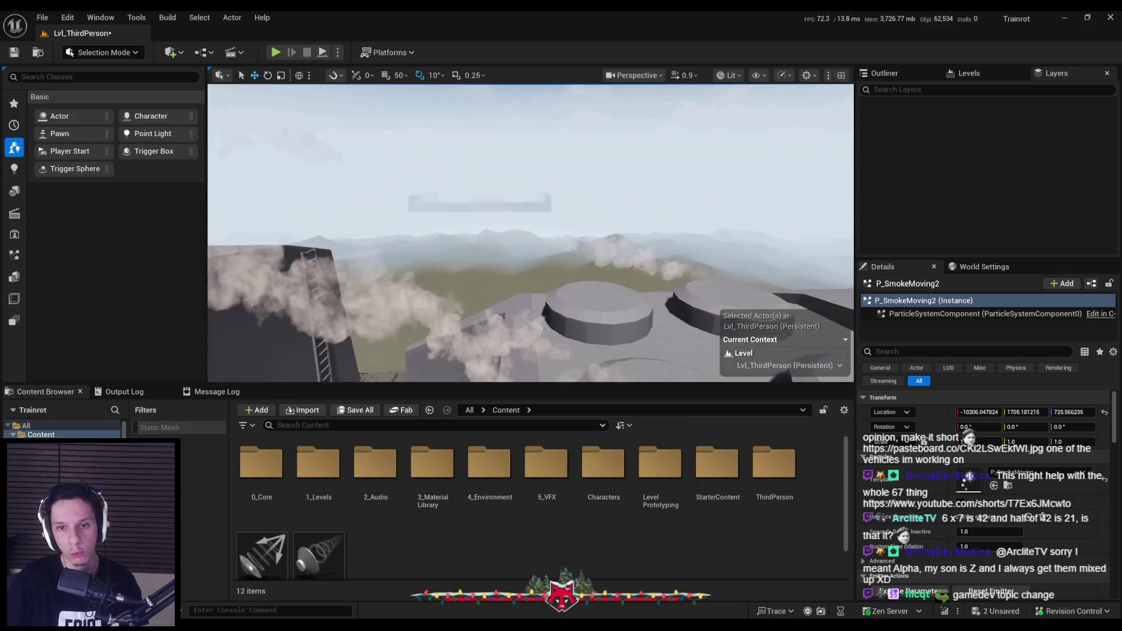
key("ctrl+s")
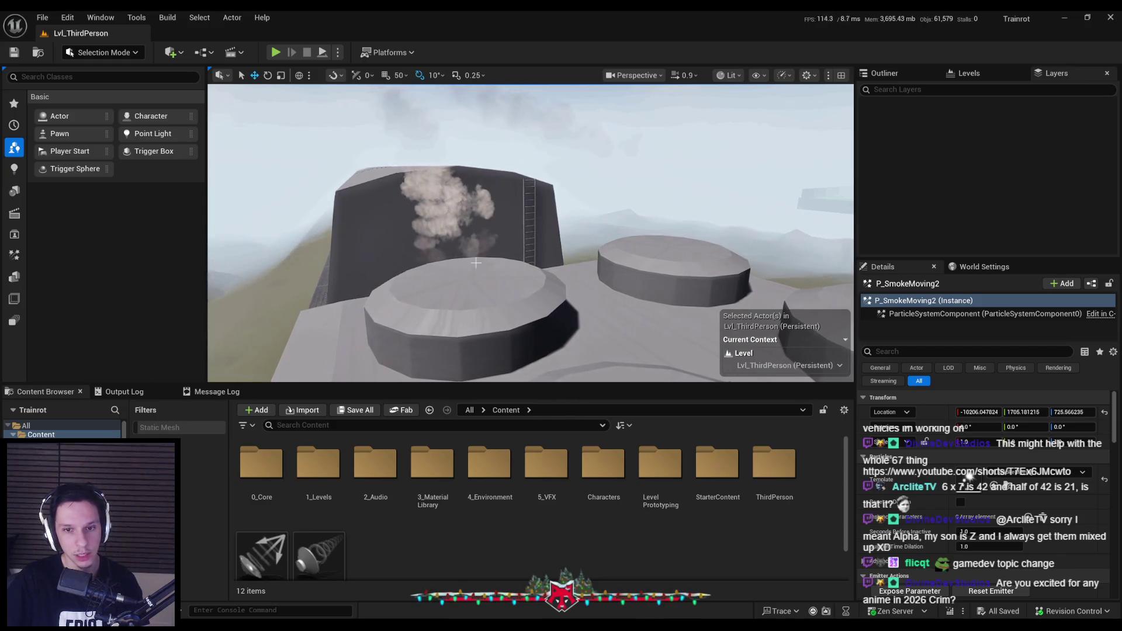
Change the viewport from Lit to the Shader Complexity optimization view mode.
left_click(755, 76)
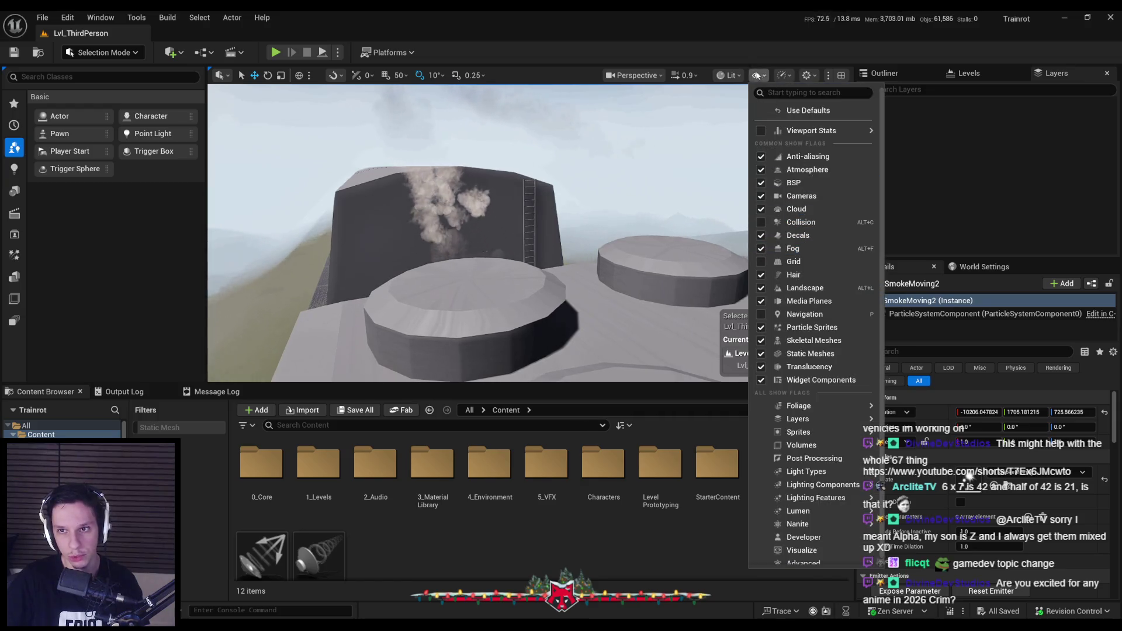
left_click(728, 76)
left_click(729, 76)
mouse_move(785, 227)
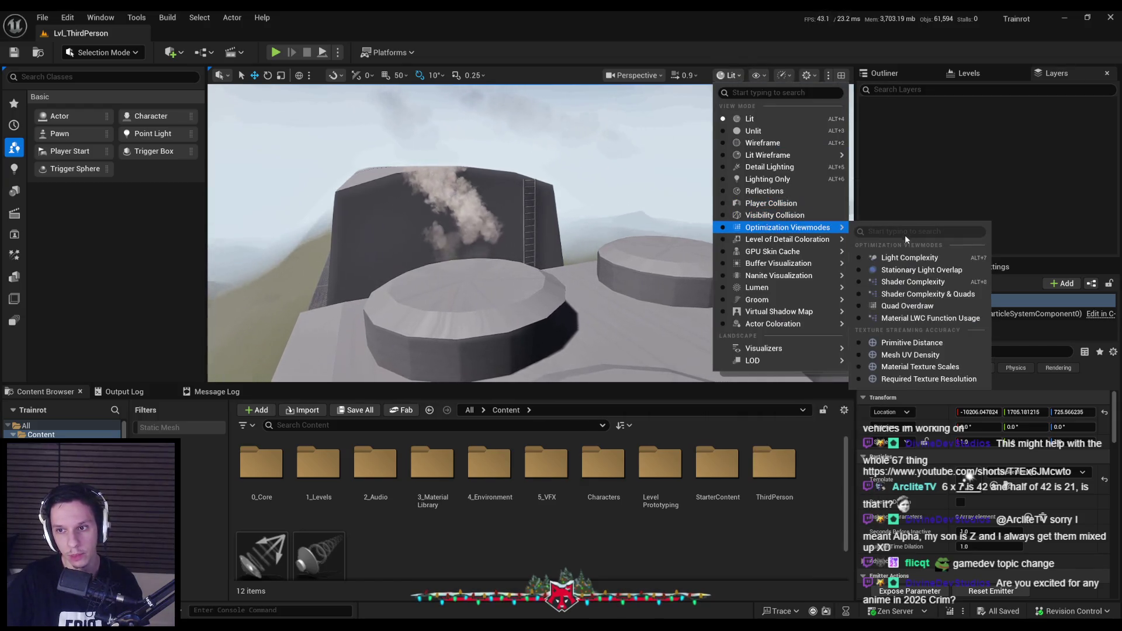
left_click(921, 282)
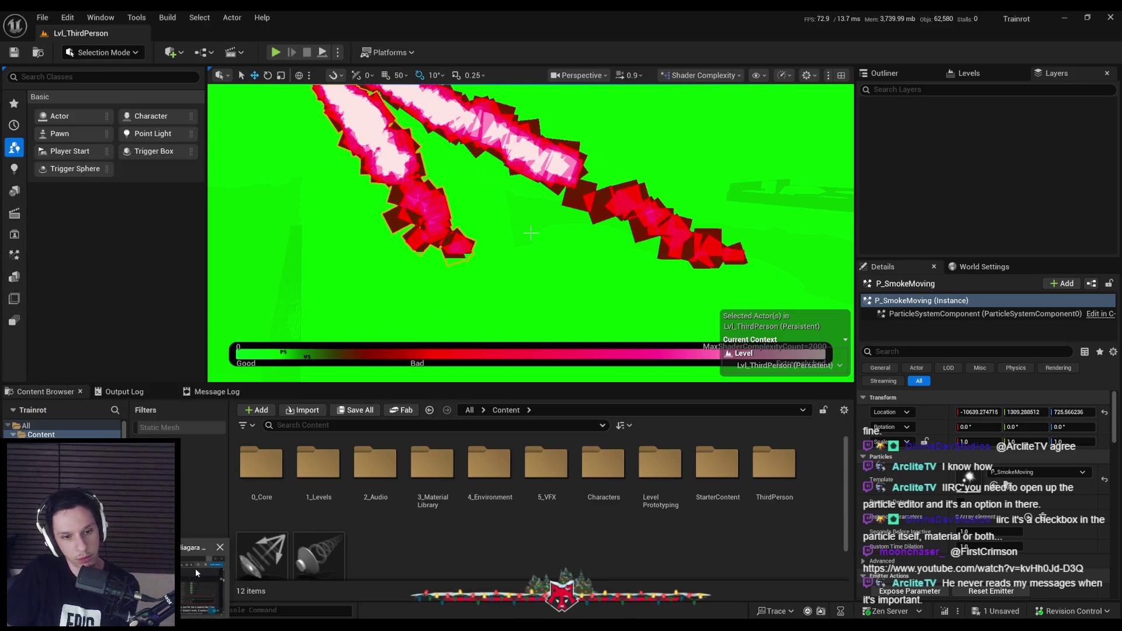
key("alt+Tab")
Maximize the Particle Cutout Niagara forum thread and read its explanation of material cutout.
double_click(310, 170)
scroll(296, 285, "down", 1)
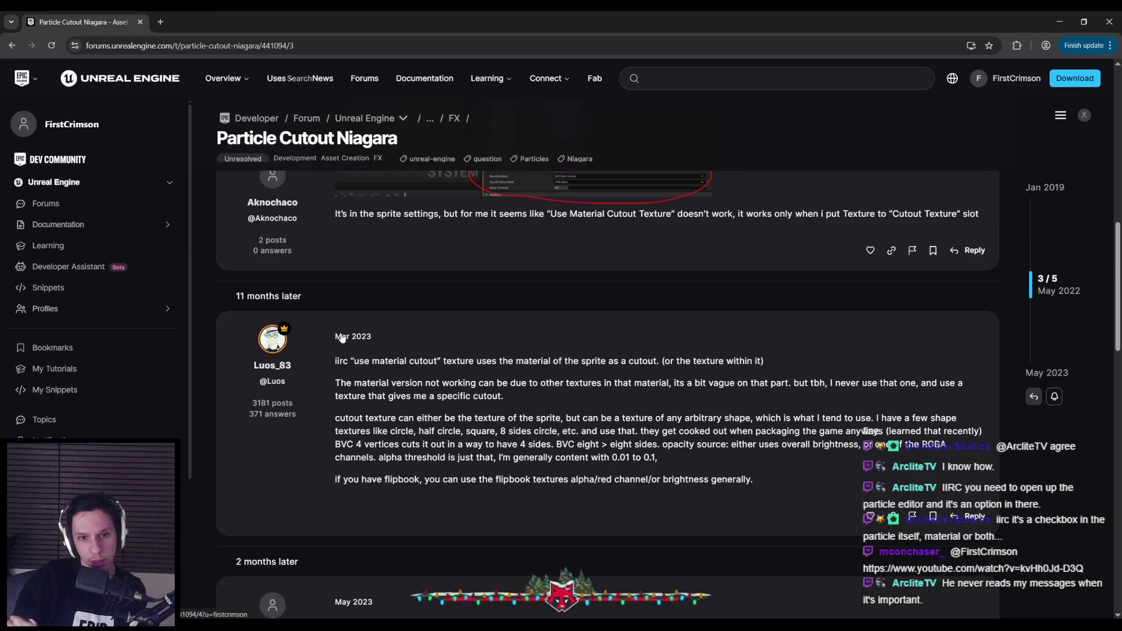
mouse_move(356, 362)
left_mouse_down()
mouse_move(764, 362)
mouse_move(369, 386)
left_mouse_up()
left_click(369, 386)
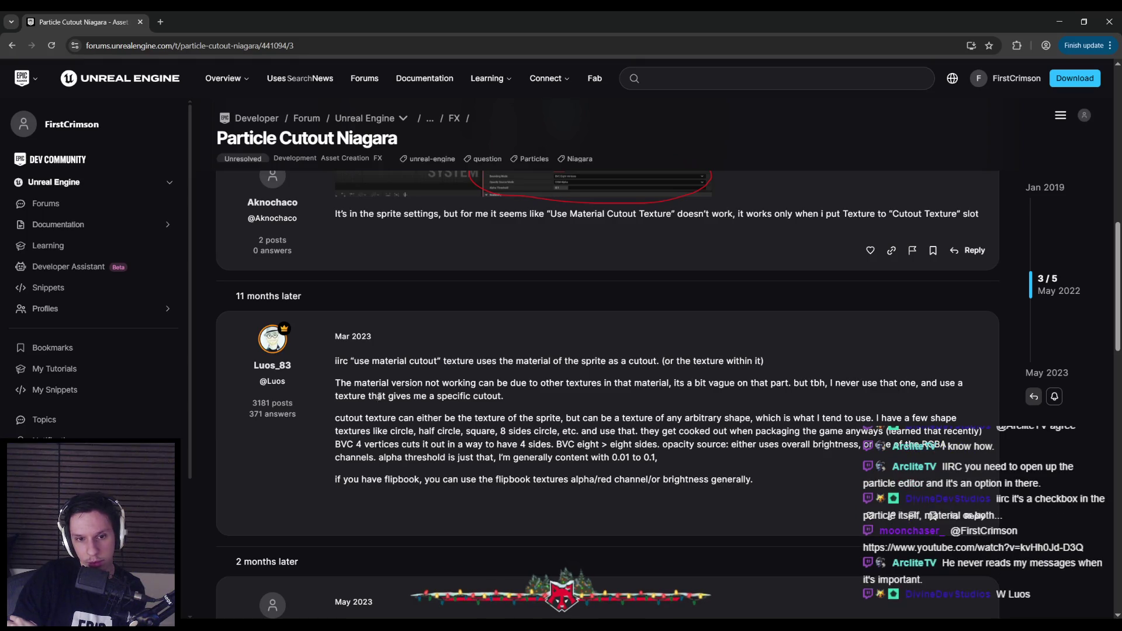
Read the thread's passage on cutout textures and its list of shape textures.
left_click_drag(365, 417, 489, 418)
left_click_drag(622, 418, 653, 418)
mouse_move(779, 419)
left_mouse_down()
mouse_move(840, 417)
mouse_move(422, 434)
left_mouse_up()
mouse_move(536, 429)
left_mouse_down()
mouse_move(935, 431)
mouse_move(357, 452)
mouse_move(935, 448)
mouse_move(430, 456)
mouse_move(672, 463)
left_mouse_up()
left_click(672, 462)
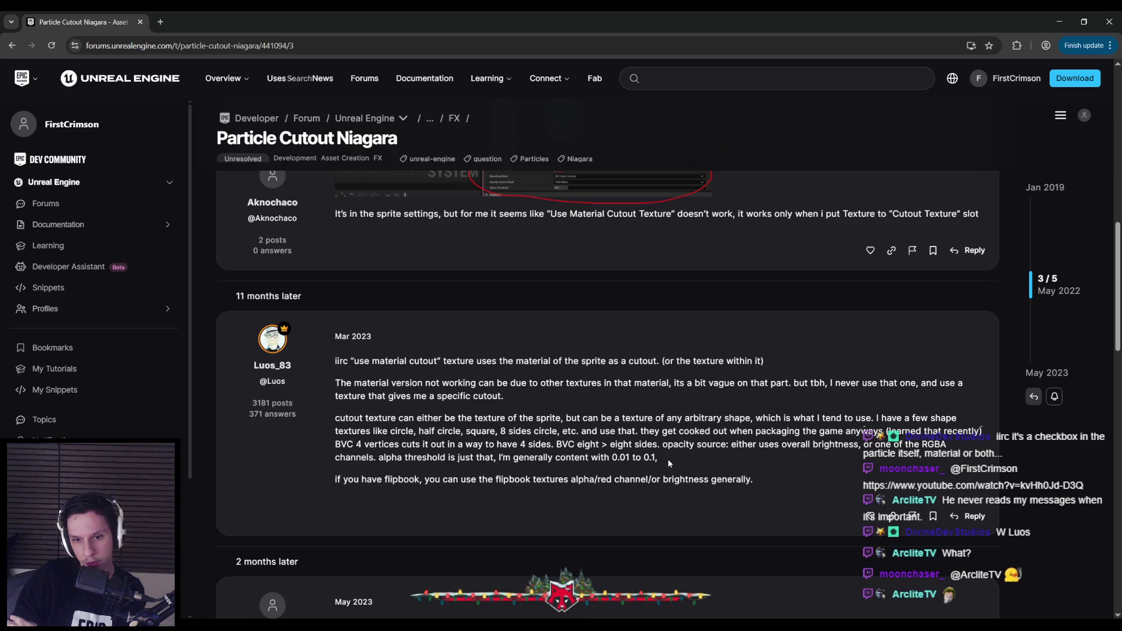
Read the advice about flipbook textures, then return to Unreal Editor.
left_click_drag(427, 479, 532, 479)
left_click_drag(672, 480, 689, 480)
scroll(749, 481, "down", 3)
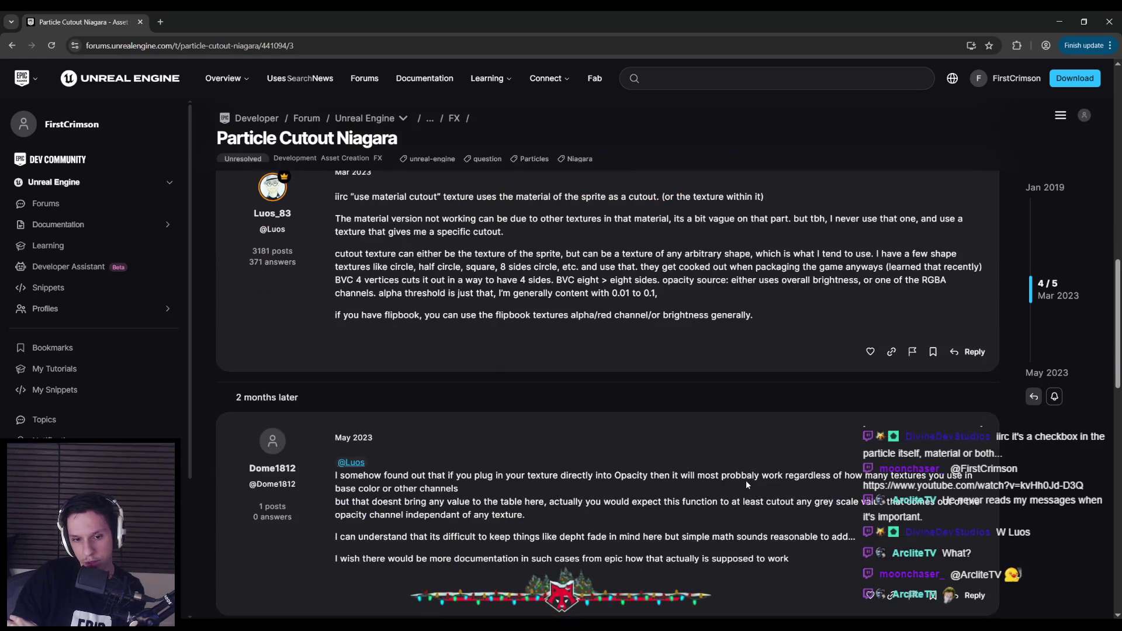
key("alt+Tab")
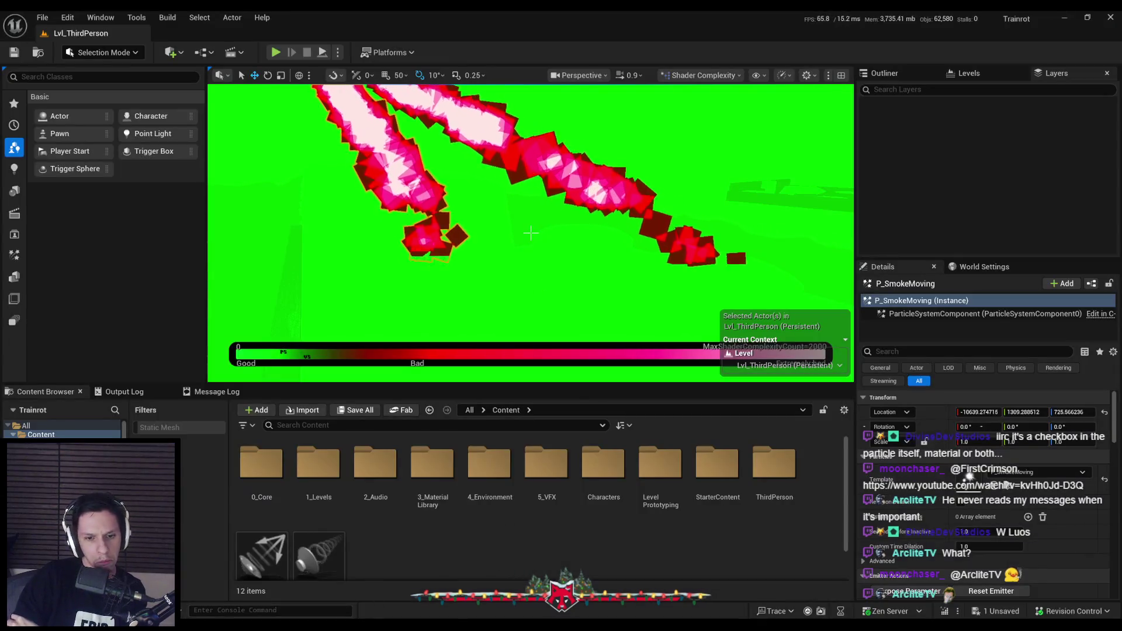
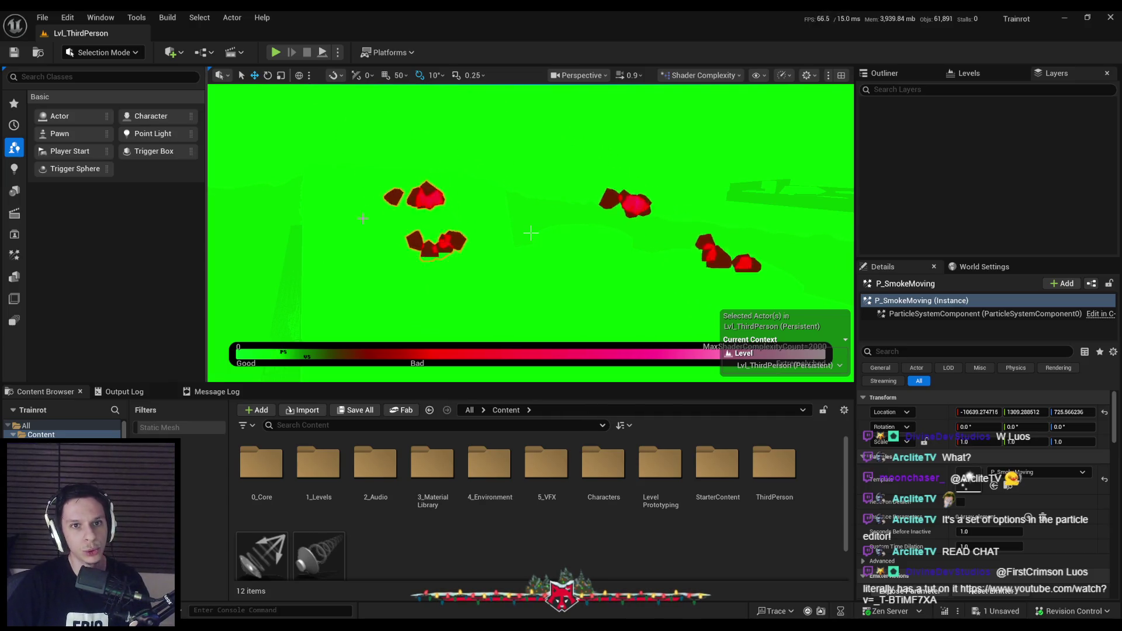
Preview the viewport in Lit, then in Shader Complexity & Quads view mode.
left_click(701, 75)
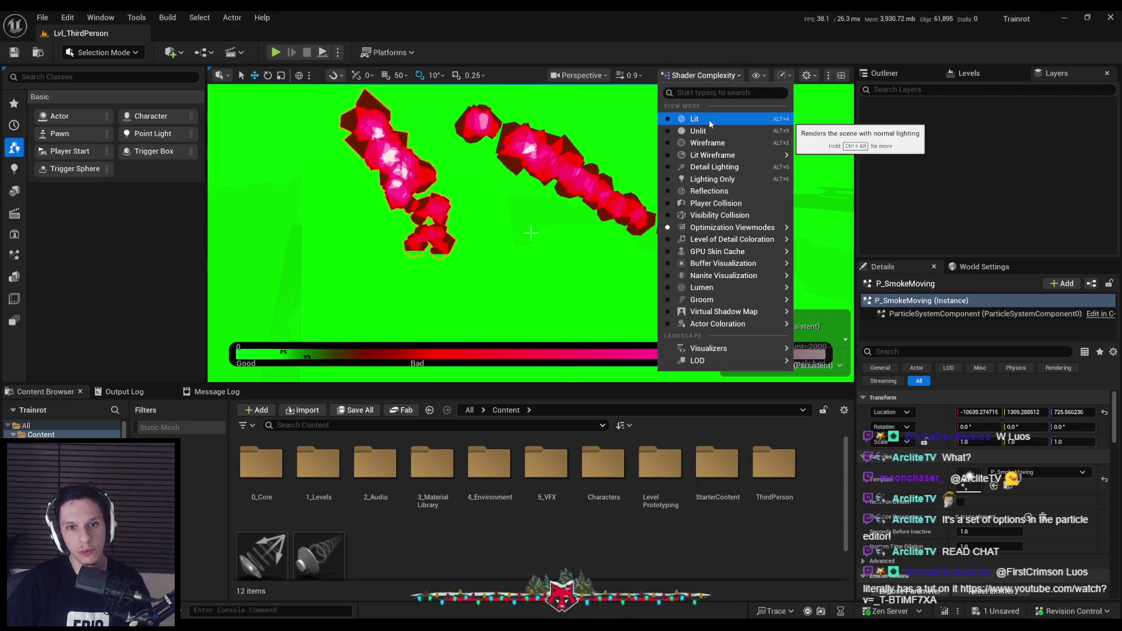
left_click(706, 121)
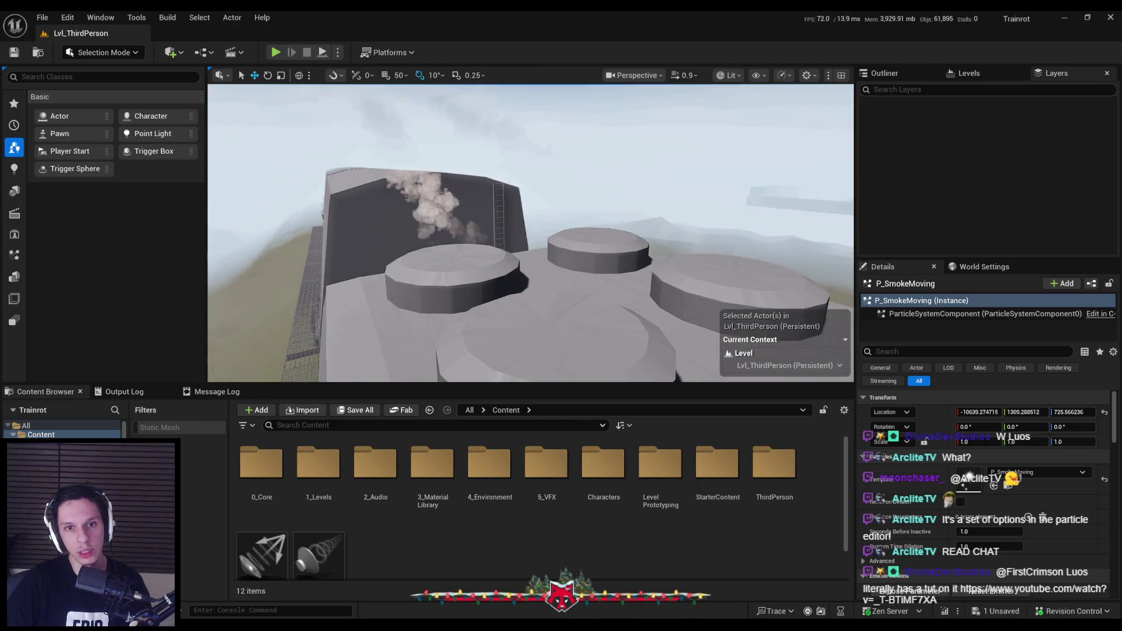
left_click(726, 78)
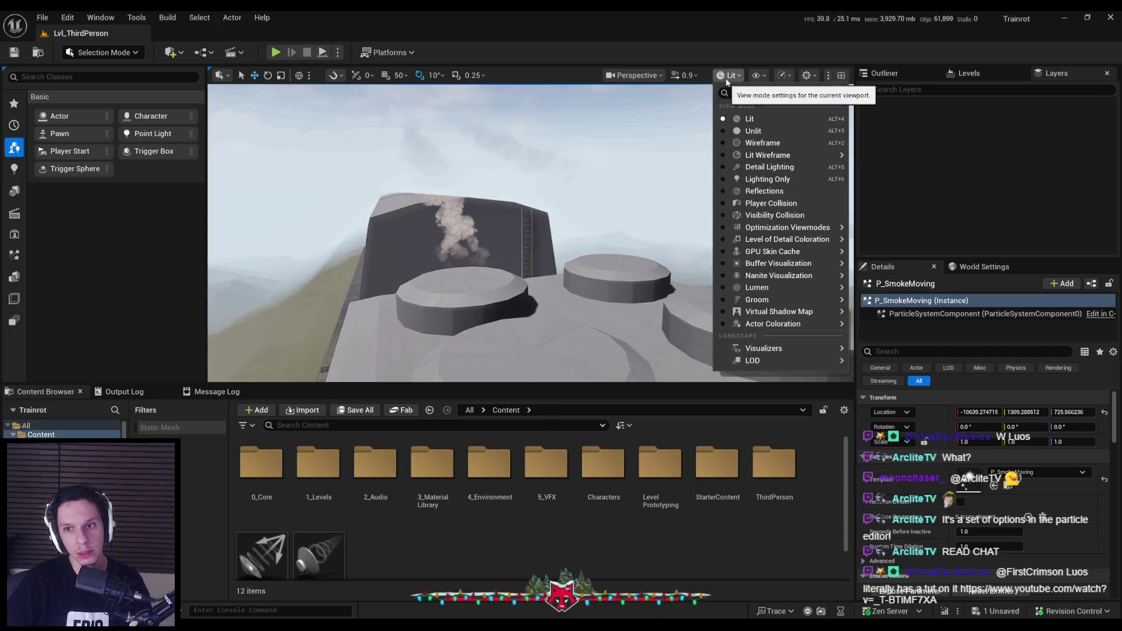
mouse_move(839, 233)
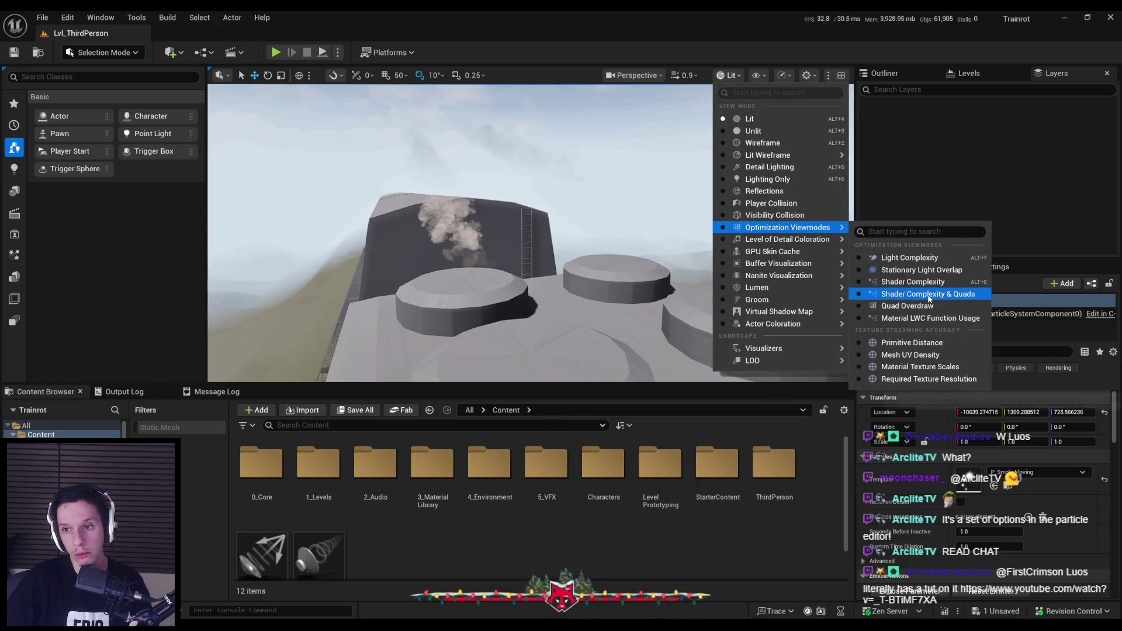
left_click(928, 294)
Switch the viewport to Quad Overdraw and select the S_Cabin-Engine roof mesh.
left_click(690, 76)
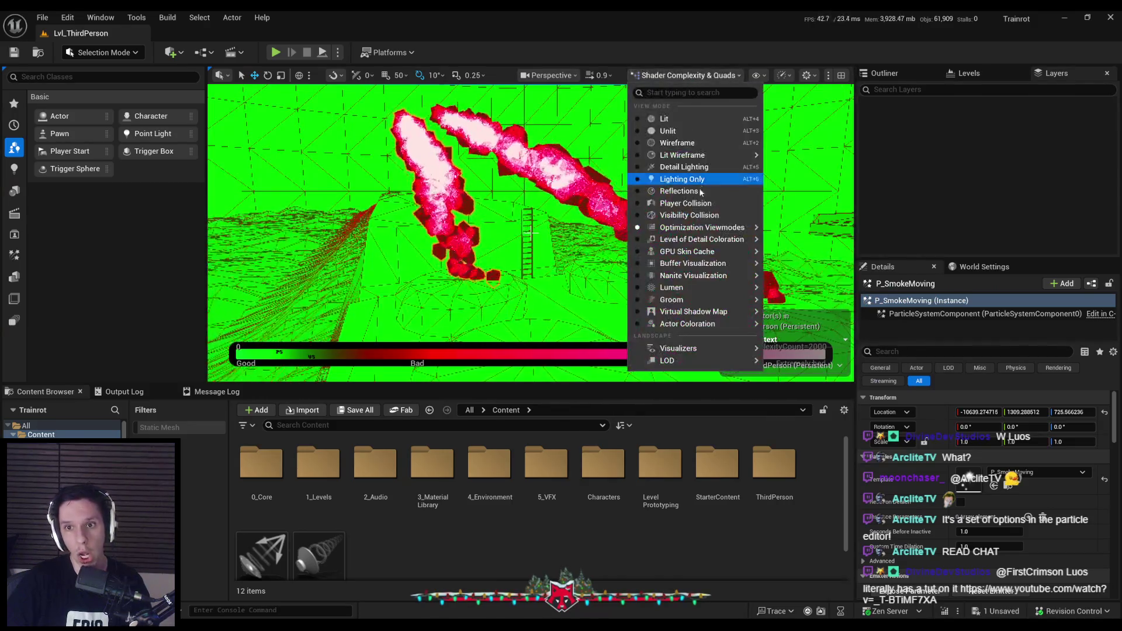
mouse_move(748, 224)
left_click(815, 310)
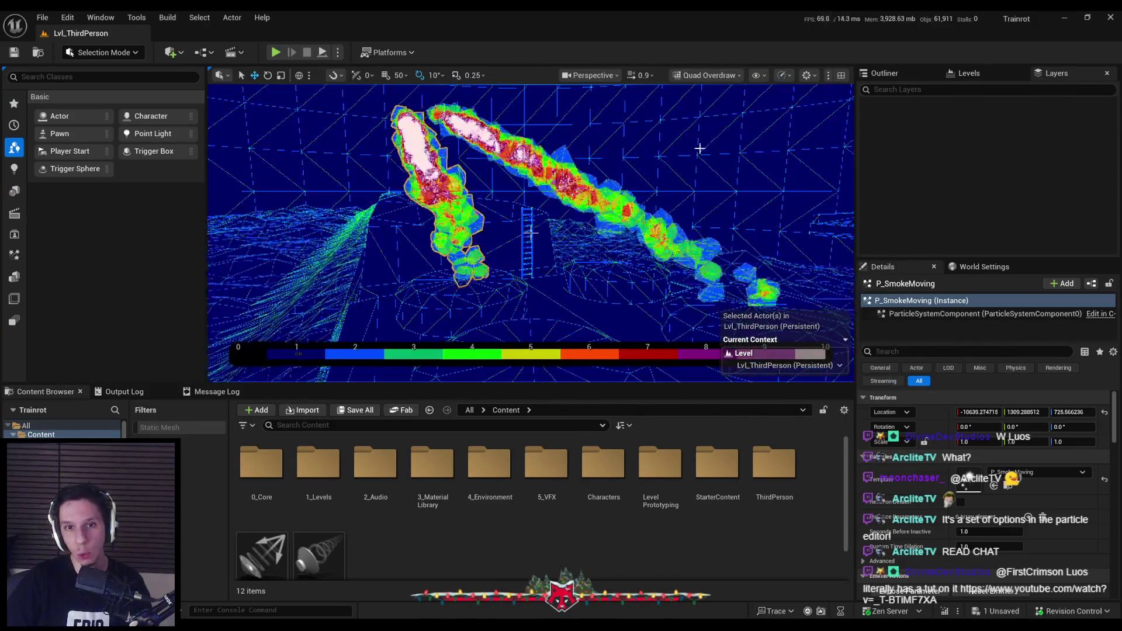
left_click(707, 75)
left_click(515, 278)
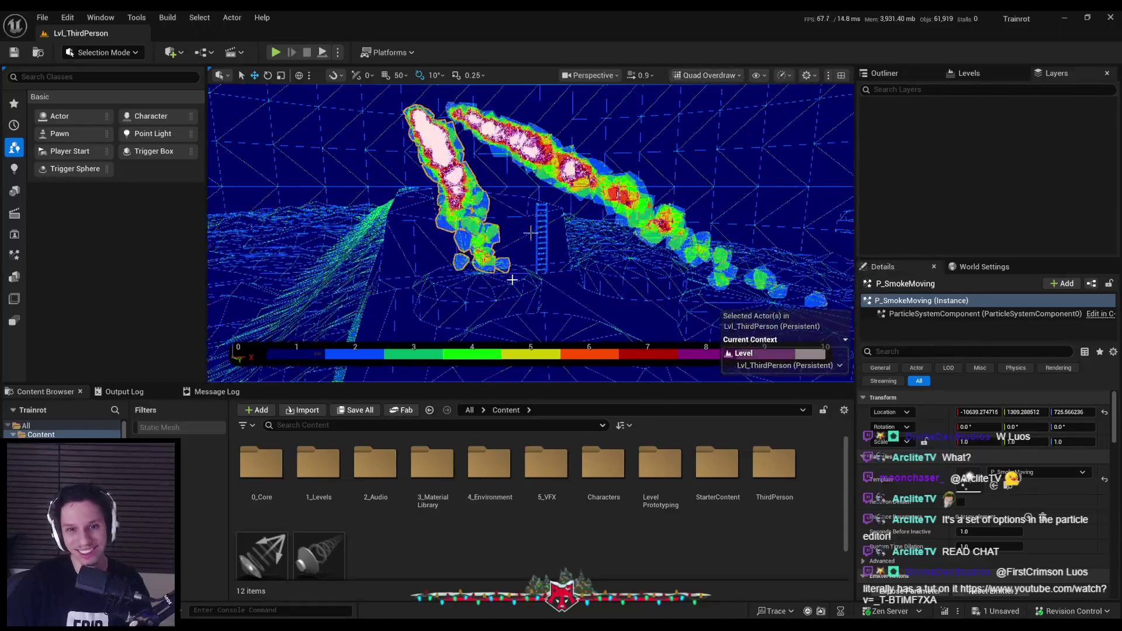
scroll(530, 232, "up", 5)
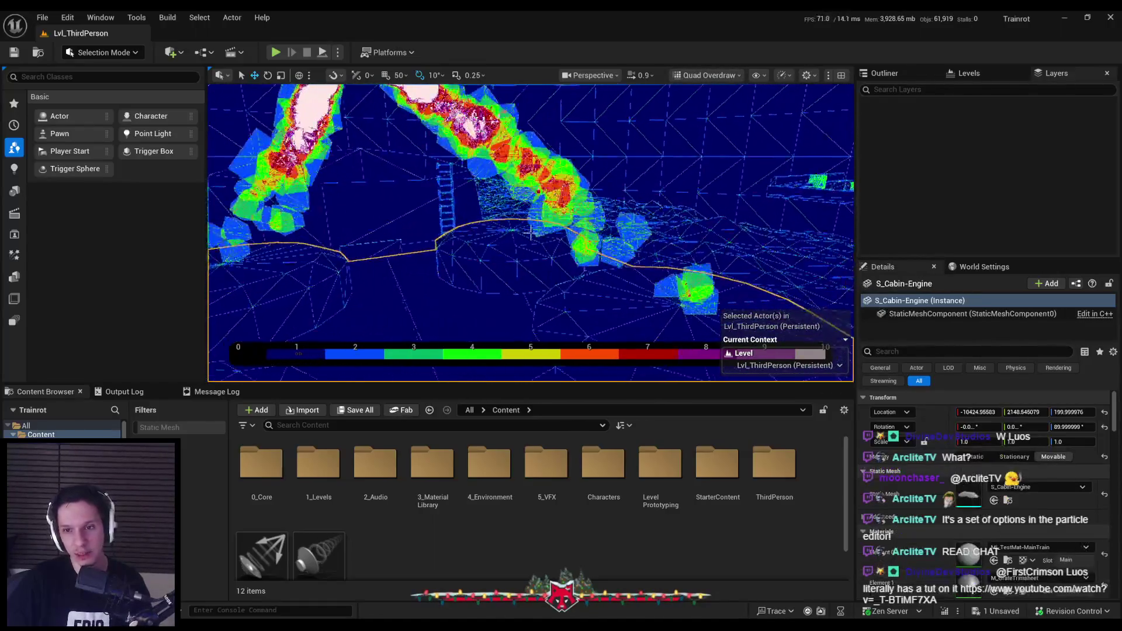
Orbit closer around the smoke plumes' overdraw heatmap, then save all changes with Ctrl+S.
scroll(530, 232, "up", 2)
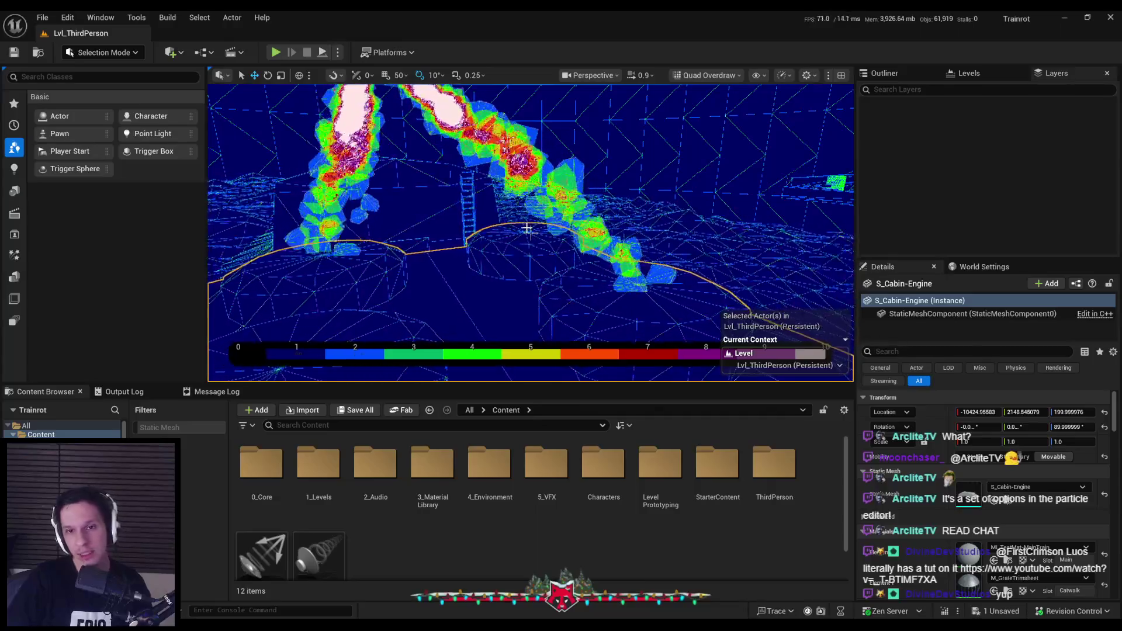
left_click_drag(528, 226, 531, 232)
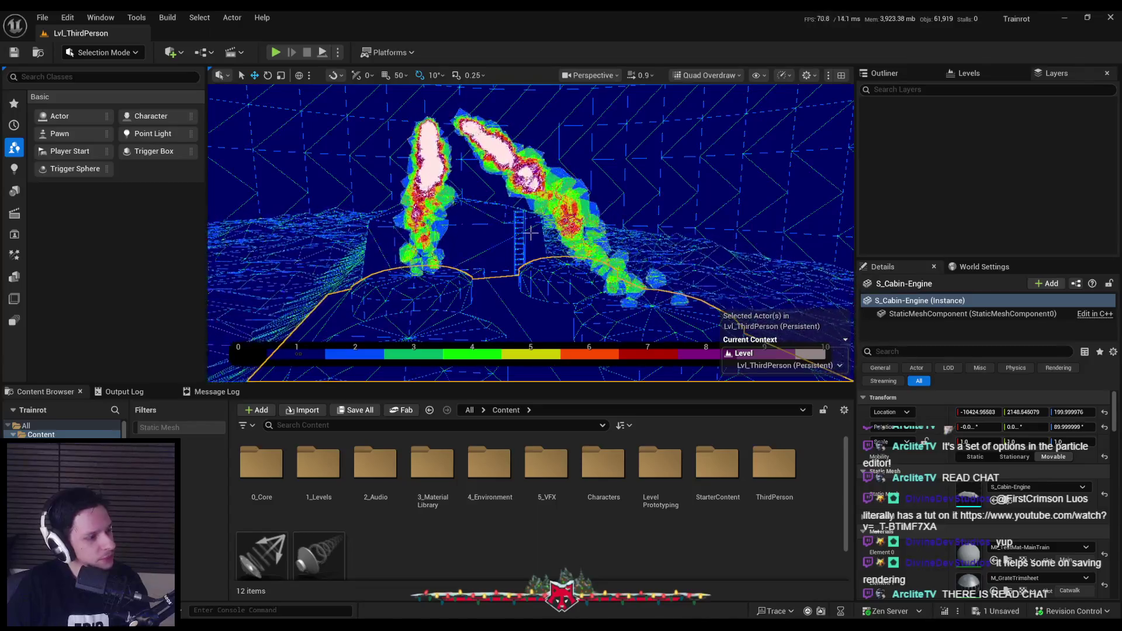
key("ctrl+s")
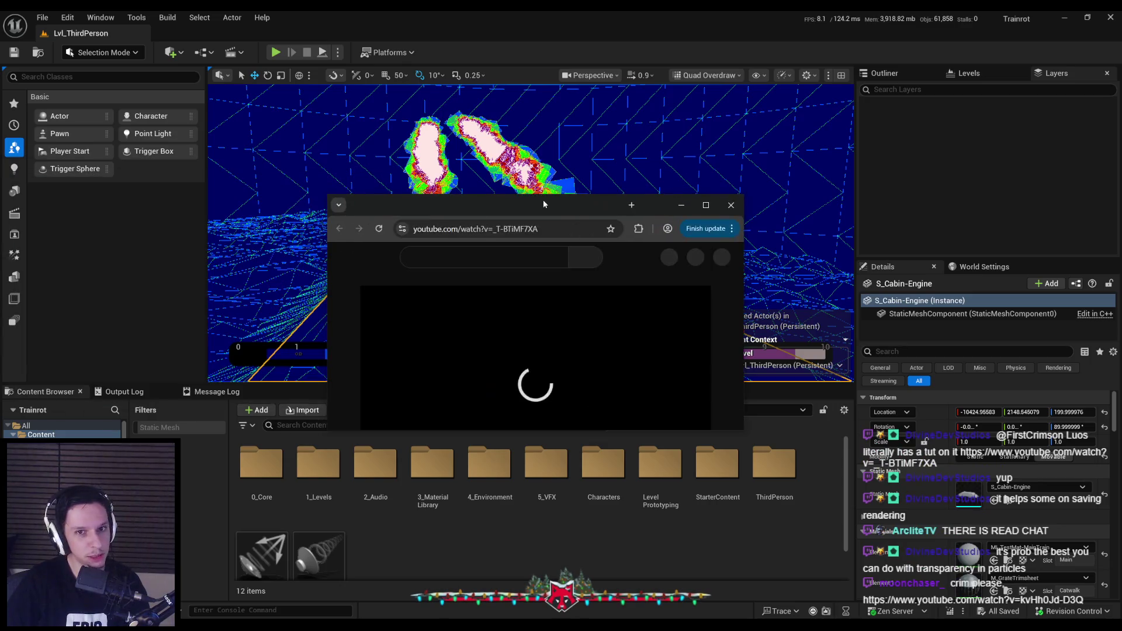
Open the Cascade particle cut-out tutorial and skim ahead to the Cascade editor part near 1:50.
double_click(542, 199)
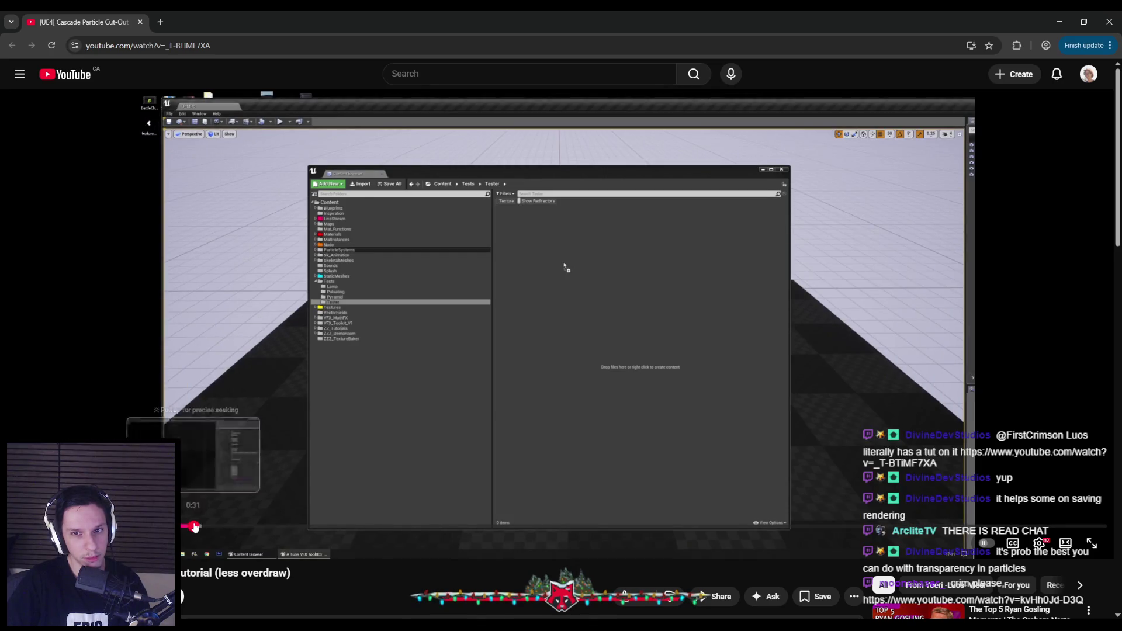
left_click_drag(196, 526, 395, 527)
left_click(466, 528)
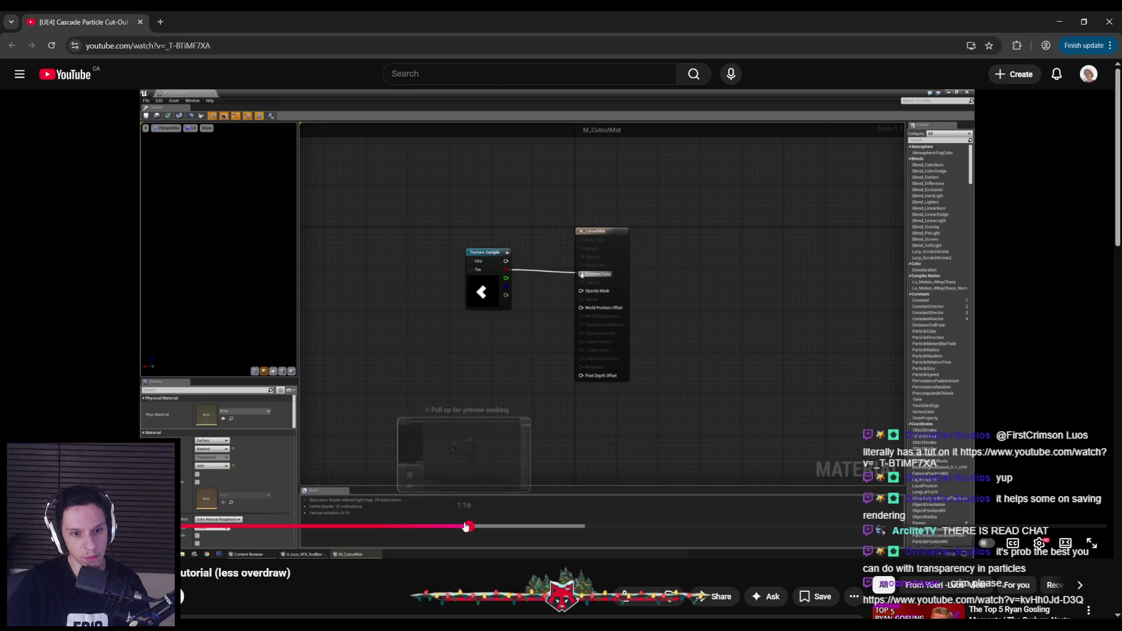
left_click(518, 526)
left_click_drag(519, 526, 641, 526)
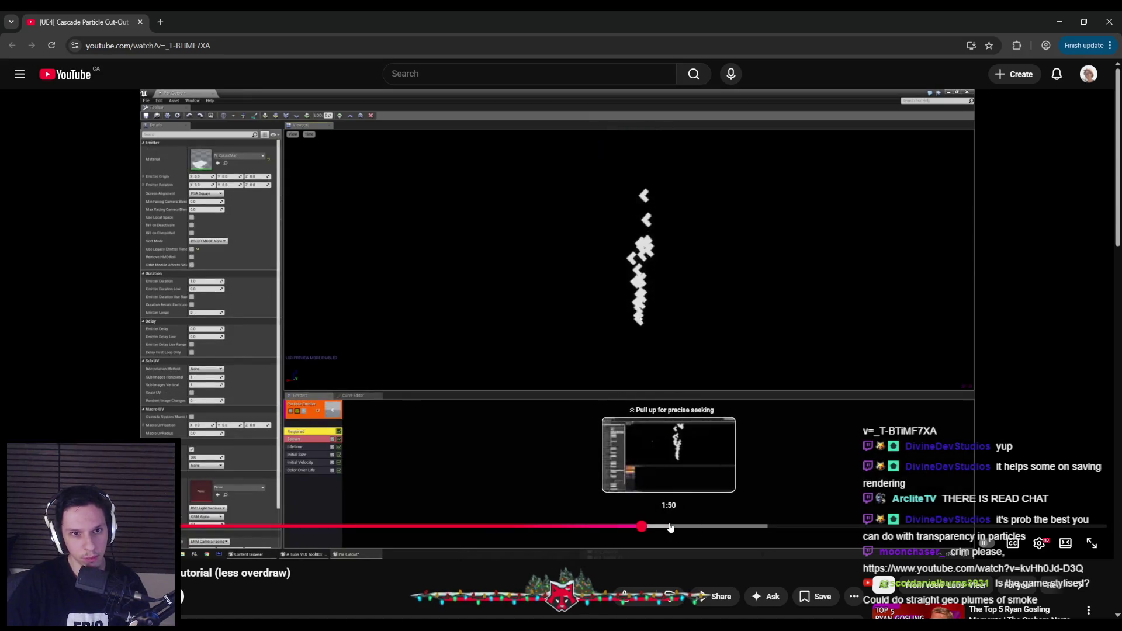
left_click(670, 528)
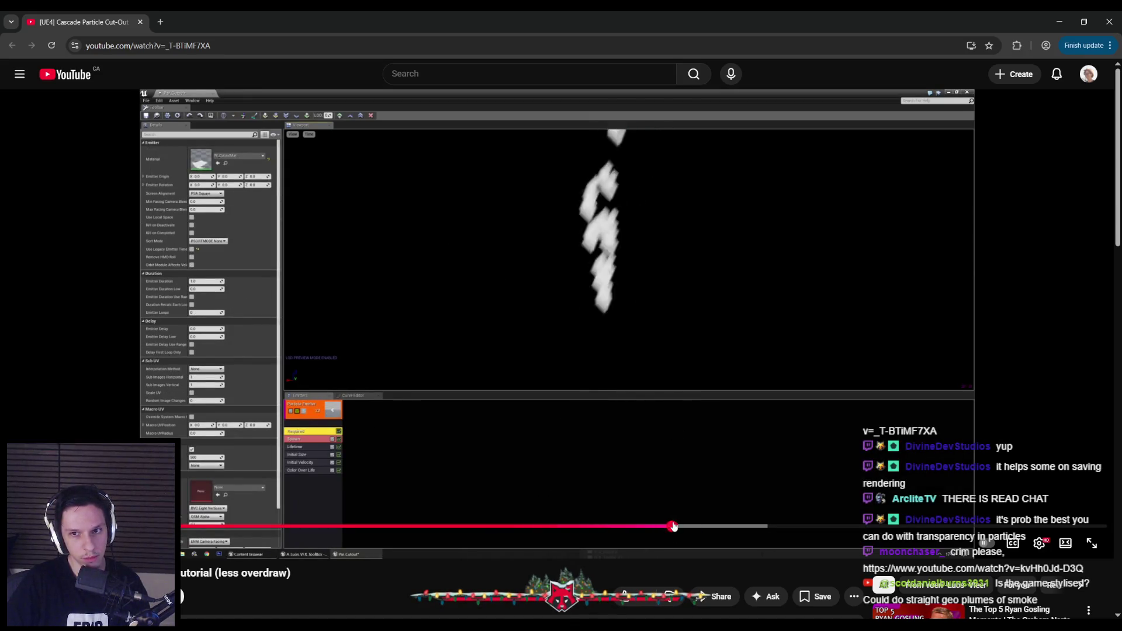
Scrub through the particle wireframe comparison to about 2:49, then return to Unreal.
left_click(694, 526)
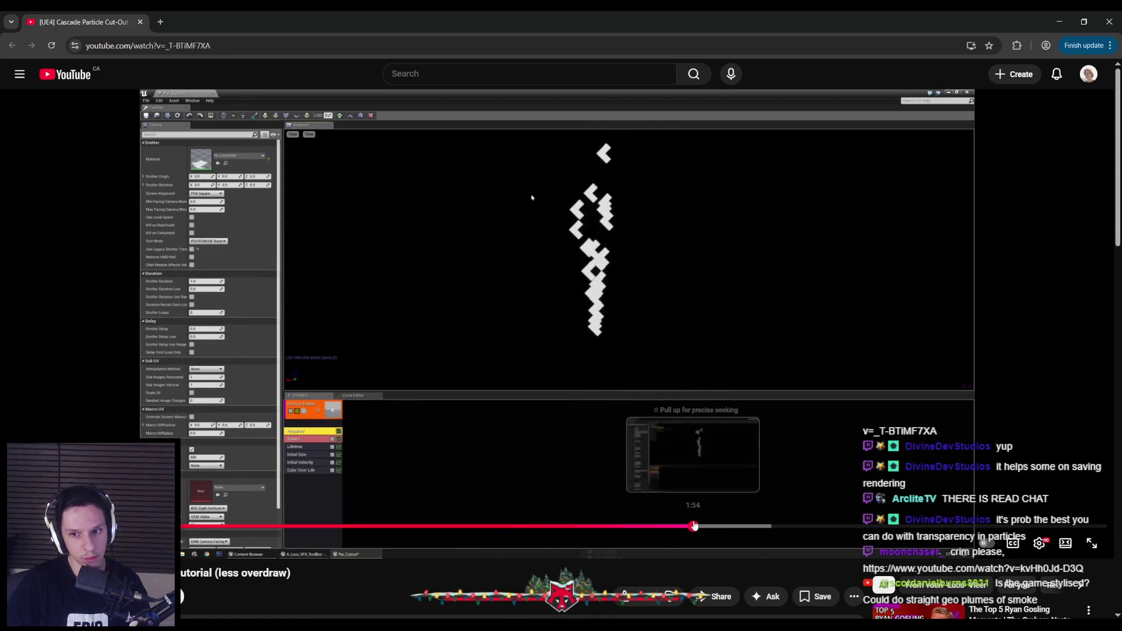
left_click(720, 526)
left_click(755, 526)
left_click(794, 525)
left_click(836, 526)
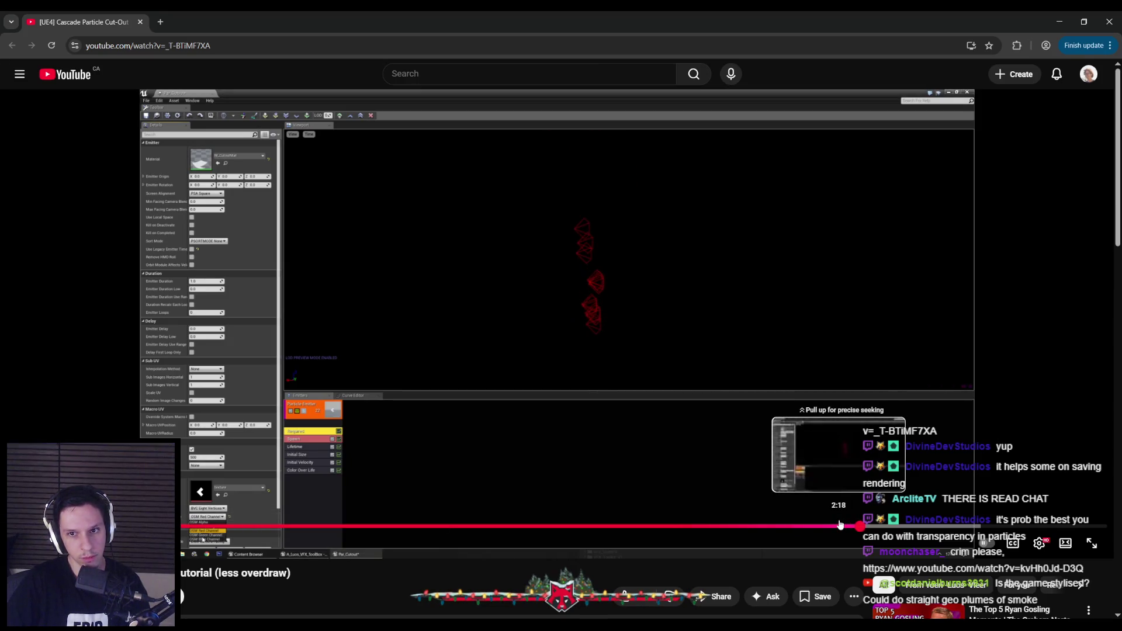
left_click(921, 526)
left_click_drag(921, 525, 1062, 526)
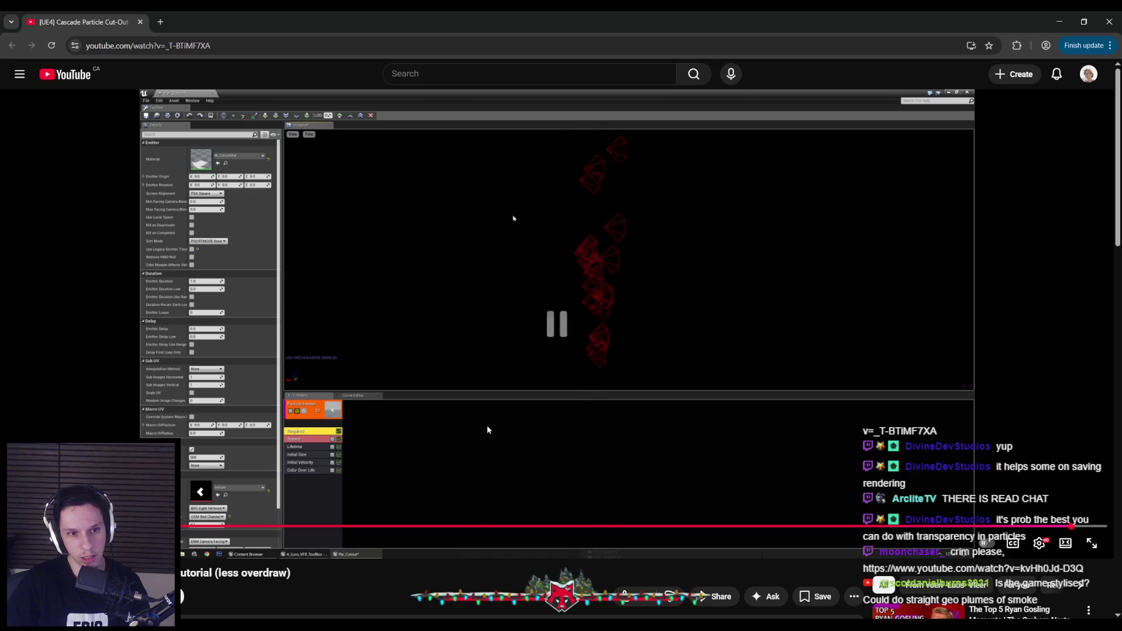
key("alt+Tab")
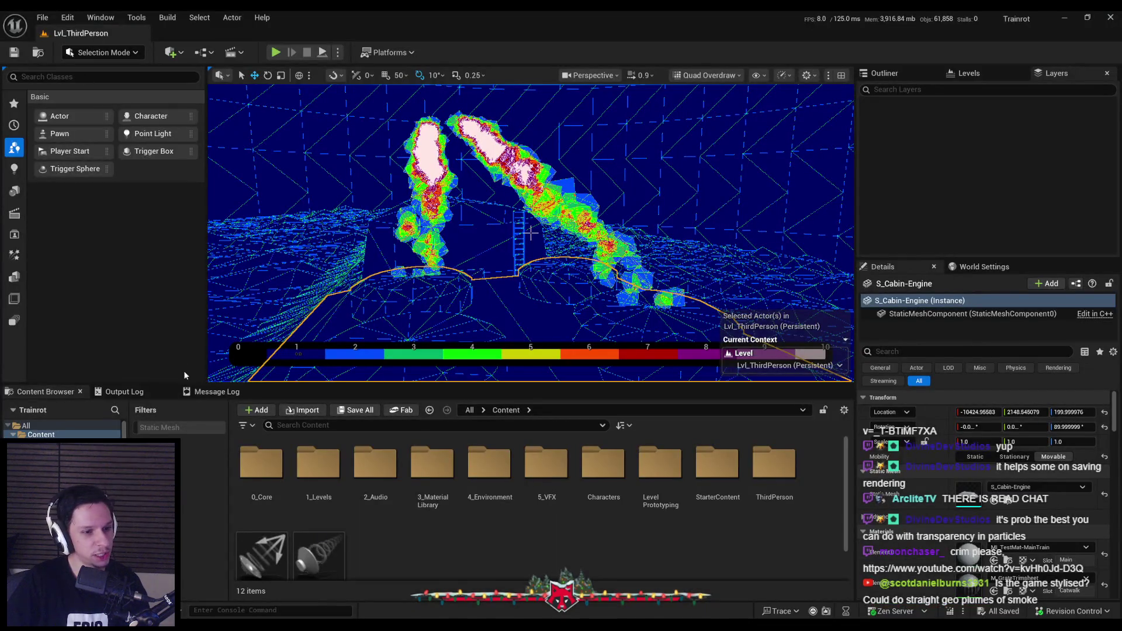
Zoom in and out on the Quad Overdraw view, then set the view mode back to Lit.
scroll(530, 232, "up", 10)
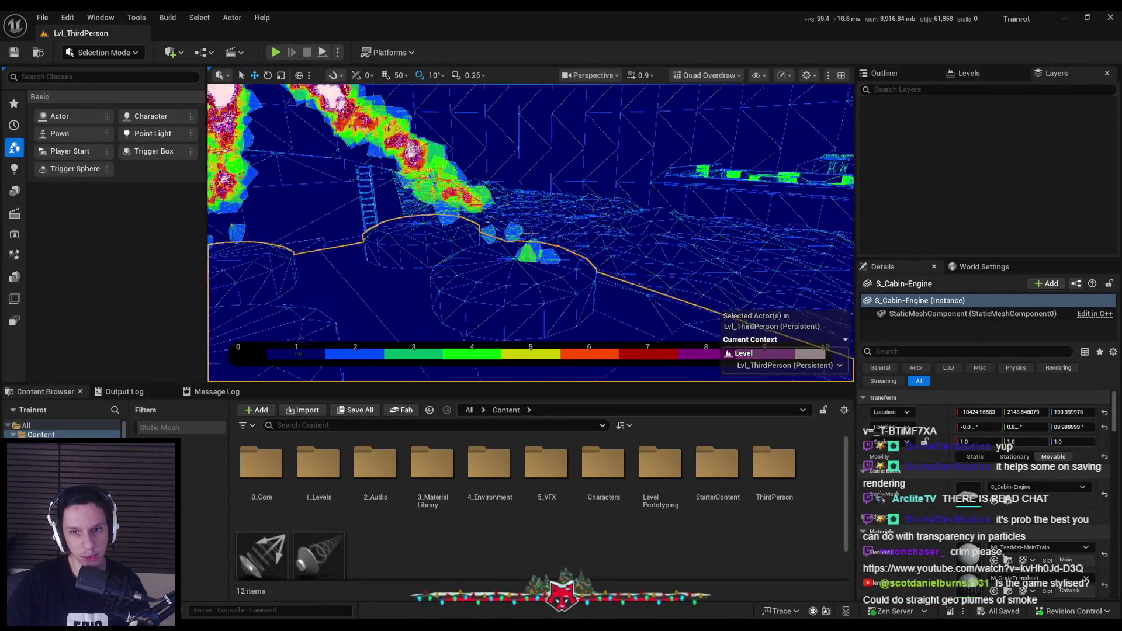
scroll(531, 233, "down", 10)
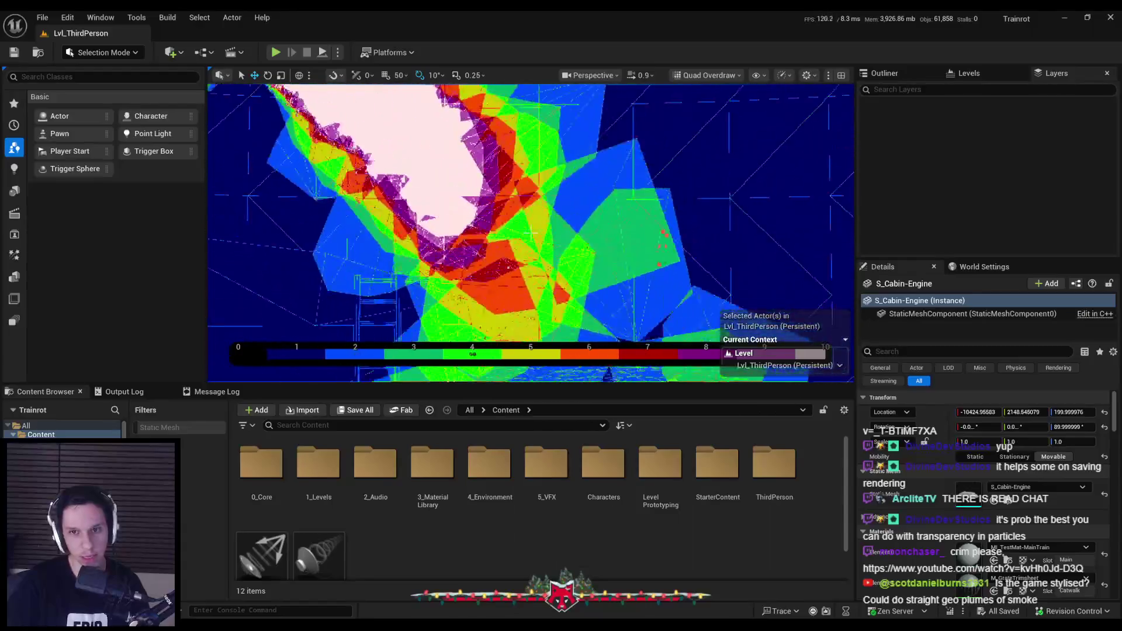
scroll(531, 233, "down", 10)
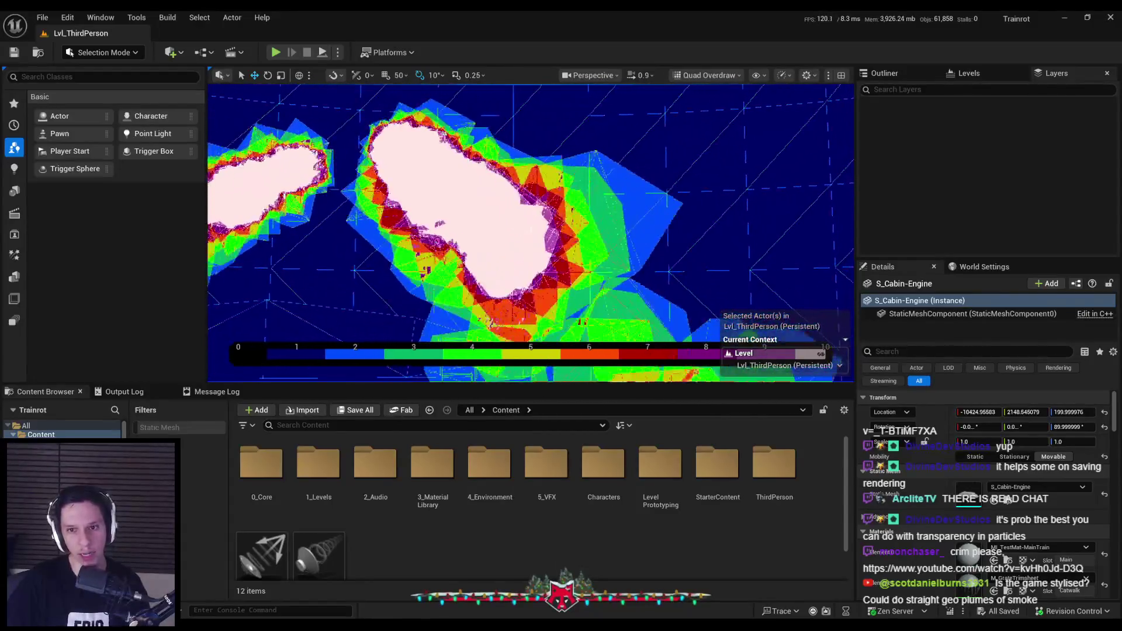
scroll(530, 232, "up", 10)
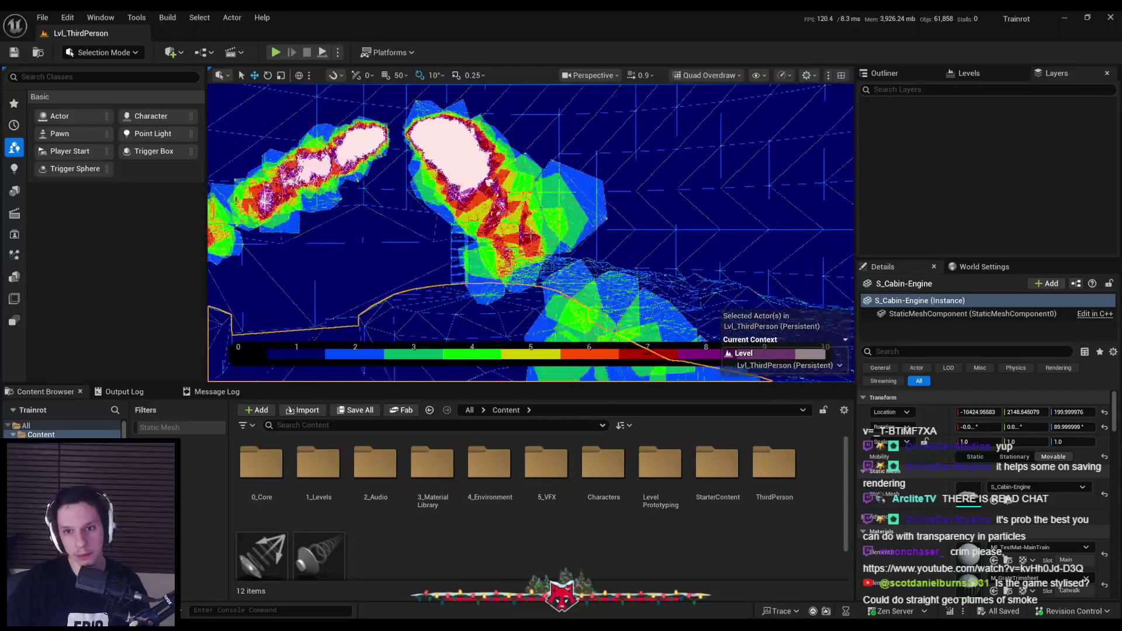
scroll(530, 233, "down", 8)
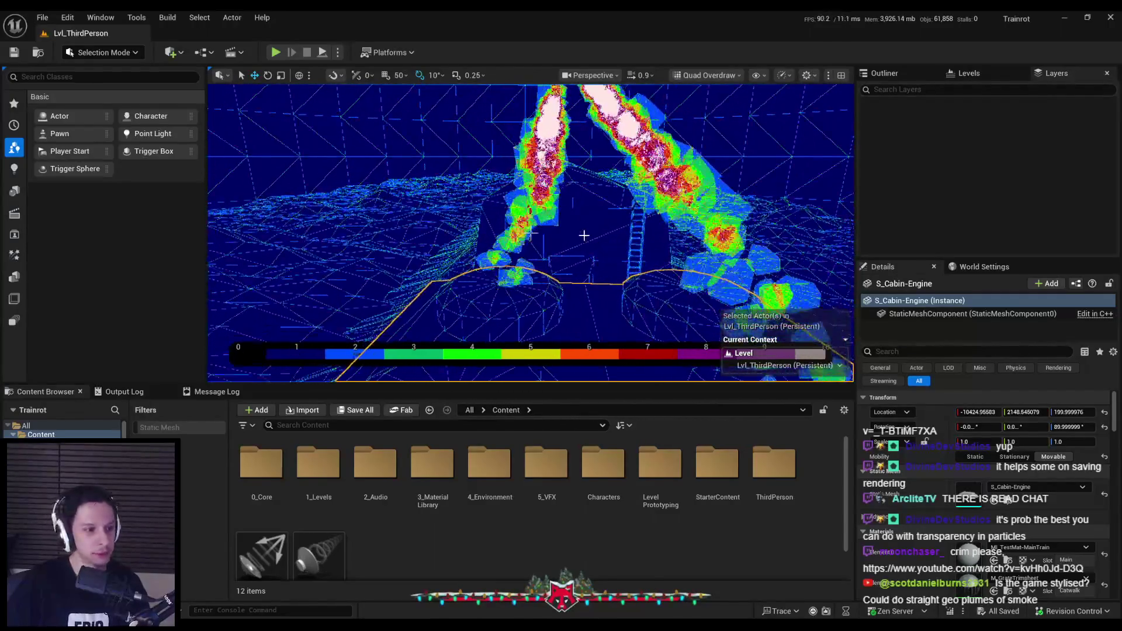
scroll(530, 232, "down", 5)
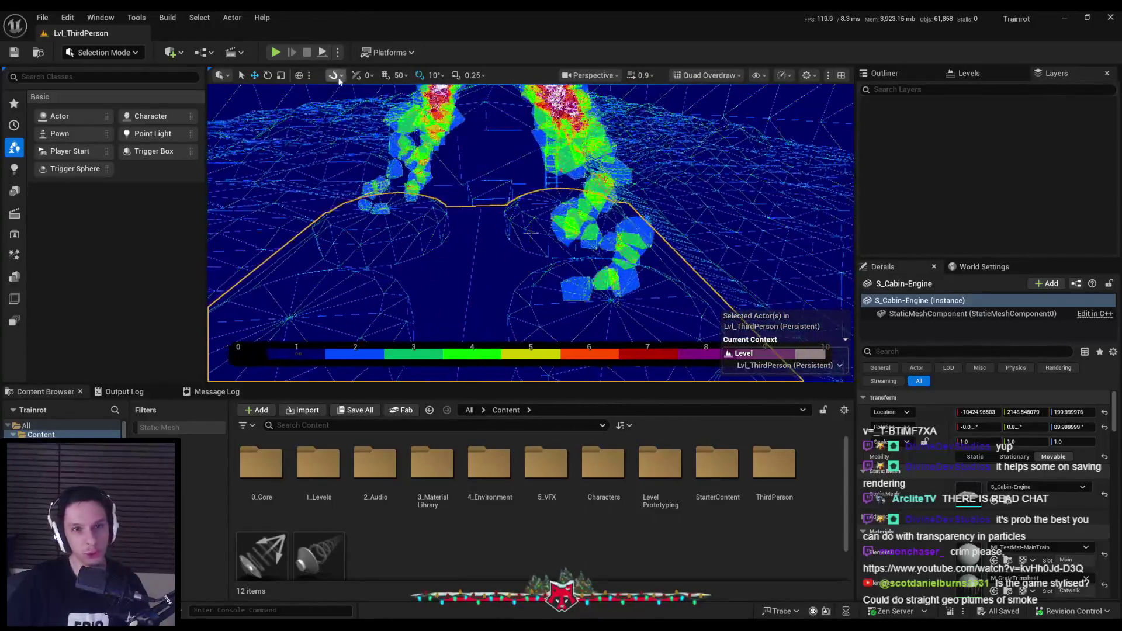
left_click(707, 75)
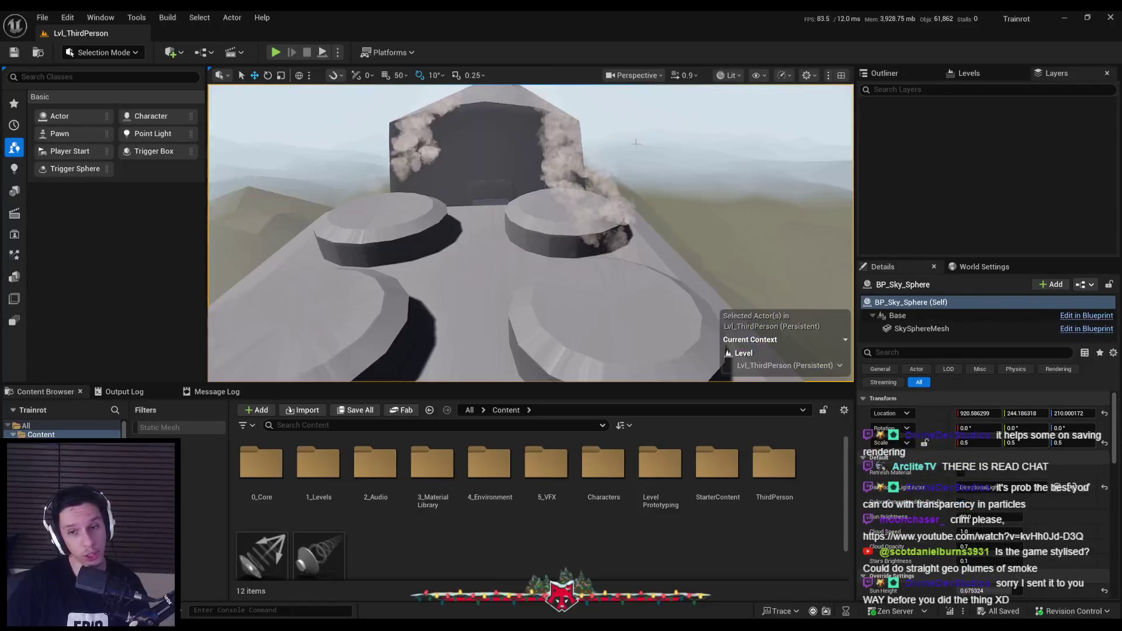
Select P_SmokeMoving2, save the smoke material edit, and start Play in Editor.
left_click(602, 189)
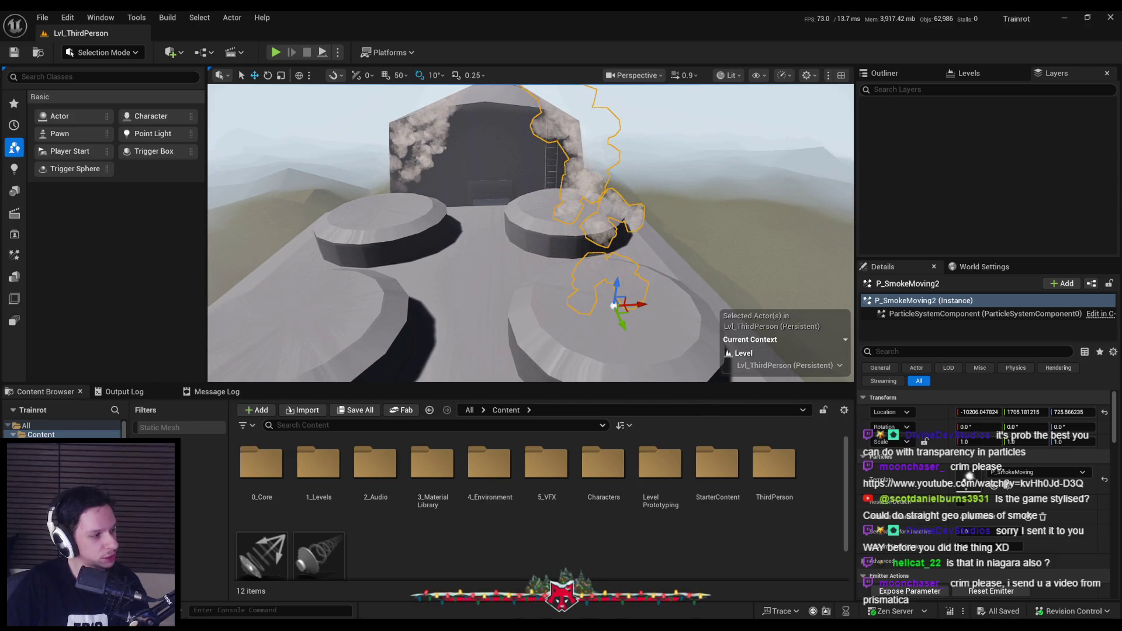
key("ctrl+s")
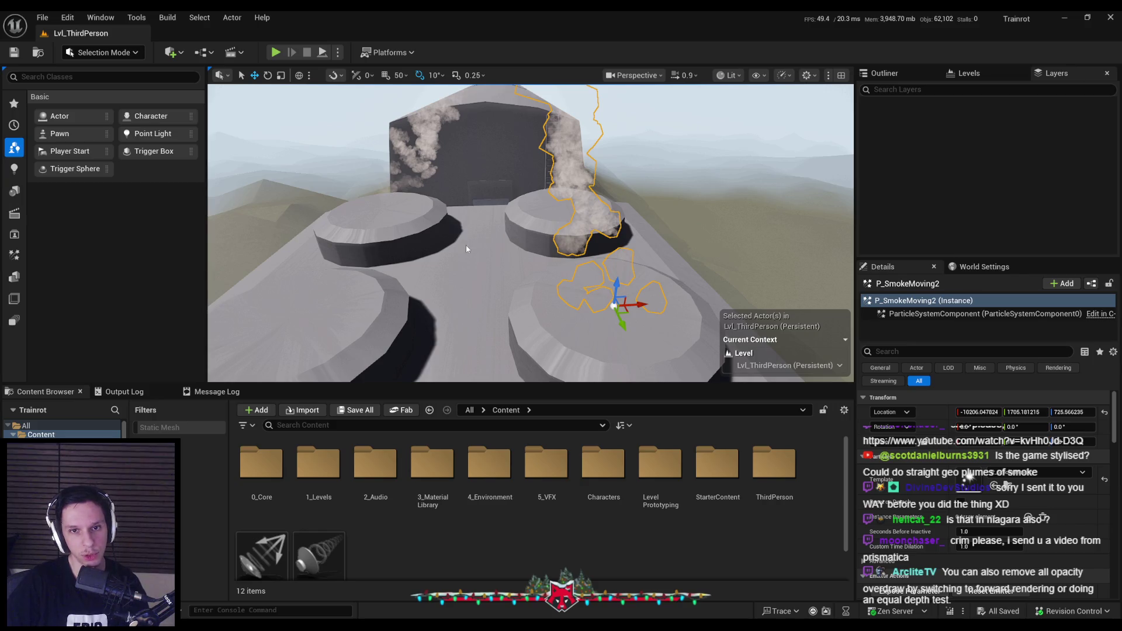
mouse_move(443, 234)
left_mouse_down()
mouse_move(444, 280)
mouse_move(373, 280)
mouse_move(466, 280)
mouse_move(402, 280)
left_mouse_up()
key("alt+p")
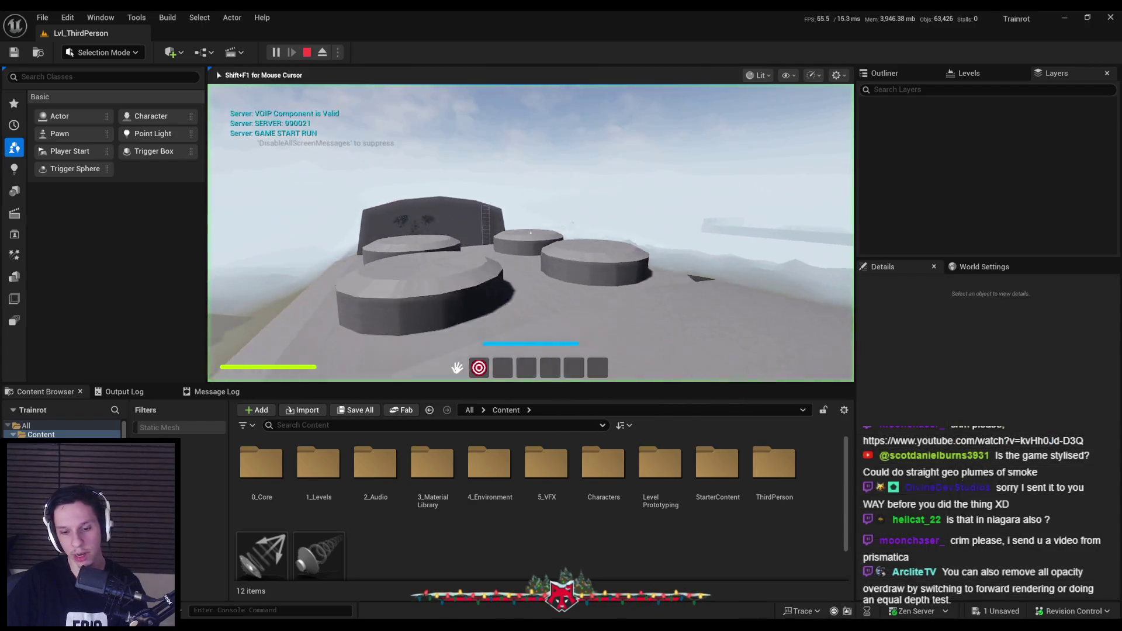
Walk forward briefly, end the game test, and open the Dither Temporal AA tutorial in the browser.
key("w")
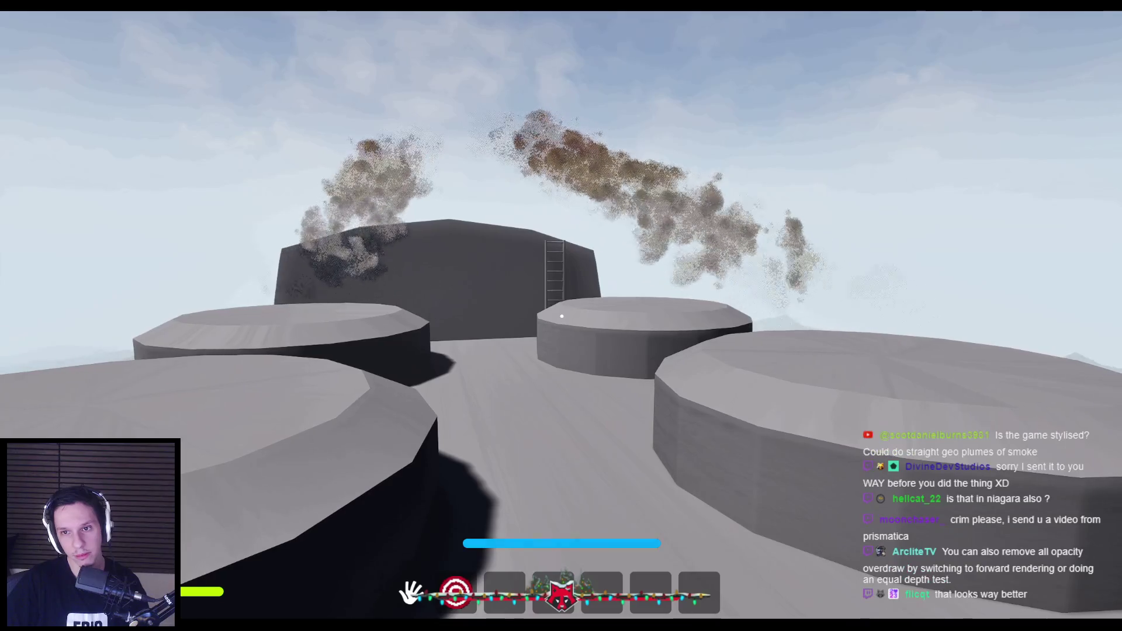
key("Escape")
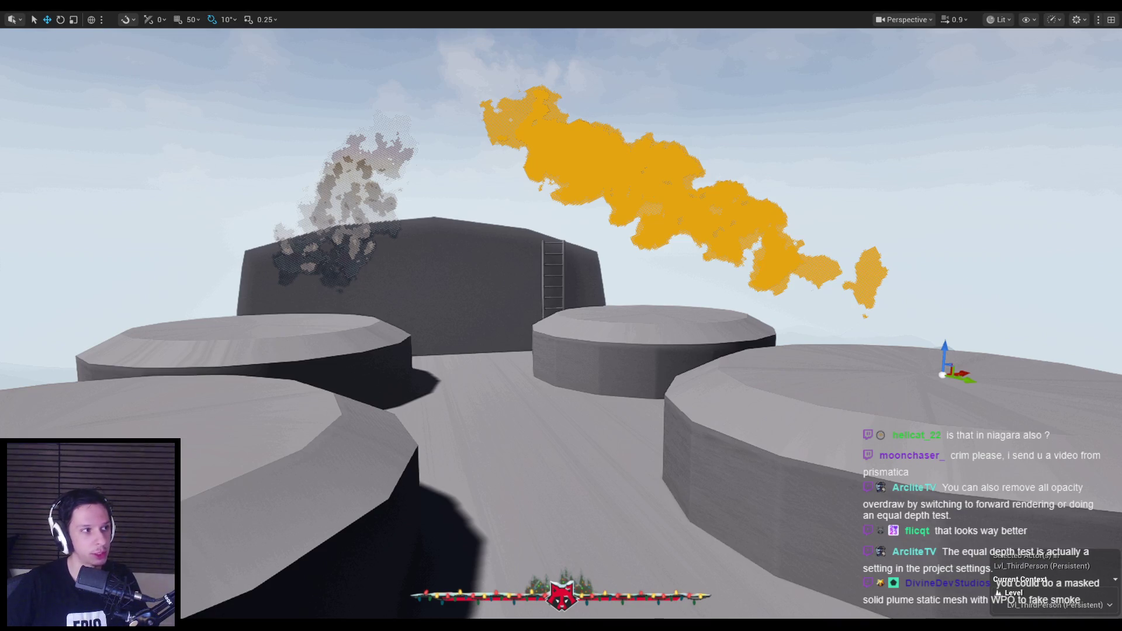
double_click(576, 187)
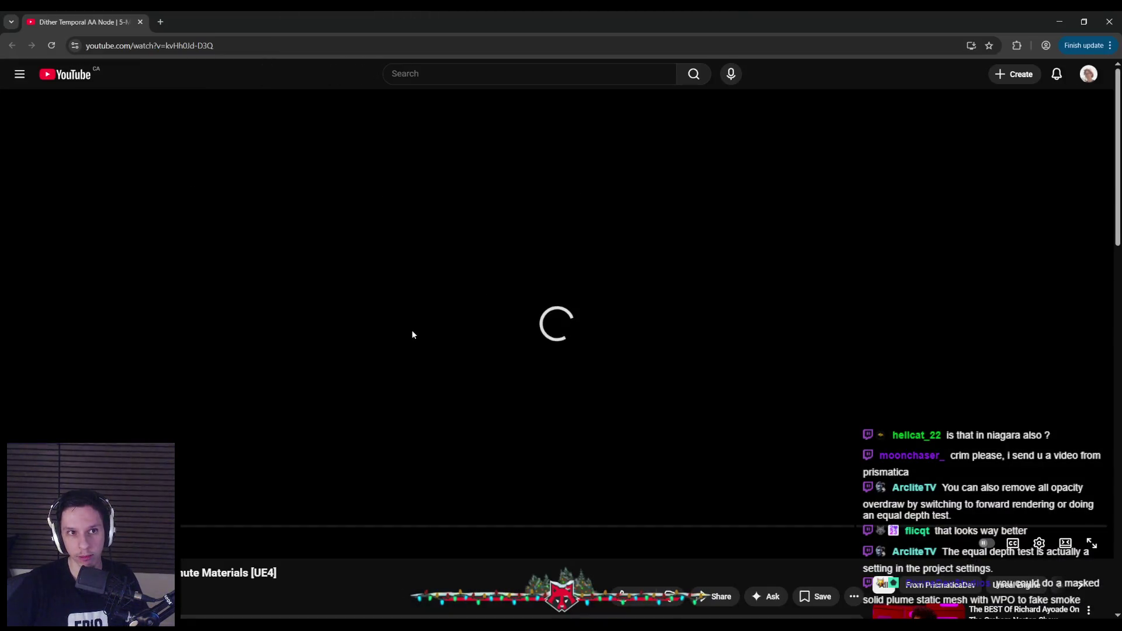
Scrub the dithered-material tutorial forward, then back to the section showing the Unreal viewport.
left_click_drag(146, 529, 614, 529)
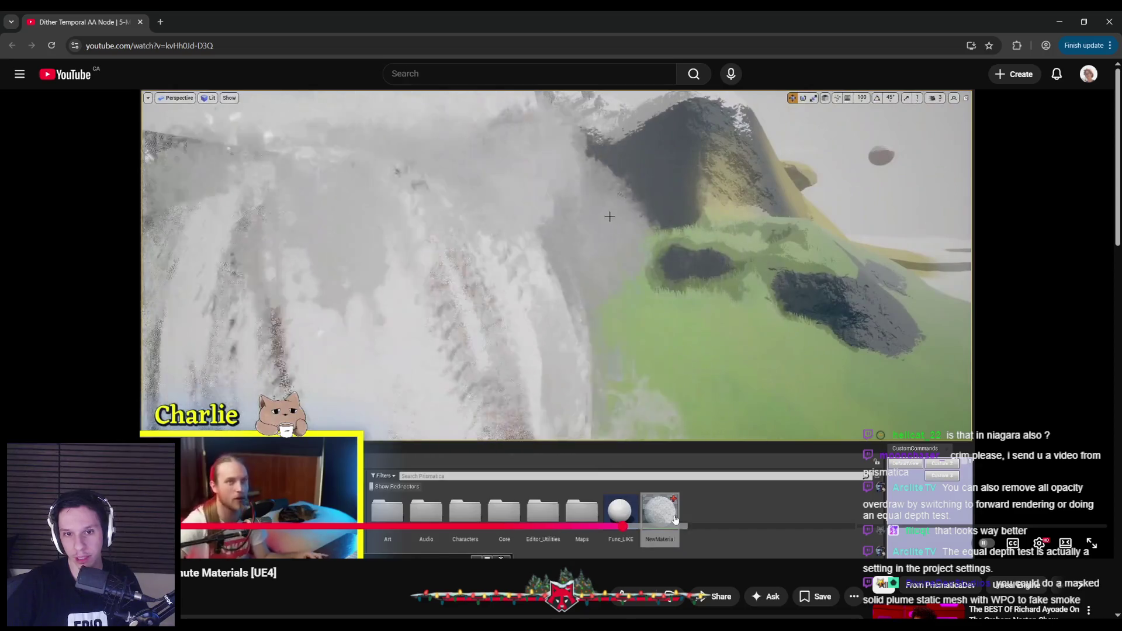
left_click_drag(677, 526, 742, 526)
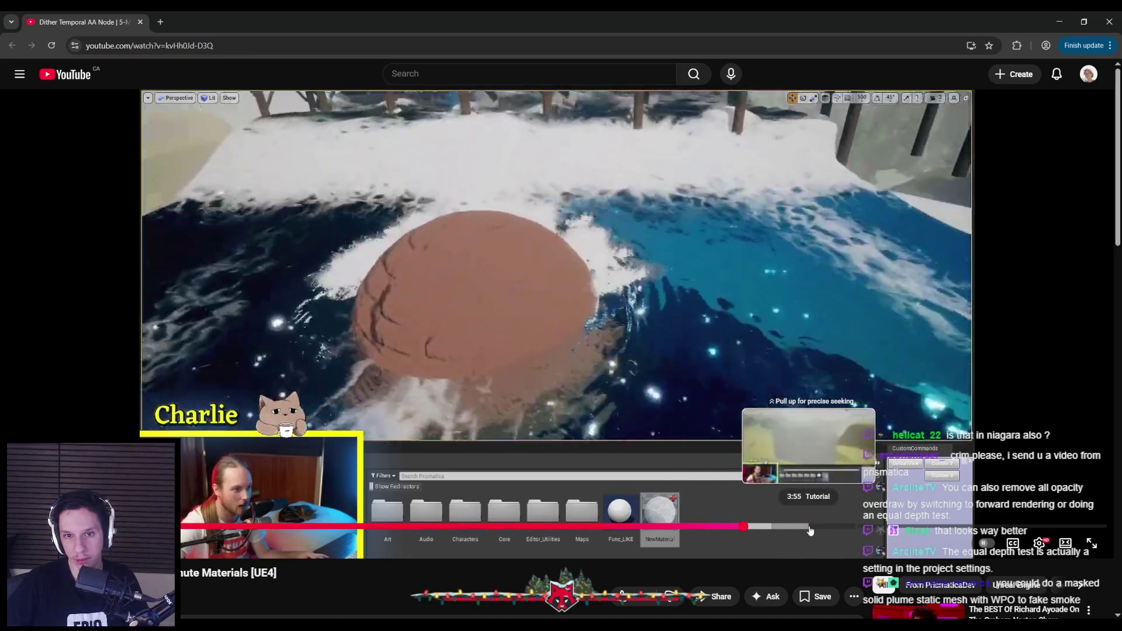
left_click_drag(809, 530, 887, 526)
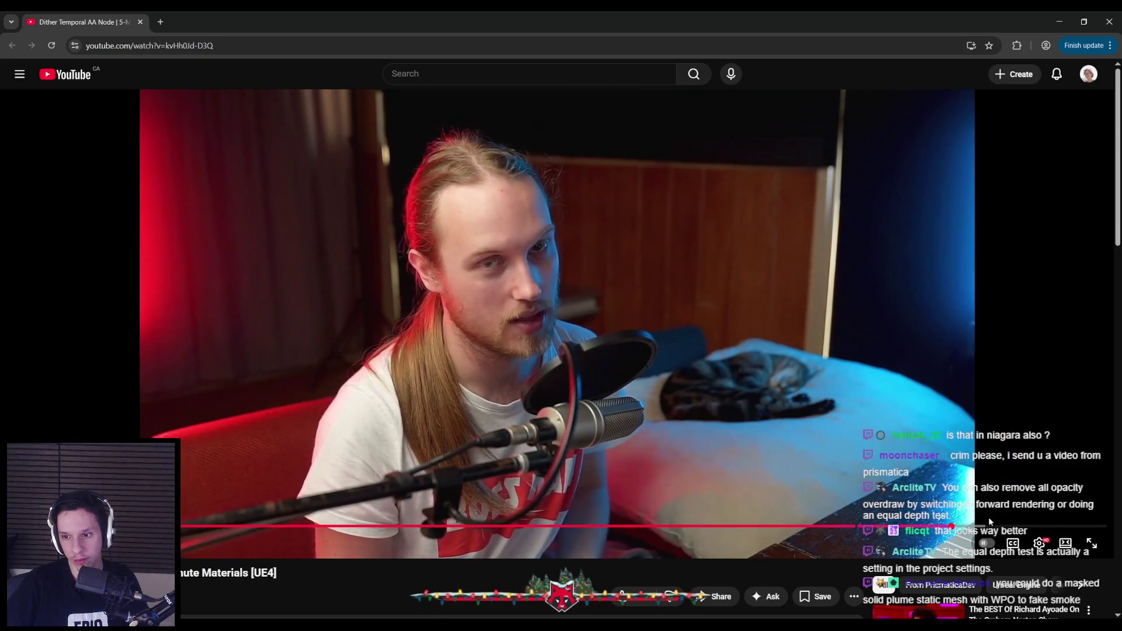
left_click_drag(946, 527, 184, 527)
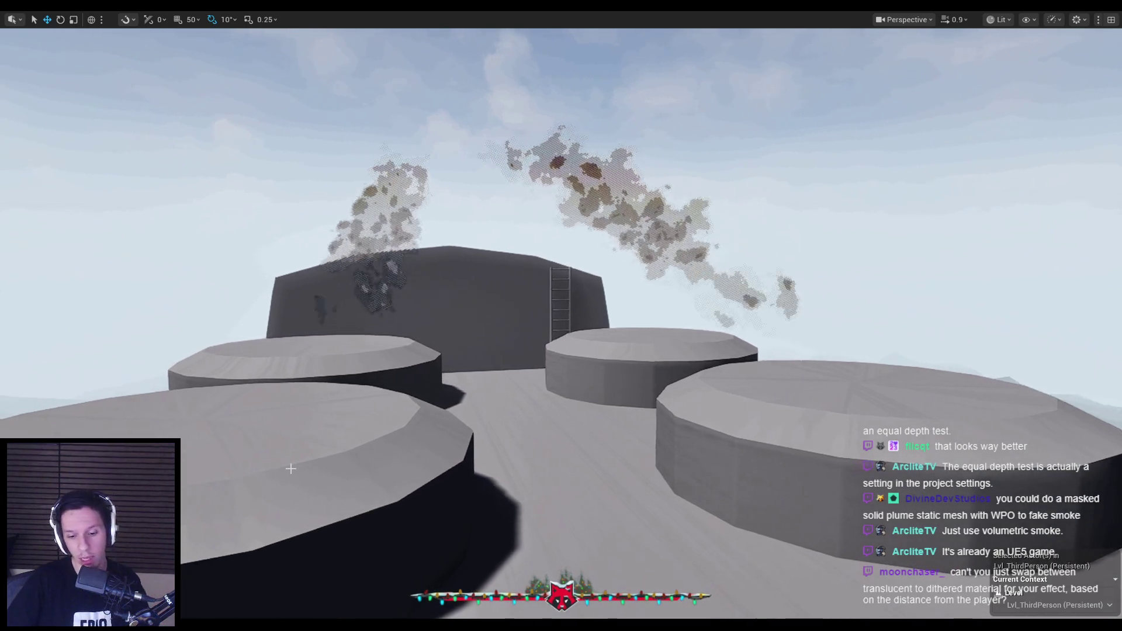
Exit immersive mode, glance at the Show flags, and switch the viewport to Shader Complexity.
key("F11")
left_click(758, 75)
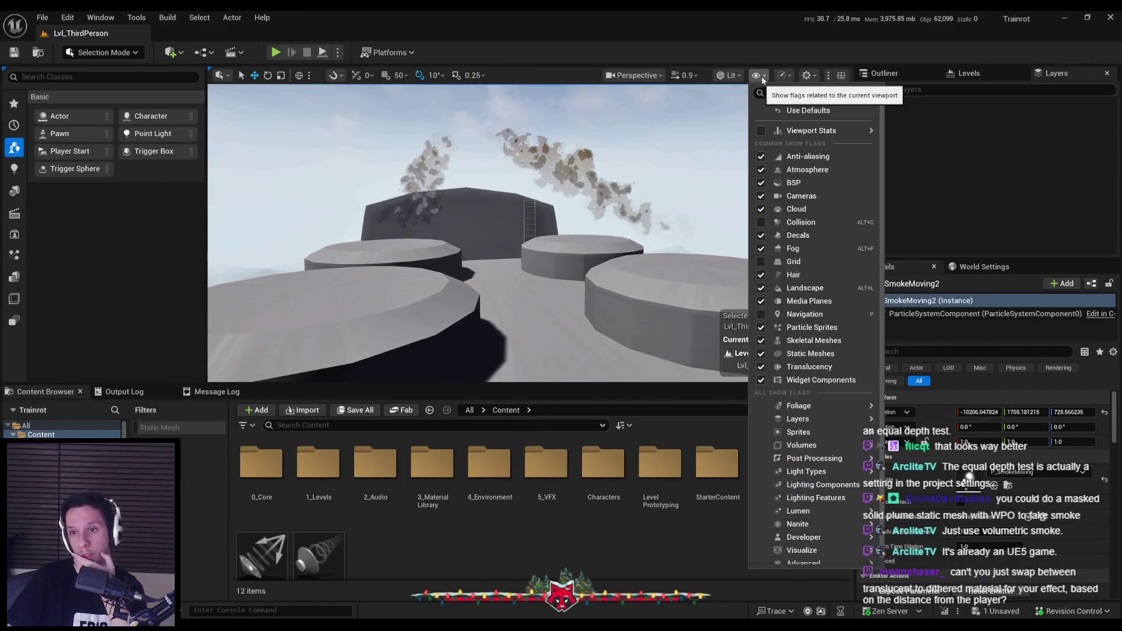
left_click(758, 74)
left_click(728, 75)
mouse_move(783, 221)
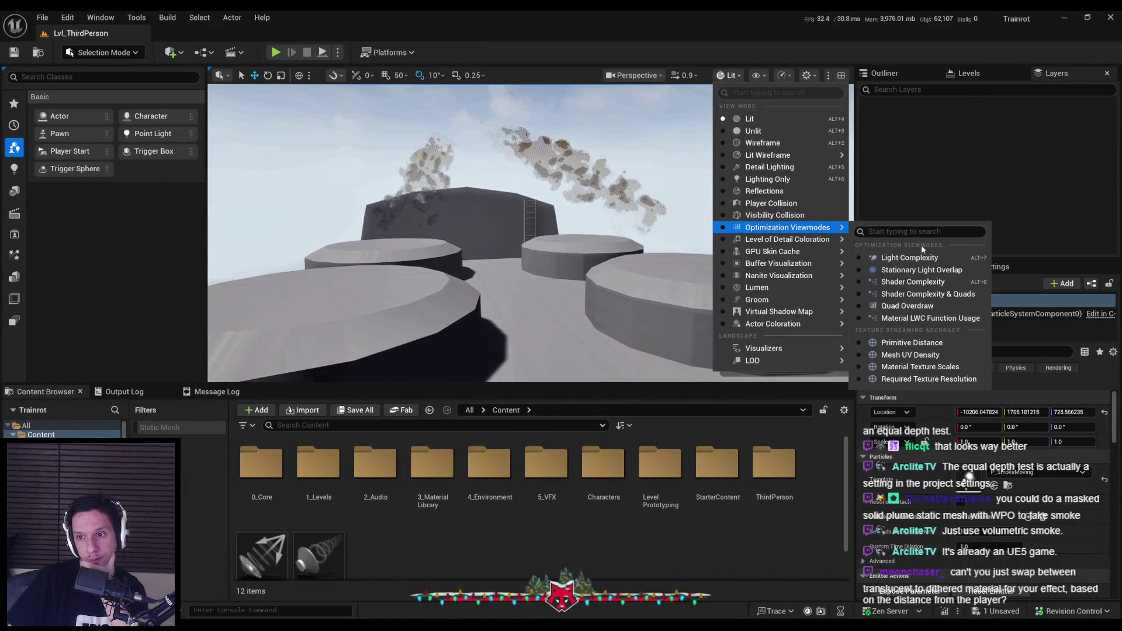
left_click(963, 285)
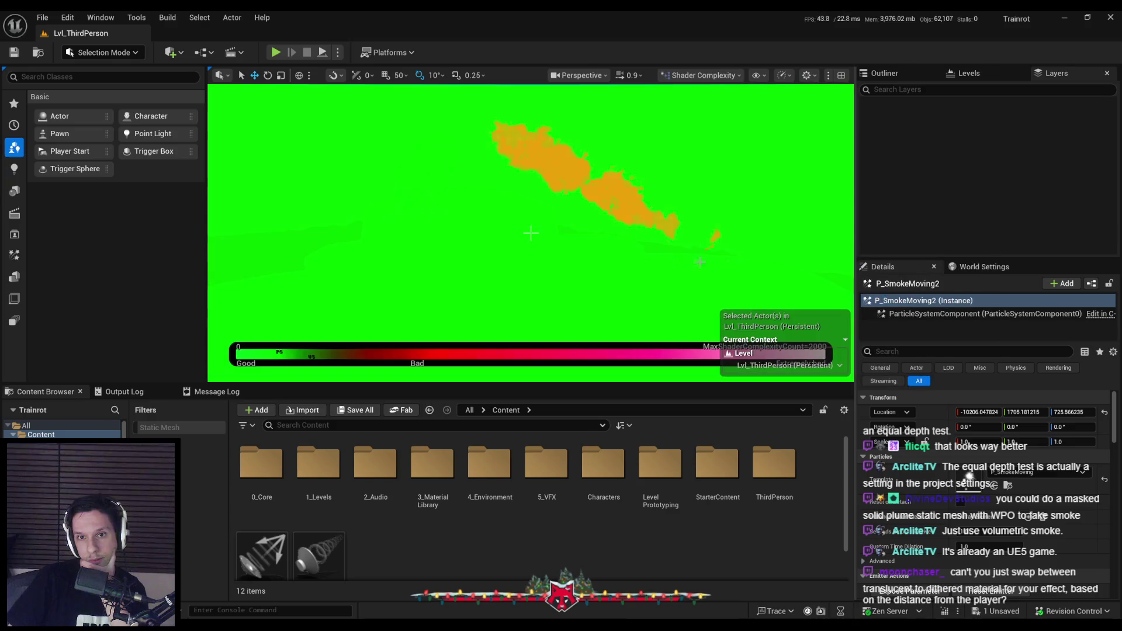
View the smoke in Quad Overdraw, then return the viewport to Lit shading.
left_click(704, 74)
mouse_move(783, 221)
left_click(918, 305)
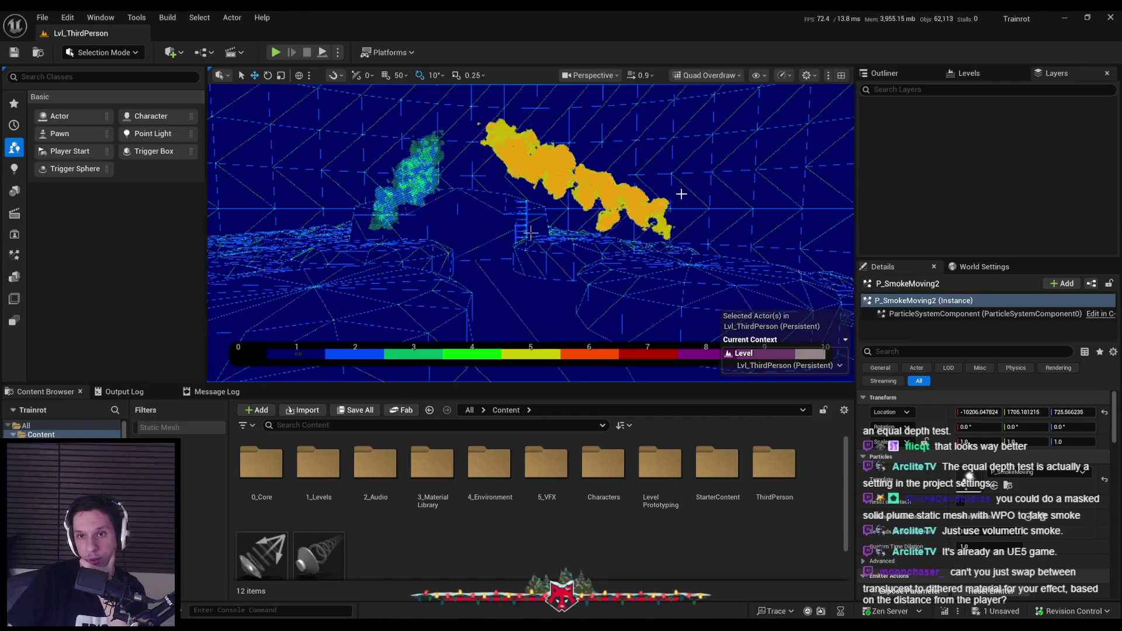
left_click(705, 75)
left_click(708, 118)
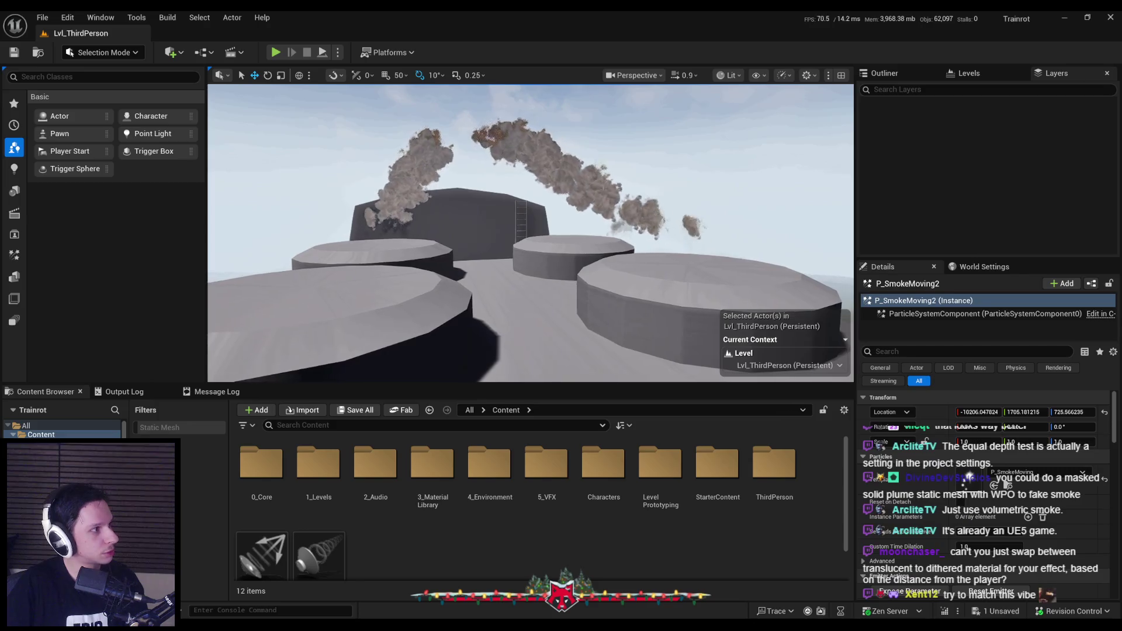
Select M_smoke_subUV in StarterContent > Particles > Materials and fly the camera up over the roof.
left_click(993, 485)
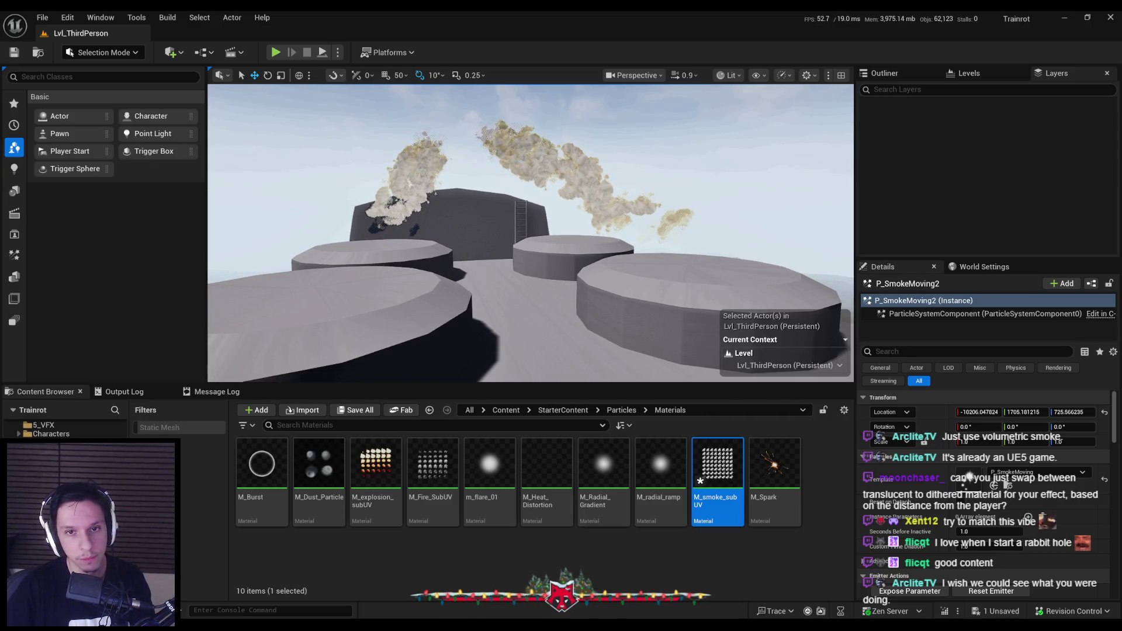
left_click_drag(212, 241, 217, 172)
mouse_move(390, 242)
left_mouse_down()
mouse_move(390, 222)
mouse_move(390, 241)
mouse_move(359, 248)
mouse_move(347, 233)
mouse_move(467, 243)
left_mouse_up()
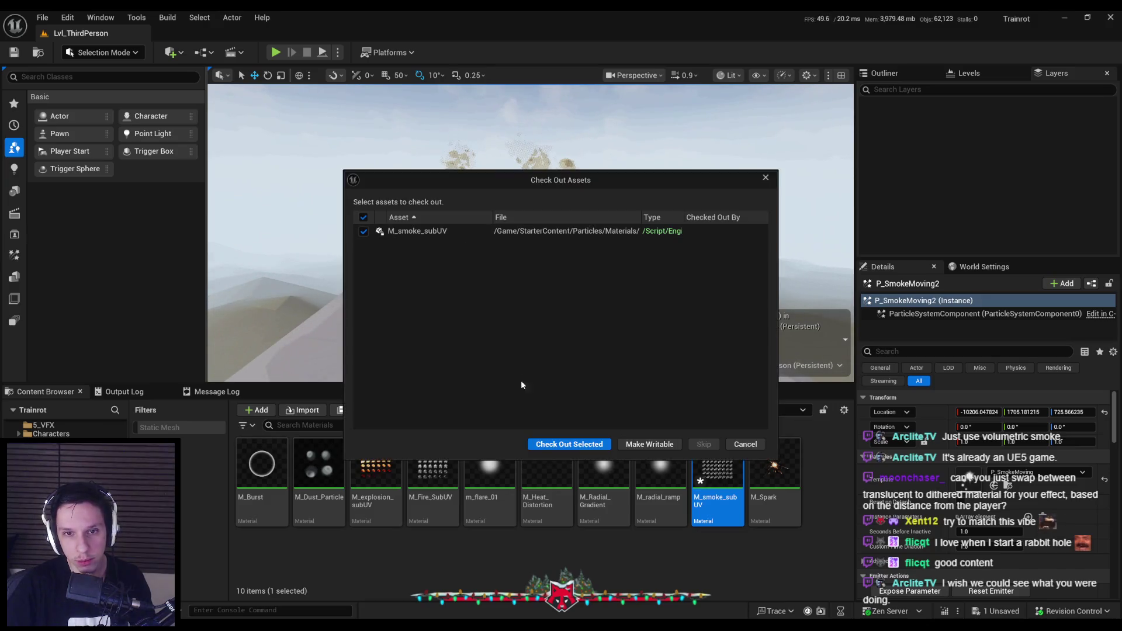
Check out M_smoke_subUV, then play the level and walk up to the dark tower.
left_click(569, 444)
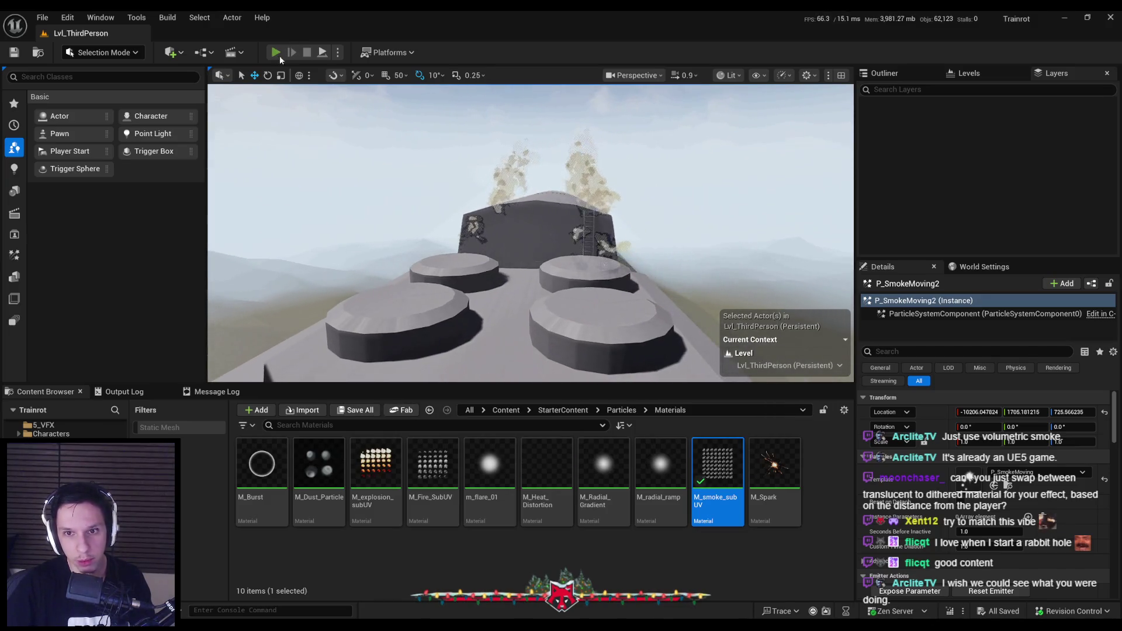
left_click(276, 53)
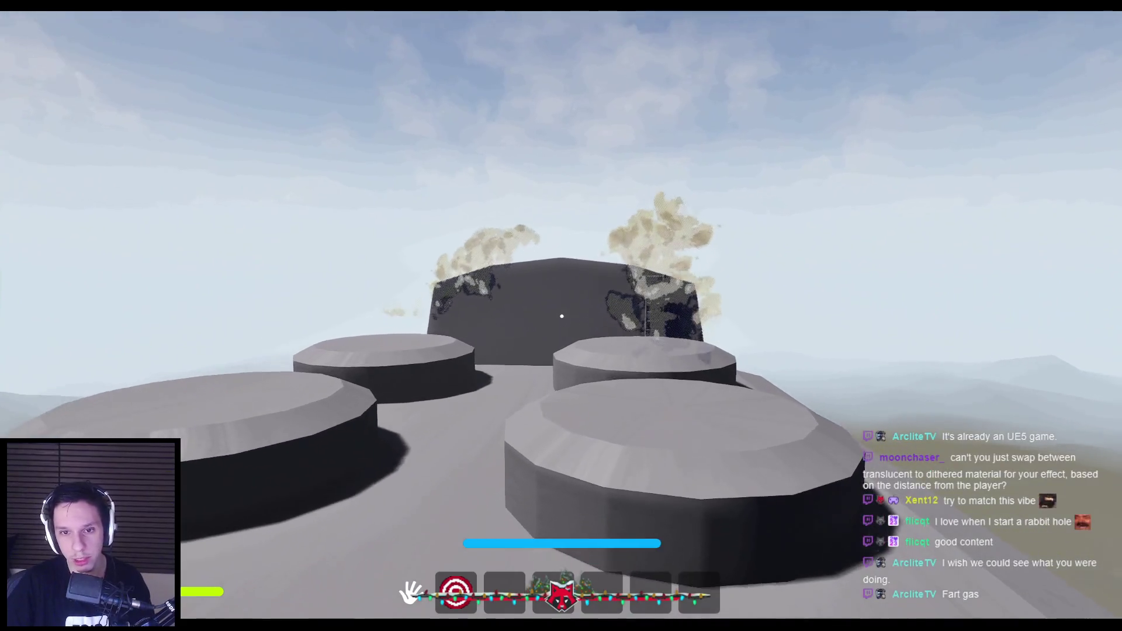
key("w")
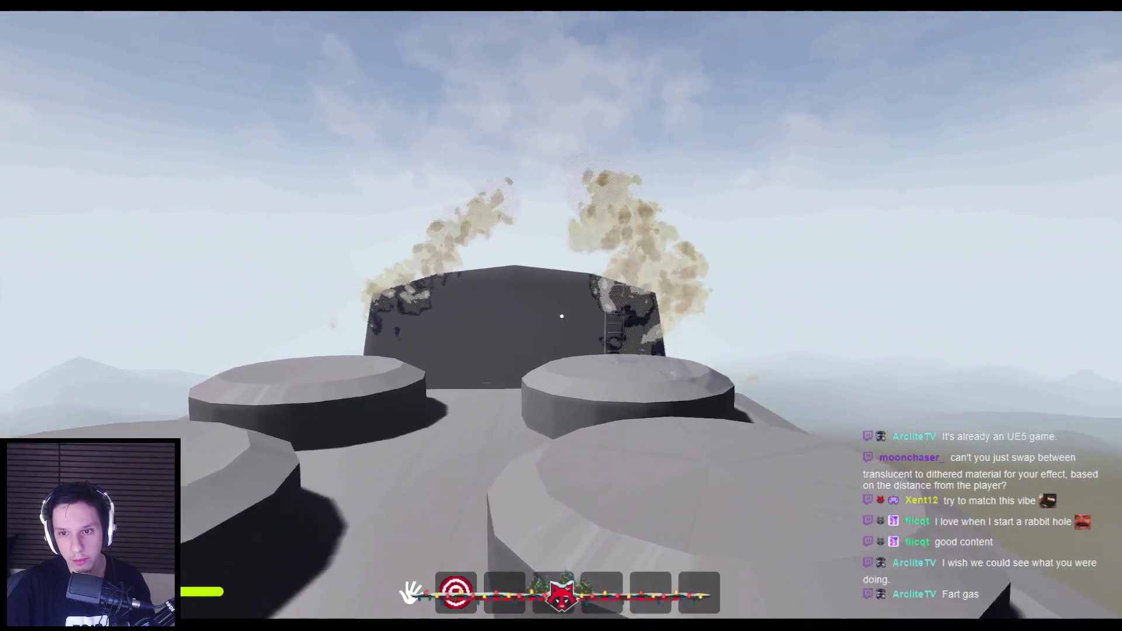
key("w")
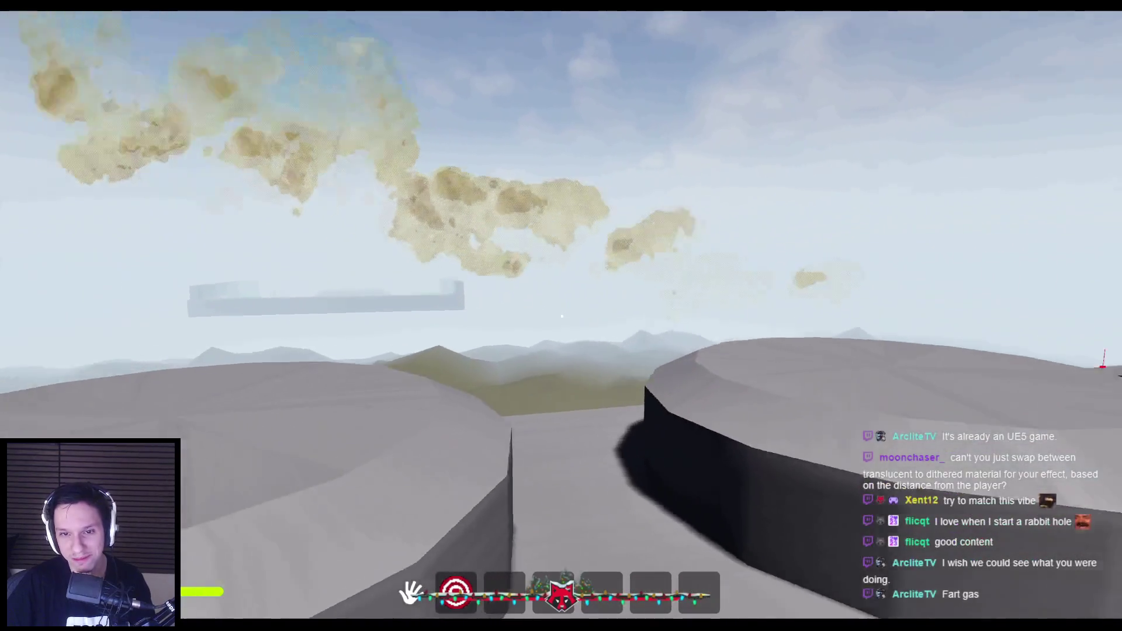
key("w")
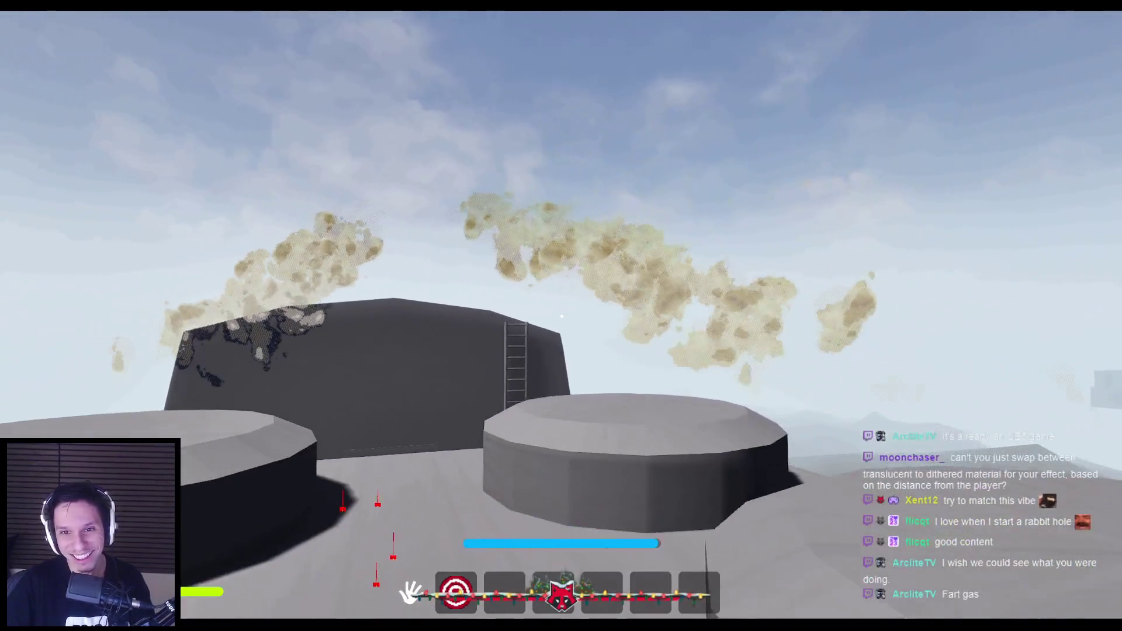
key("s")
key("s")
key("w")
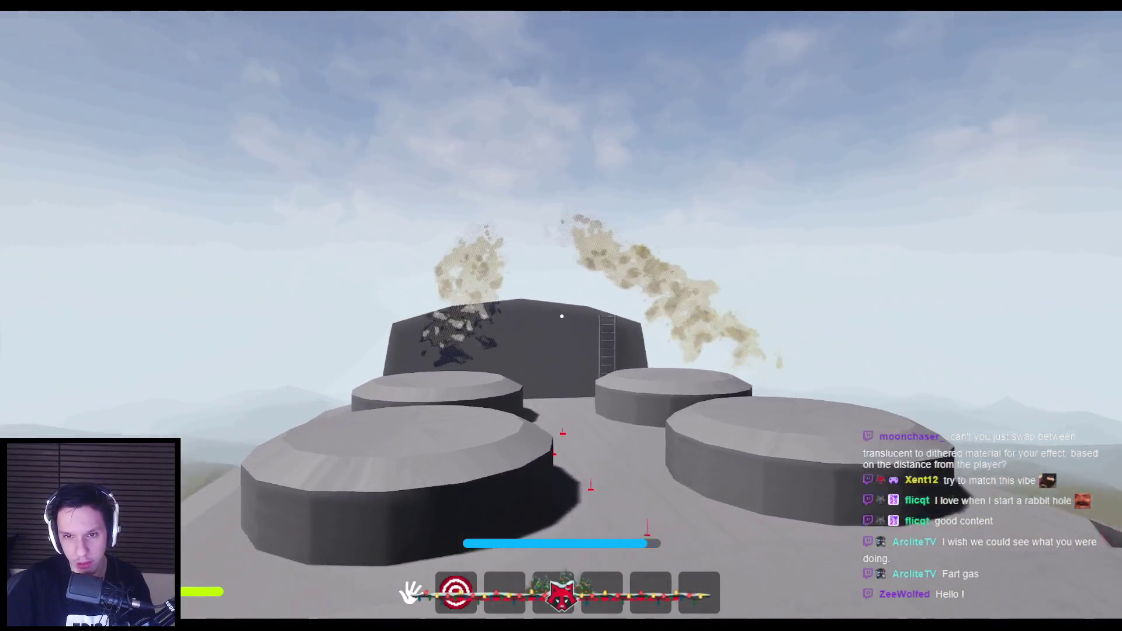
key("w")
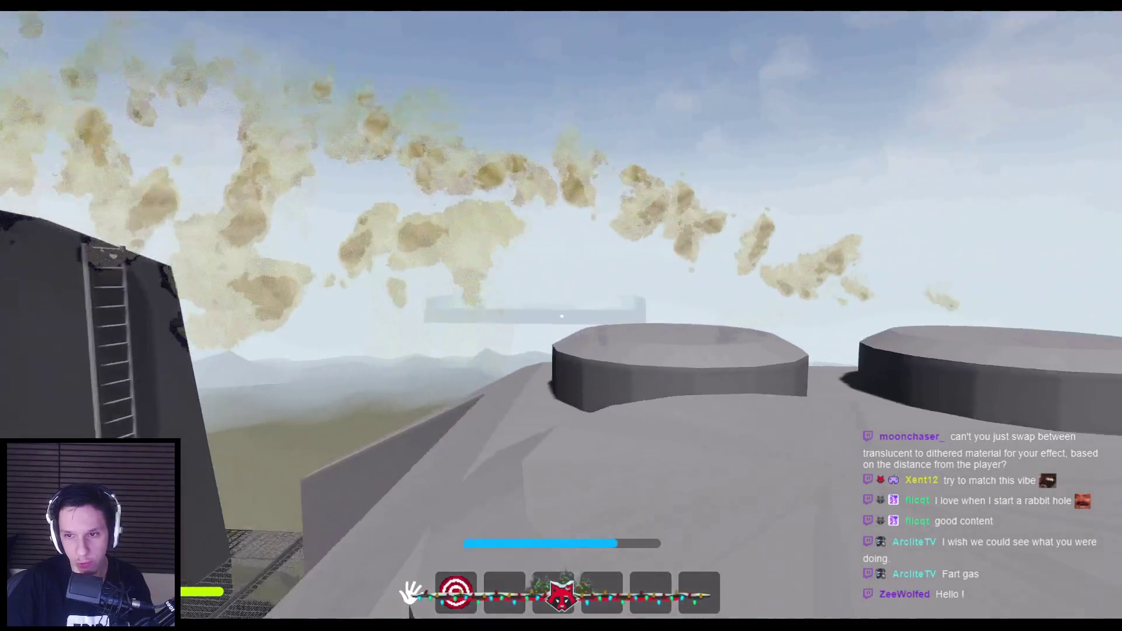
key("w")
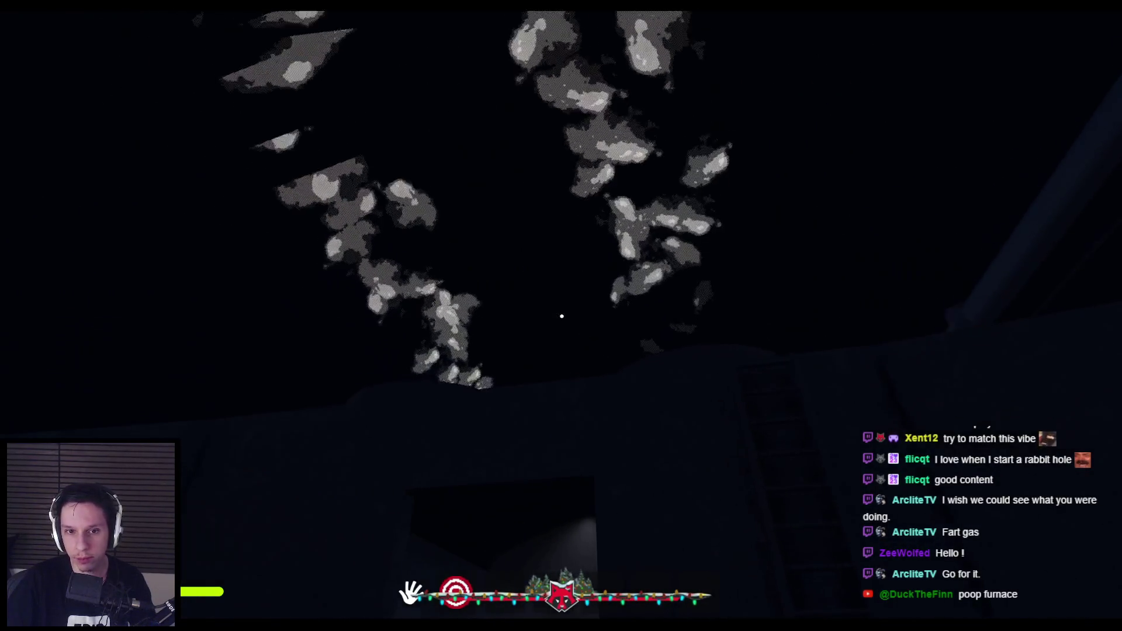
Restart the game test, climb the ladder onto the roof, and approach the tower to watch the smoke.
key("Escape")
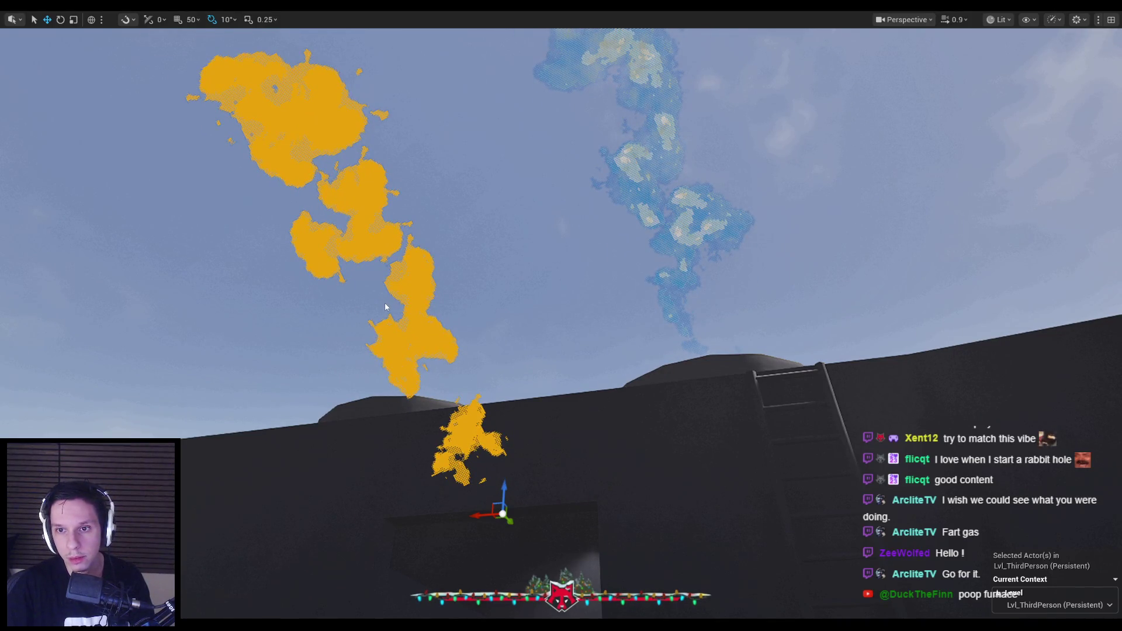
left_click_drag(385, 302, 384, 303)
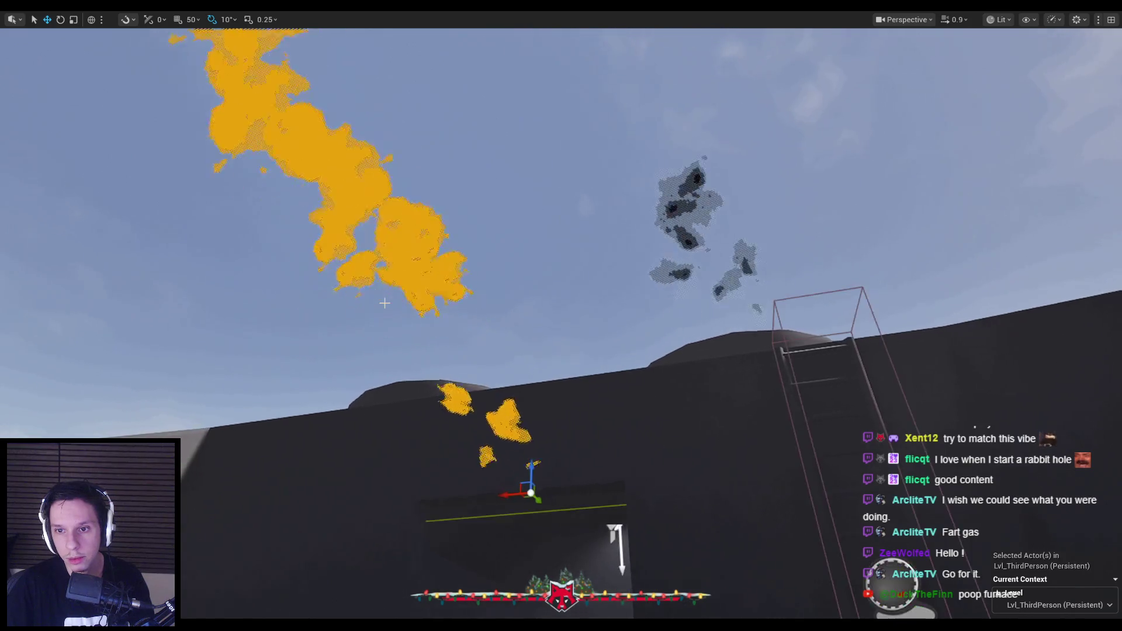
left_click(384, 303)
key("alt+p")
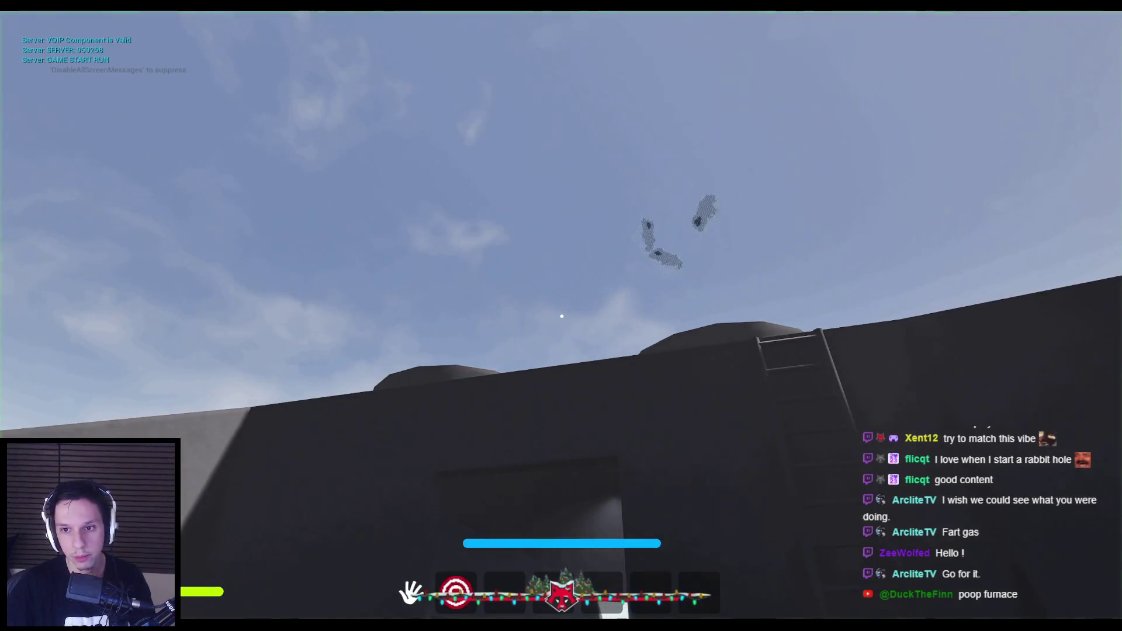
key("w")
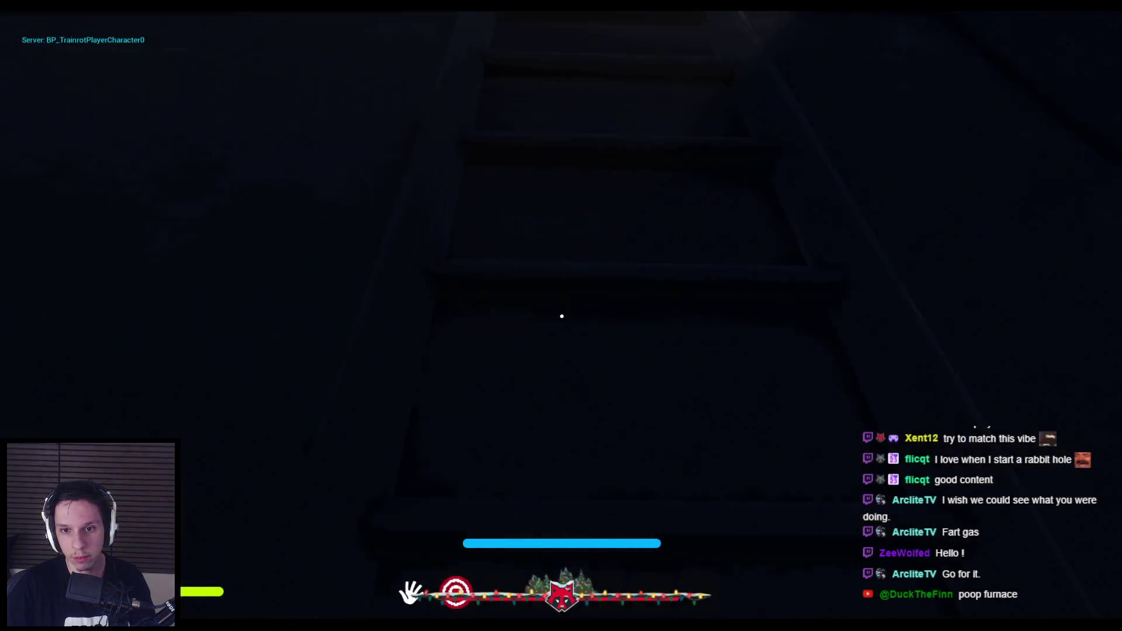
key("w")
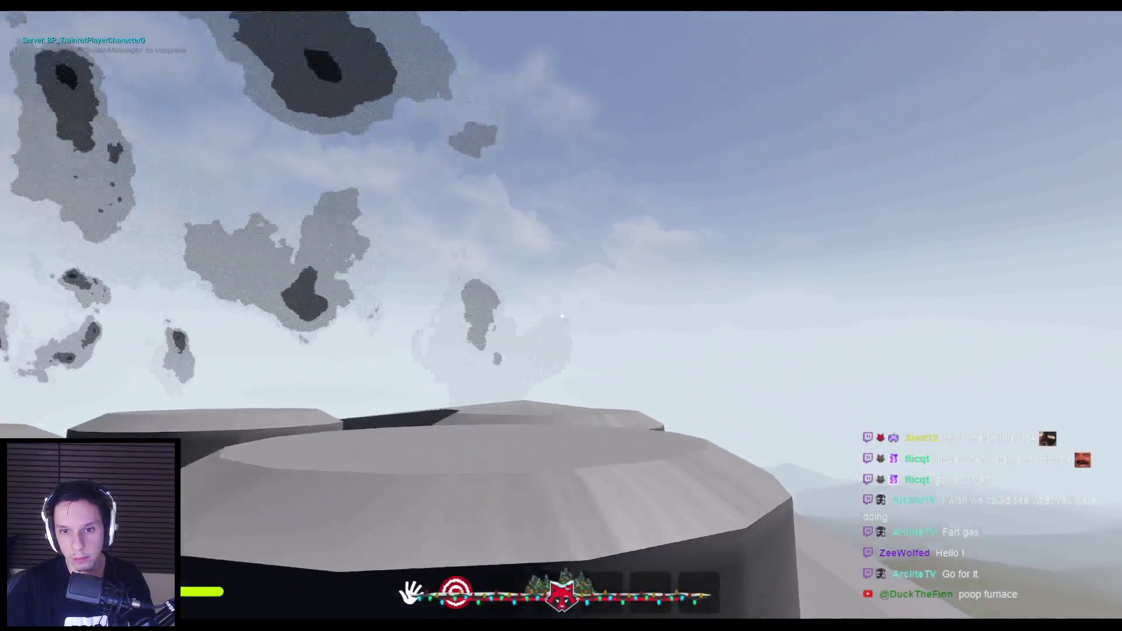
key("w")
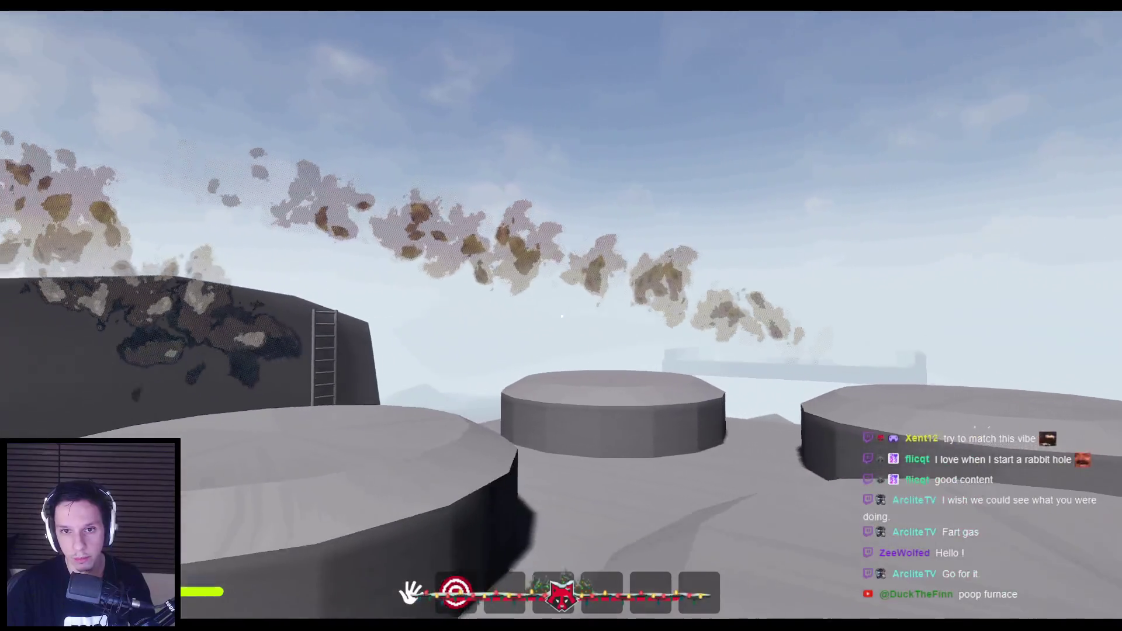
key("w")
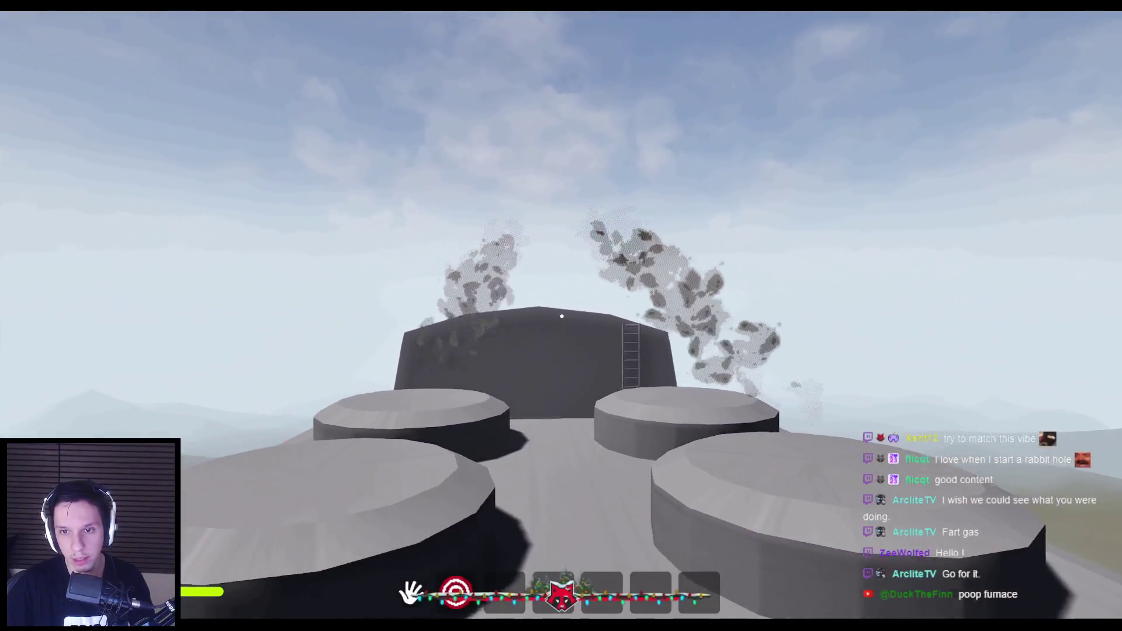
Switch to the smoke material editor window and maximize it to see the graph.
key("super")
key("super")
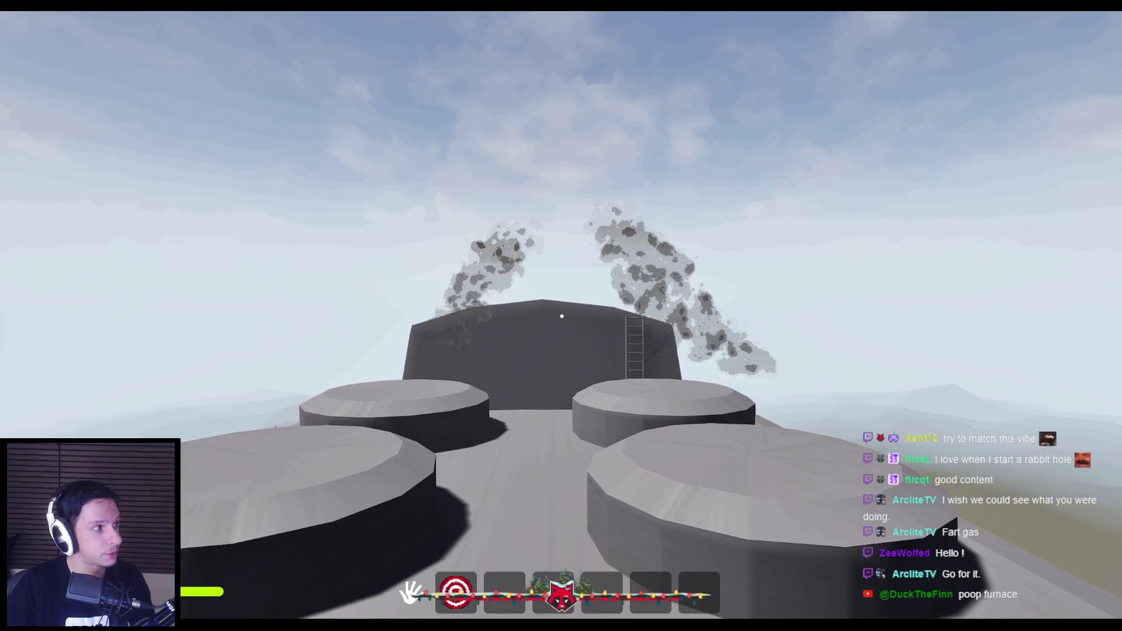
key("alt+Tab")
double_click(674, 179)
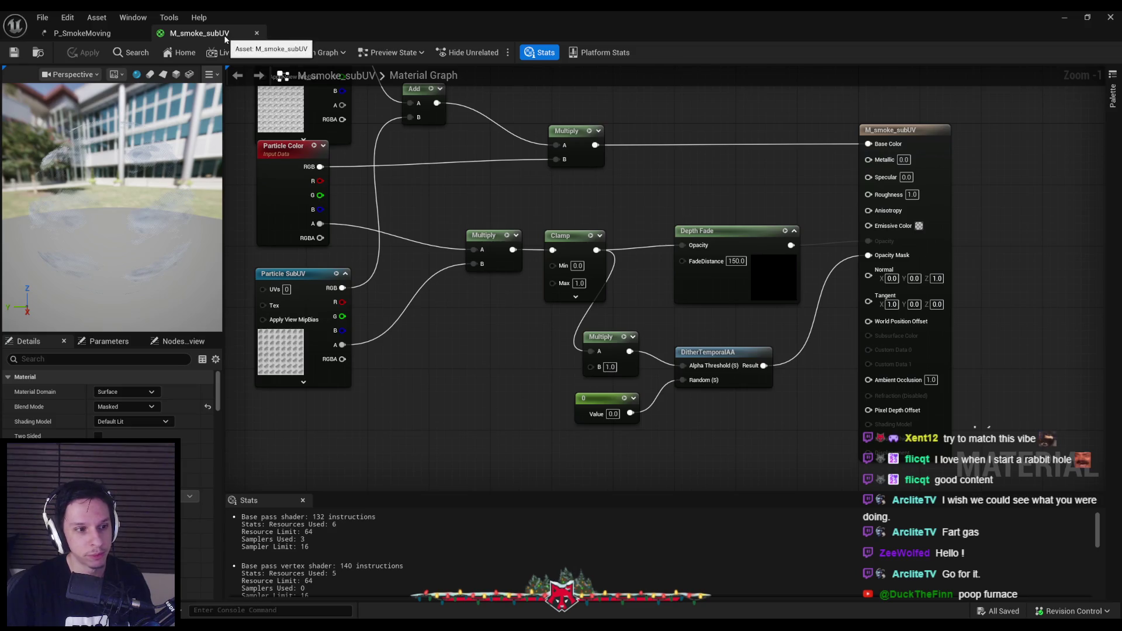
left_click(113, 35)
key("alt+Tab")
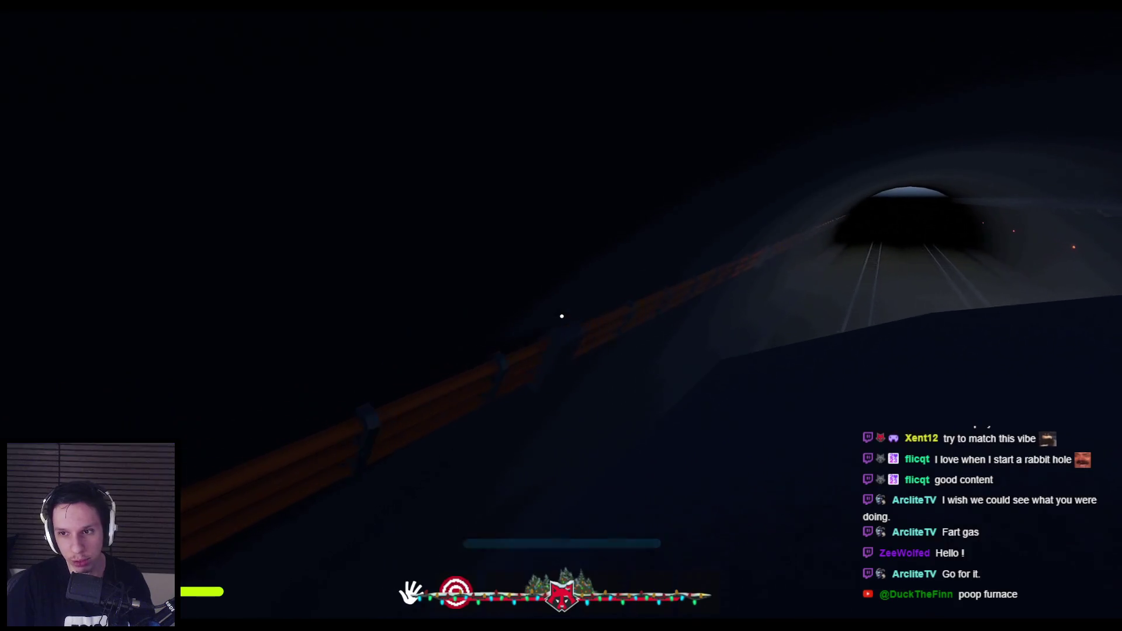
Walk back from the building to frame the whole roof, then end Play In Editor.
key("shift")
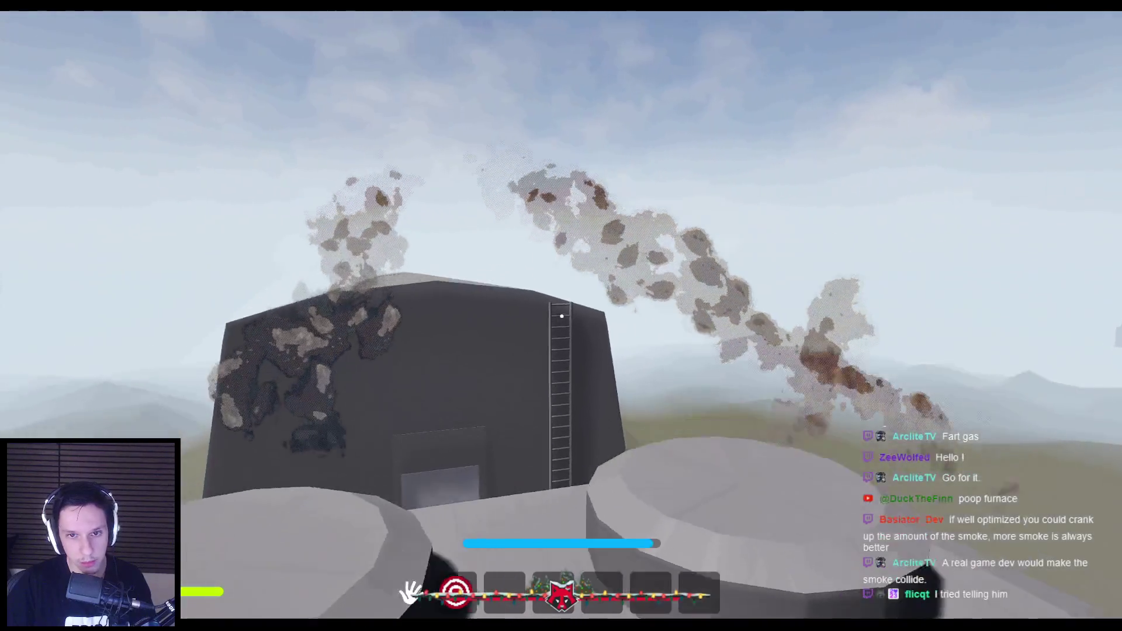
key("s")
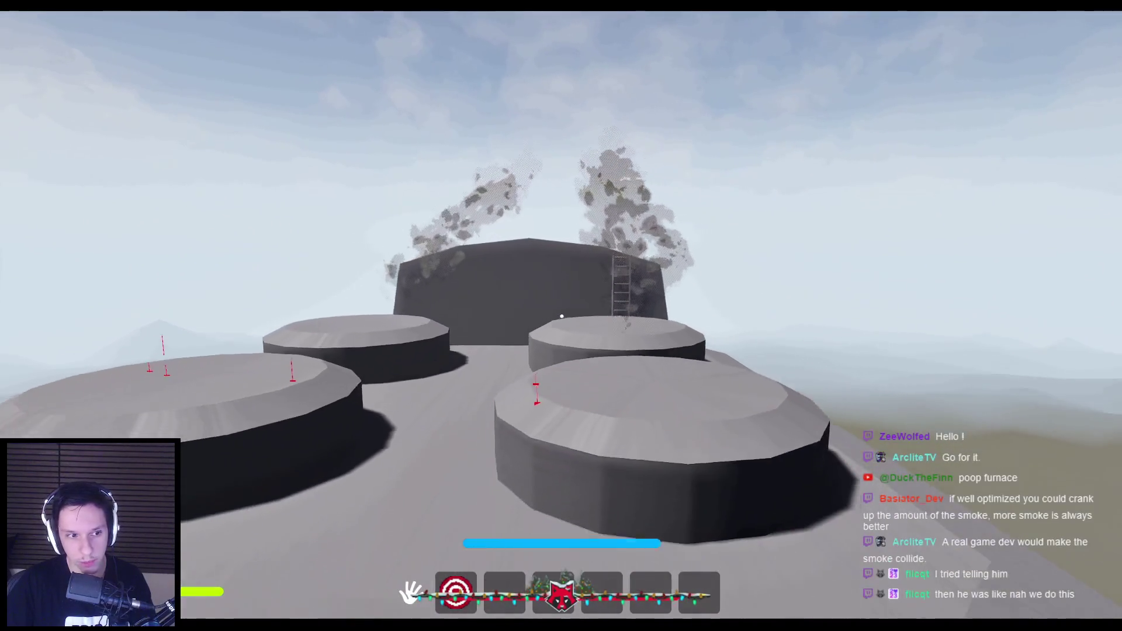
key("s")
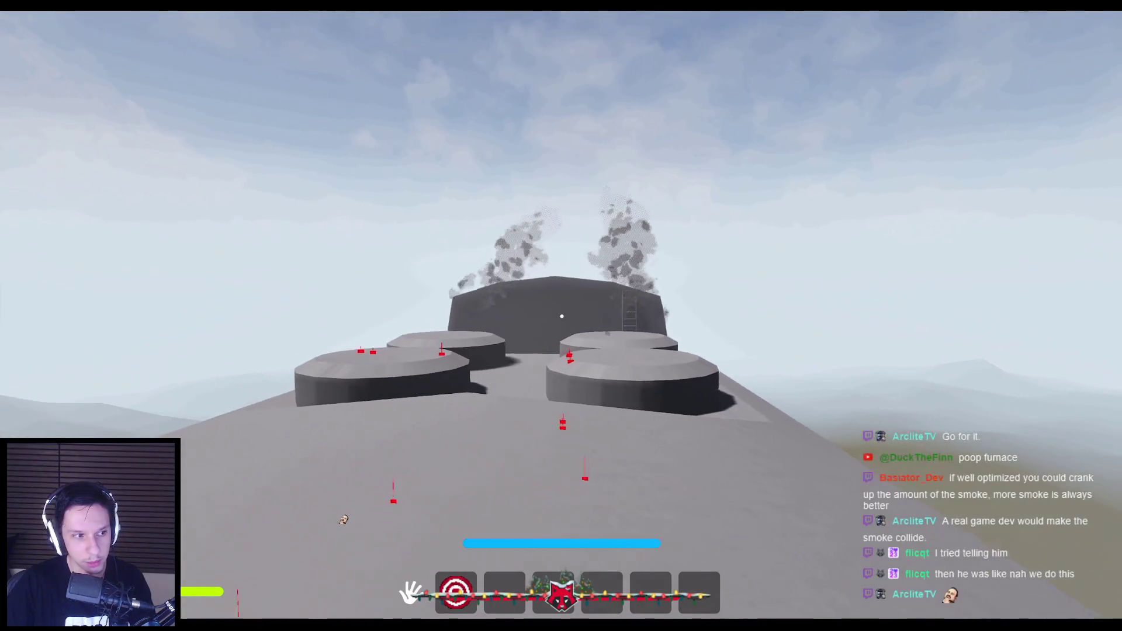
key("Escape")
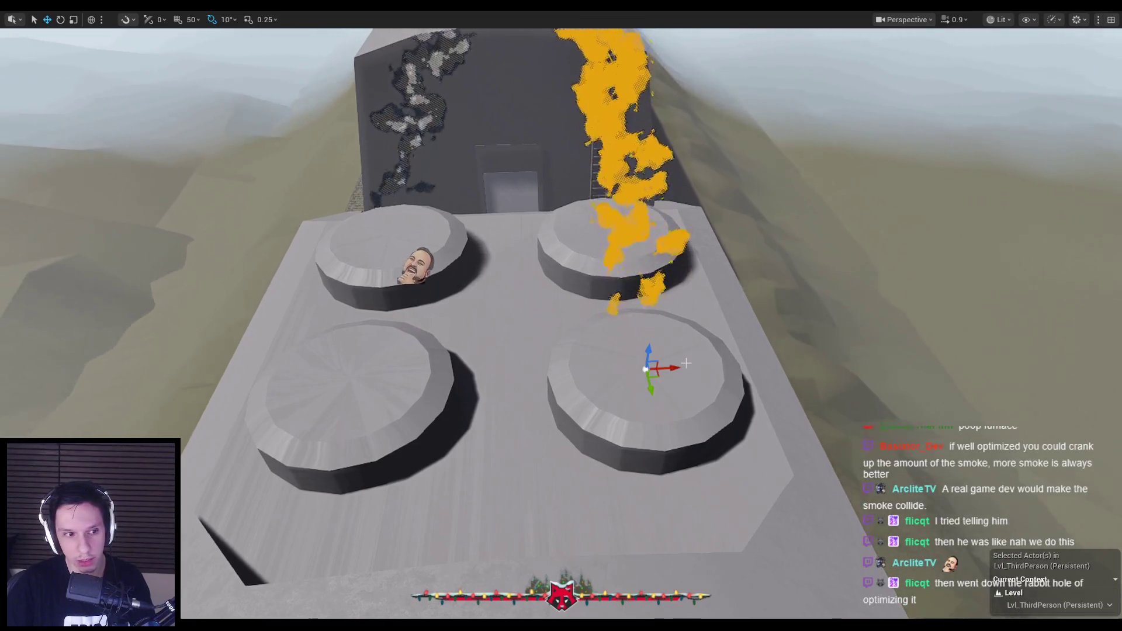
Alt-drag a copy of the smoke effect onto the front-left fan housing.
mouse_move(675, 369)
left_mouse_down("alt")
mouse_move(373, 368)
mouse_move(671, 405)
mouse_move(526, 374)
left_mouse_up("alt")
left_click(714, 299)
mouse_move(714, 299)
left_mouse_down("alt")
mouse_move(568, 346)
mouse_move(601, 419)
mouse_move(556, 441)
left_mouse_up("alt")
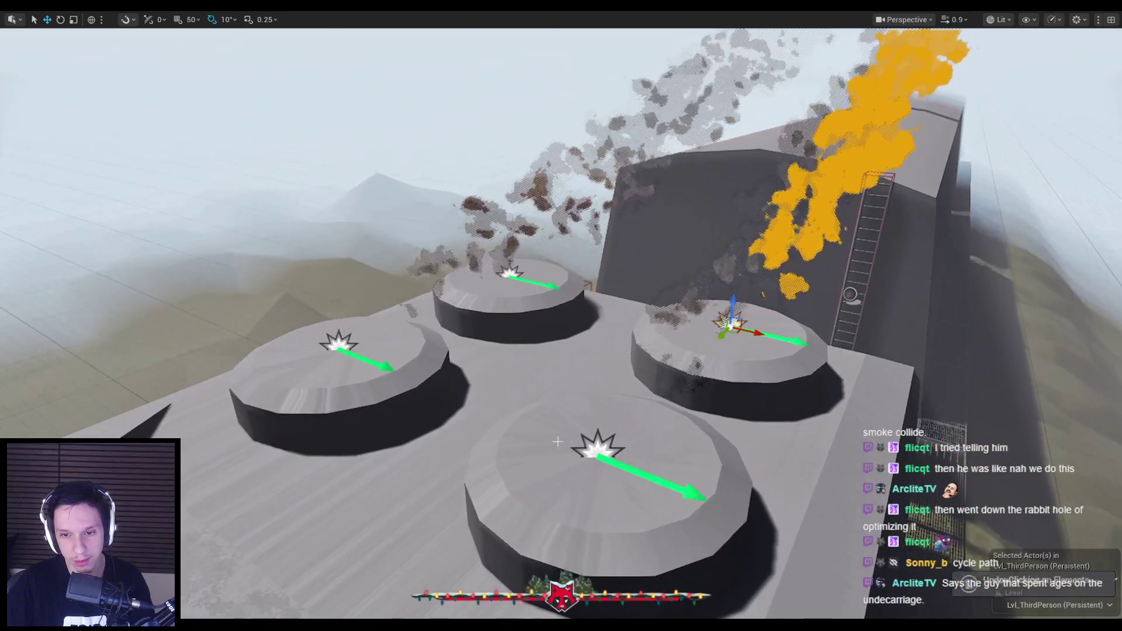
Select the smoke copies on the left and back housings, then restore the full editor layout with F11.
left_click(338, 342, "ctrl")
left_click(508, 272, "ctrl")
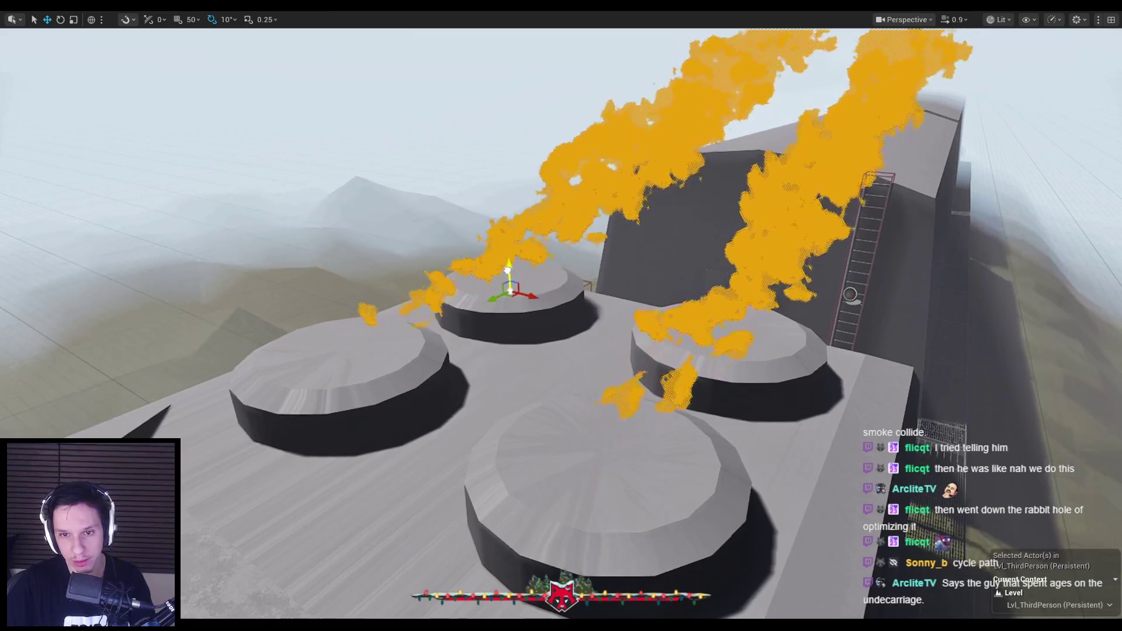
mouse_move(598, 349)
left_mouse_down()
mouse_move(598, 275)
mouse_move(671, 275)
mouse_move(614, 274)
left_mouse_up()
mouse_move(662, 372)
left_mouse_down()
mouse_move(662, 327)
mouse_move(663, 373)
mouse_move(607, 391)
mouse_move(561, 435)
mouse_move(561, 374)
mouse_move(572, 356)
mouse_move(584, 379)
left_mouse_up()
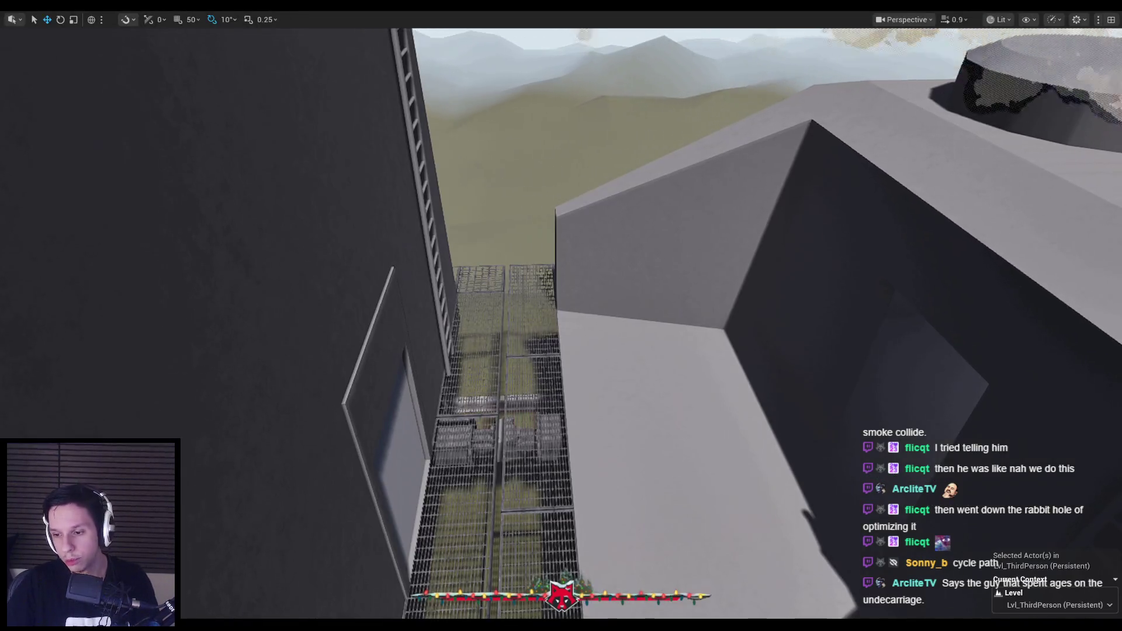
left_click_drag(561, 350, 561, 374)
key("F11")
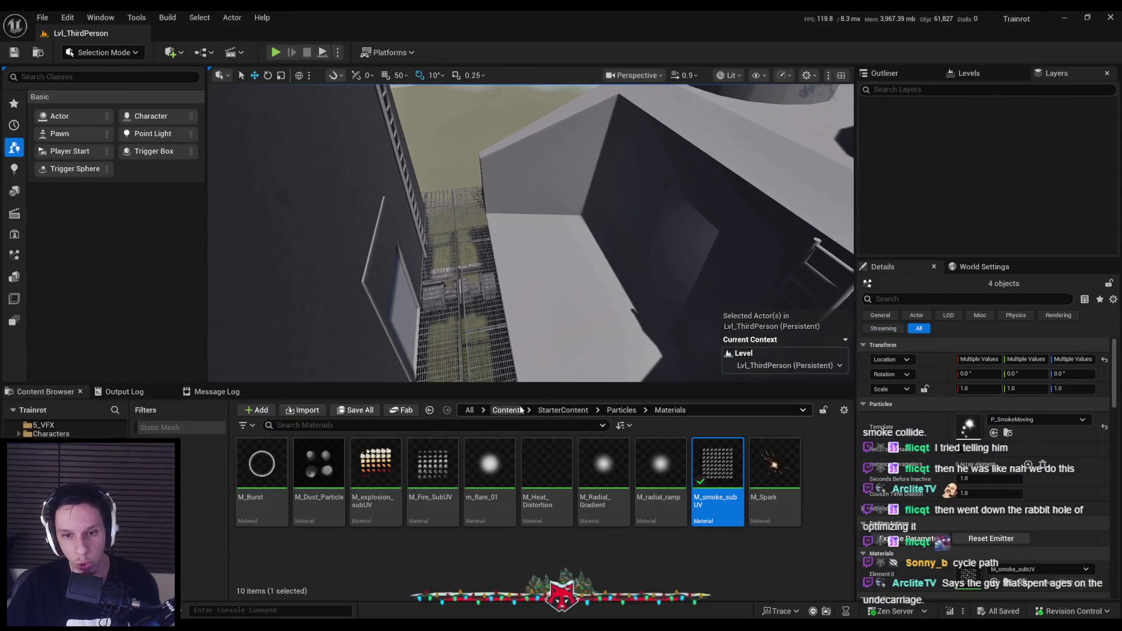
Go up to the top-level Content folder and open 0_Core to browse its folders.
left_click(521, 409)
mouse_move(527, 289)
left_mouse_down()
mouse_move(526, 252)
mouse_move(527, 289)
left_mouse_up()
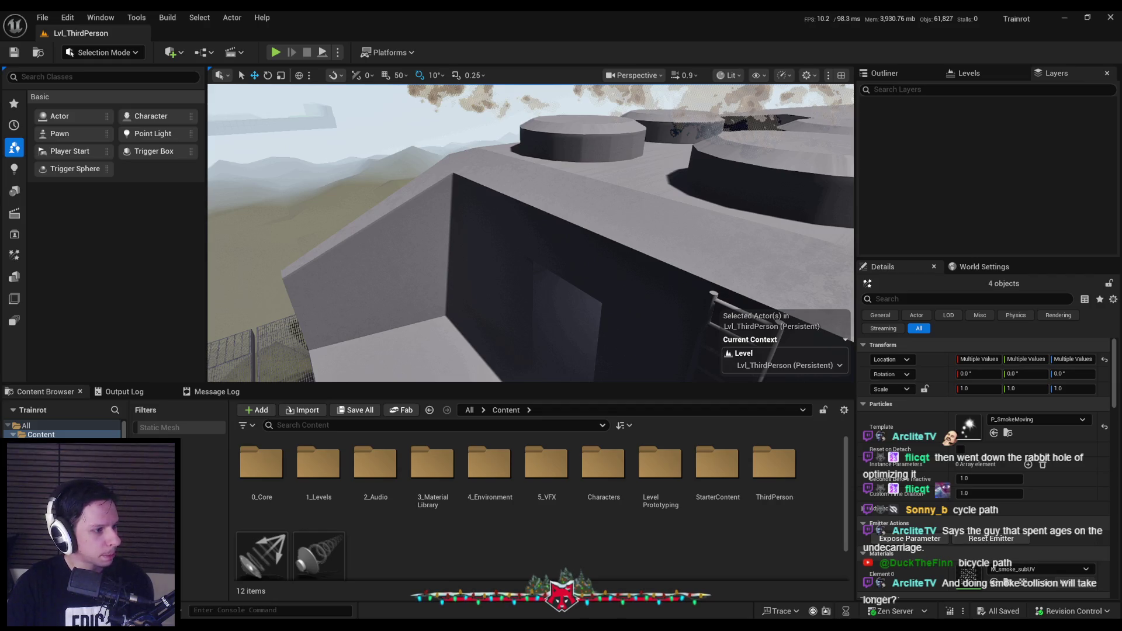
double_click(262, 462)
scroll(523, 480, "down", 2)
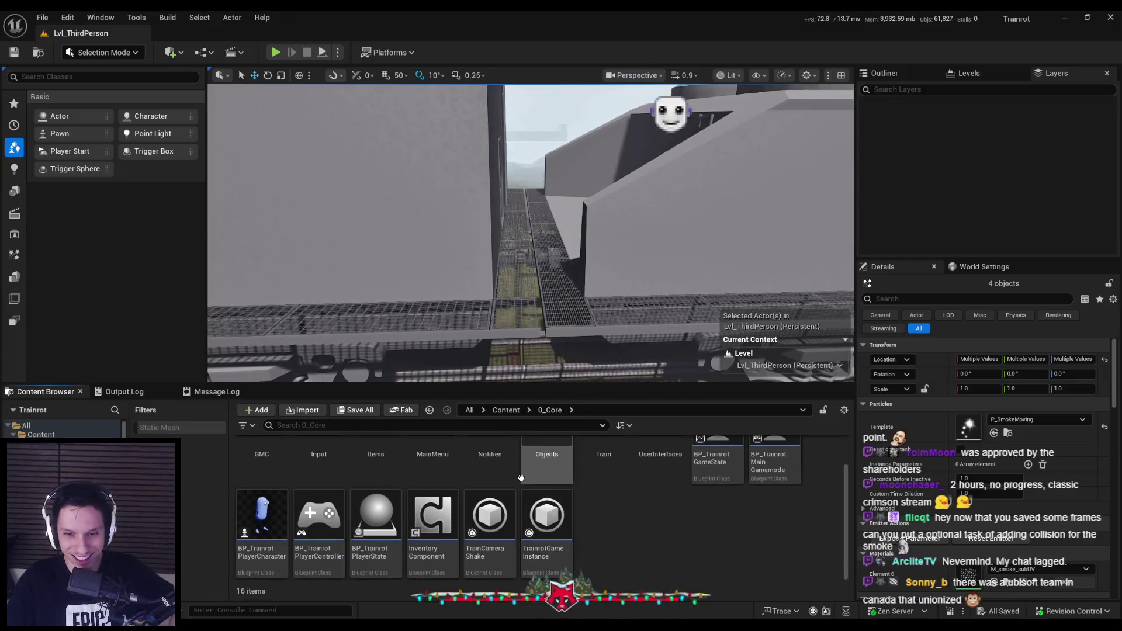
scroll(678, 548, "up", 2)
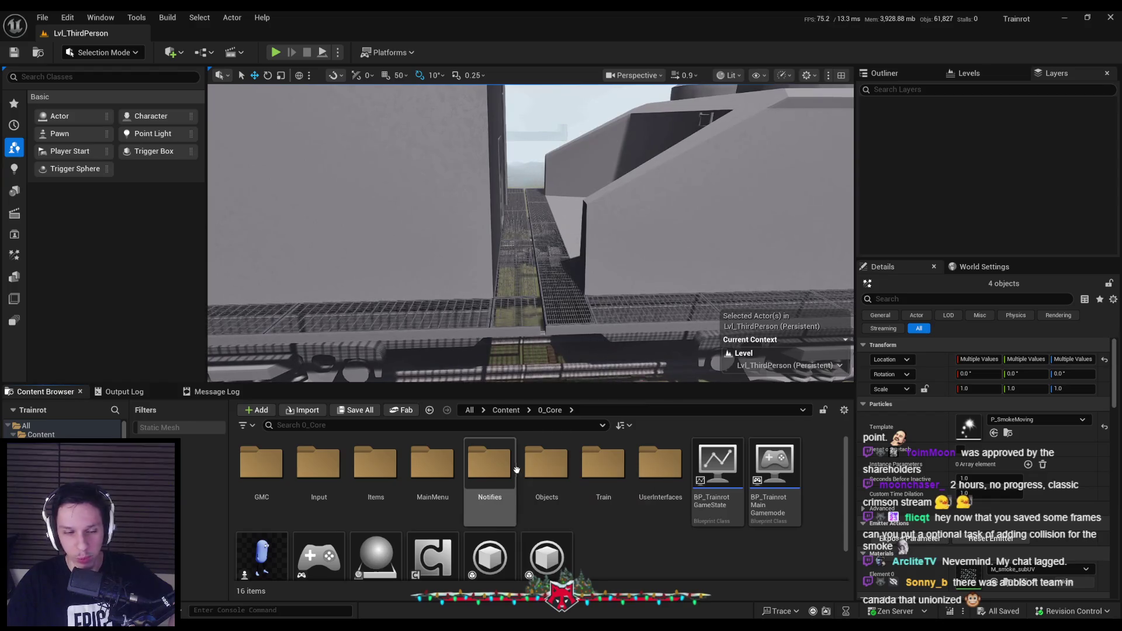
scroll(521, 471, "down", 2)
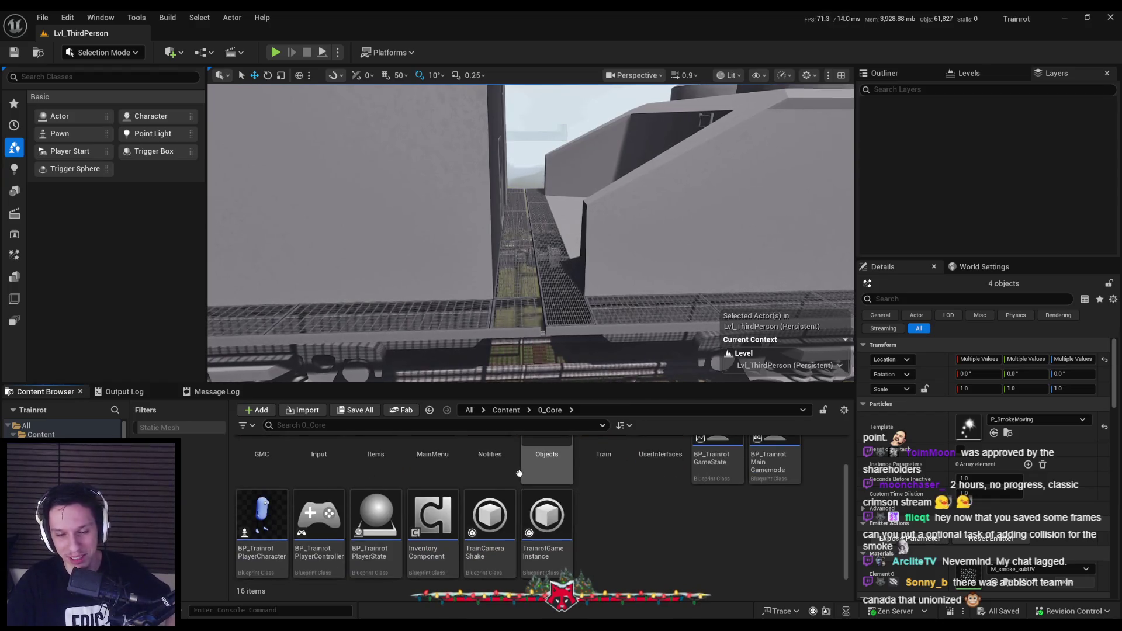
scroll(520, 473, "up", 2)
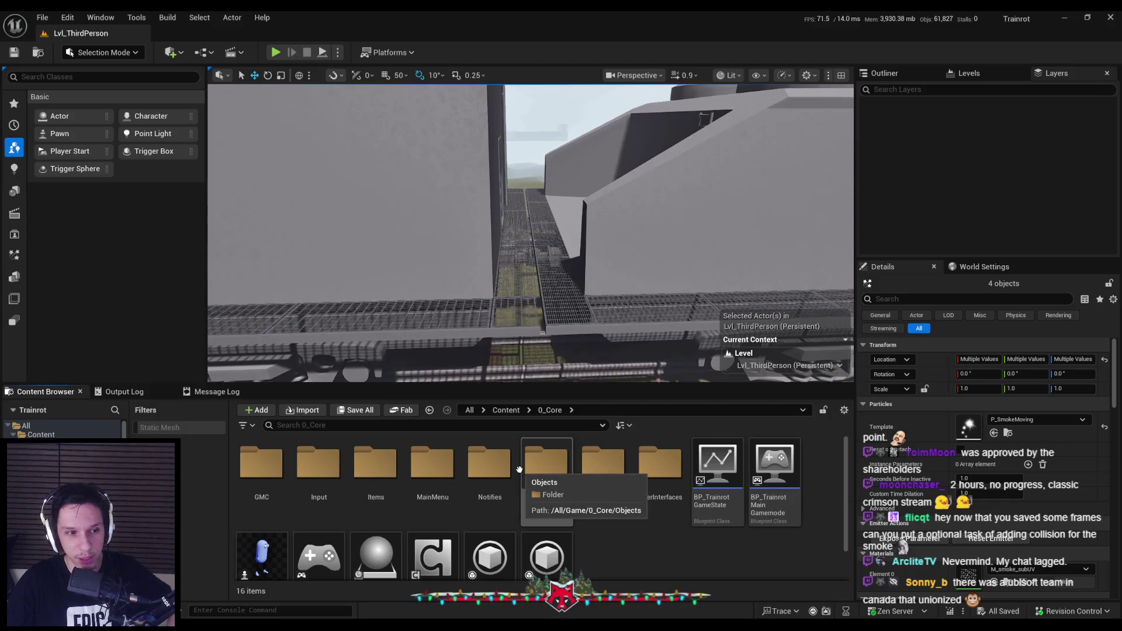
scroll(519, 470, "down", 2)
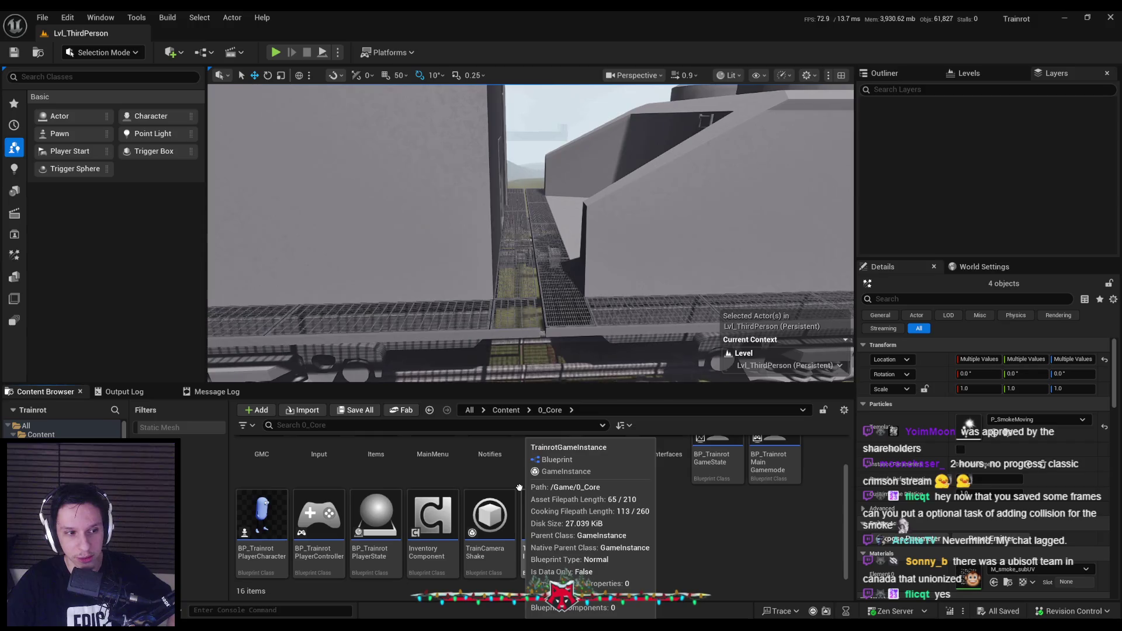
scroll(519, 487, "up", 2)
scroll(519, 487, "down", 2)
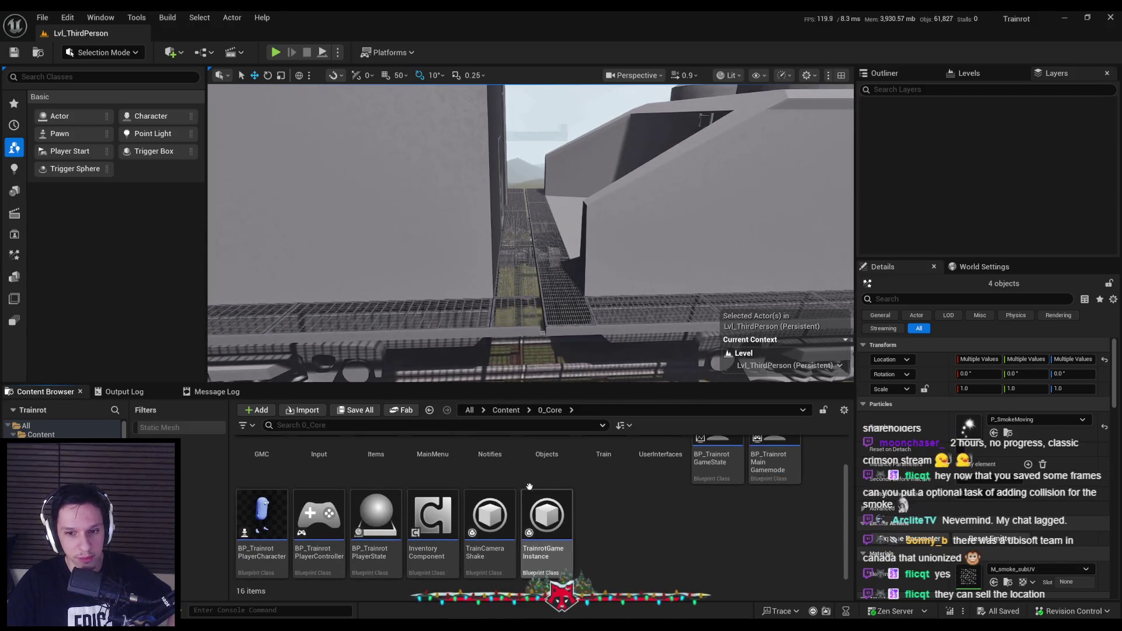
scroll(546, 514, "up", 1)
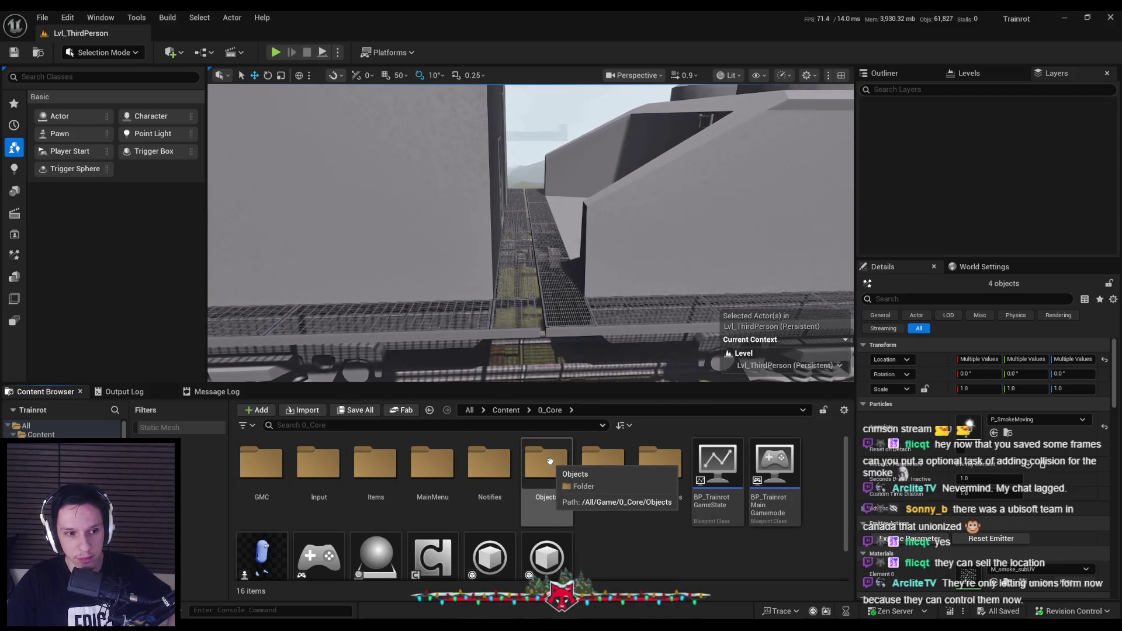
Check the Objects folder, return to 0_Core, and open Items and the Item_FireExtinguisher data asset.
left_click(548, 465)
double_click(548, 464)
key("alt+Left")
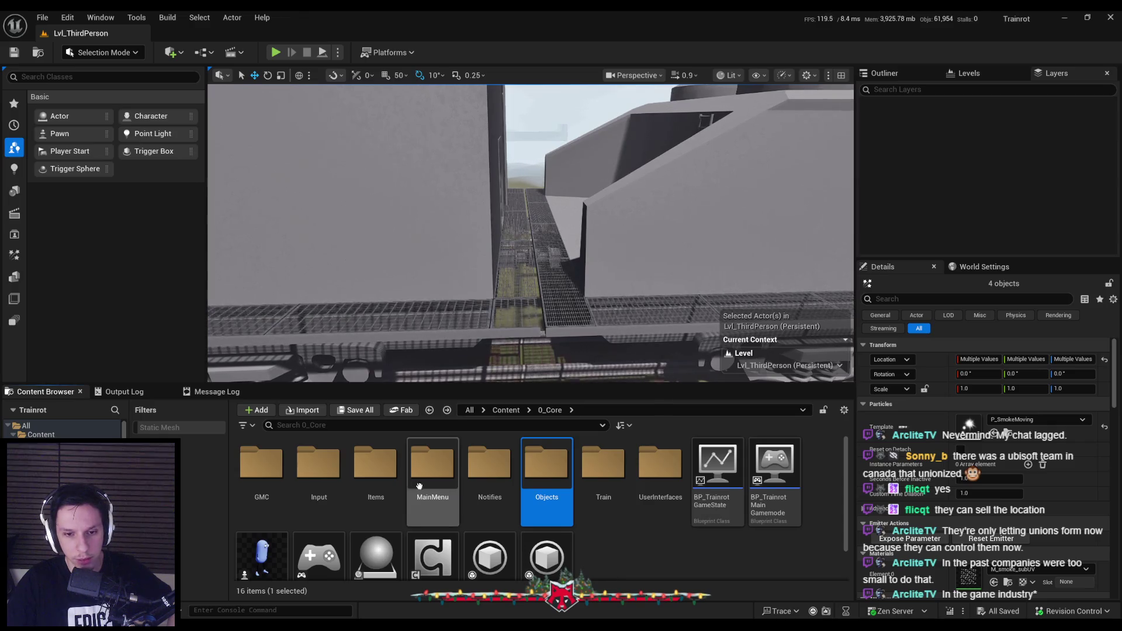
double_click(375, 467)
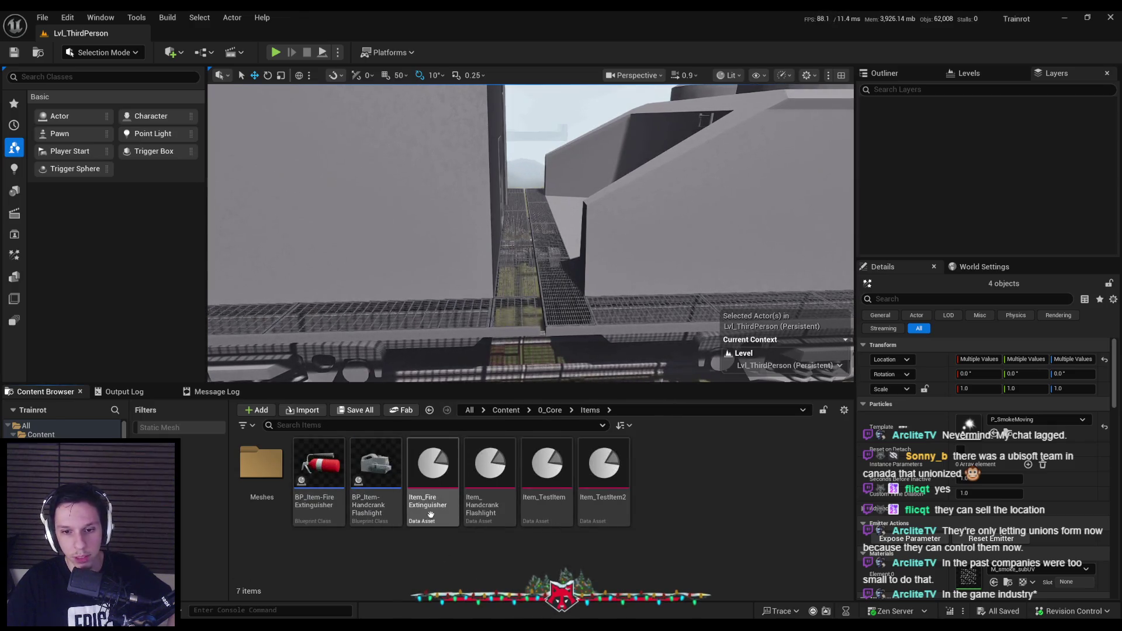
double_click(431, 514)
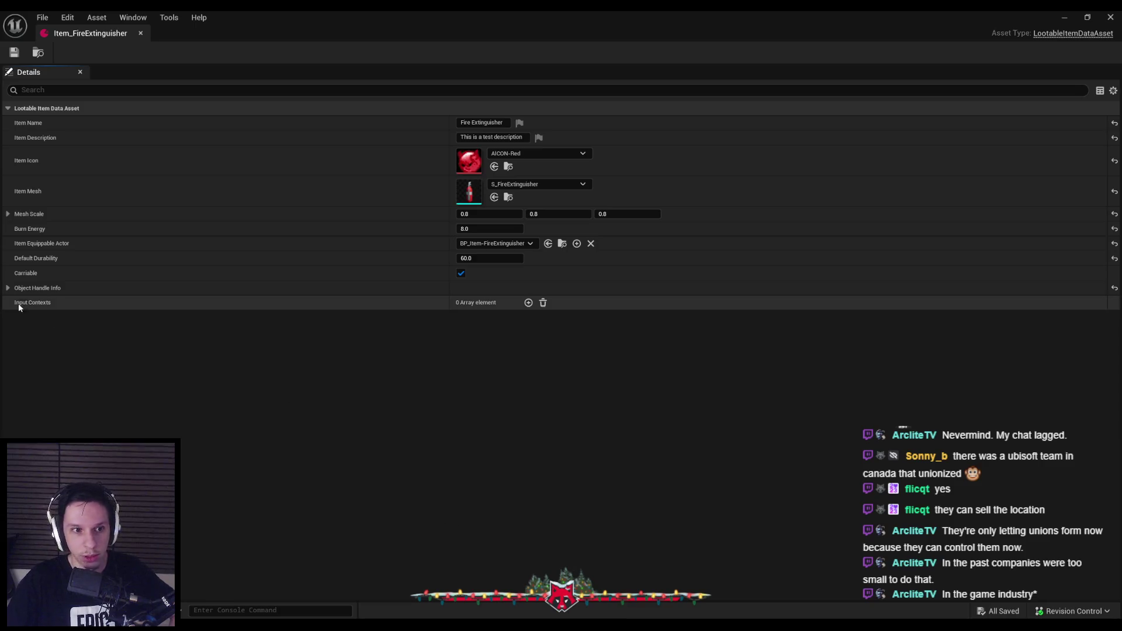
Add a first input context with key label LMB and description Spray.
left_click(528, 302)
left_click(18, 317)
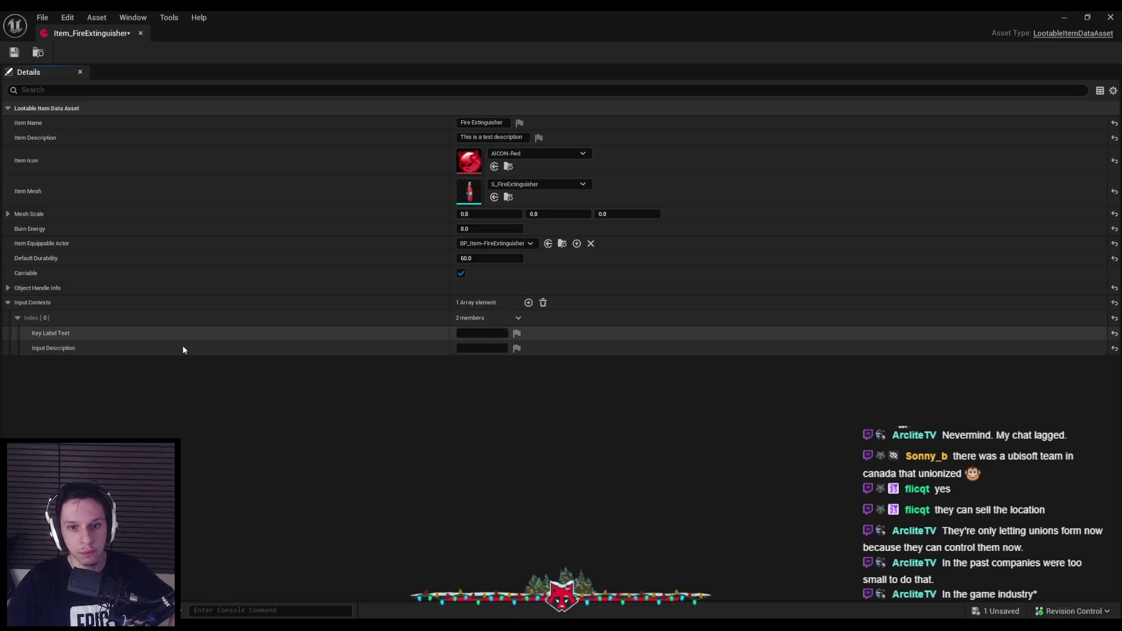
left_click(455, 329)
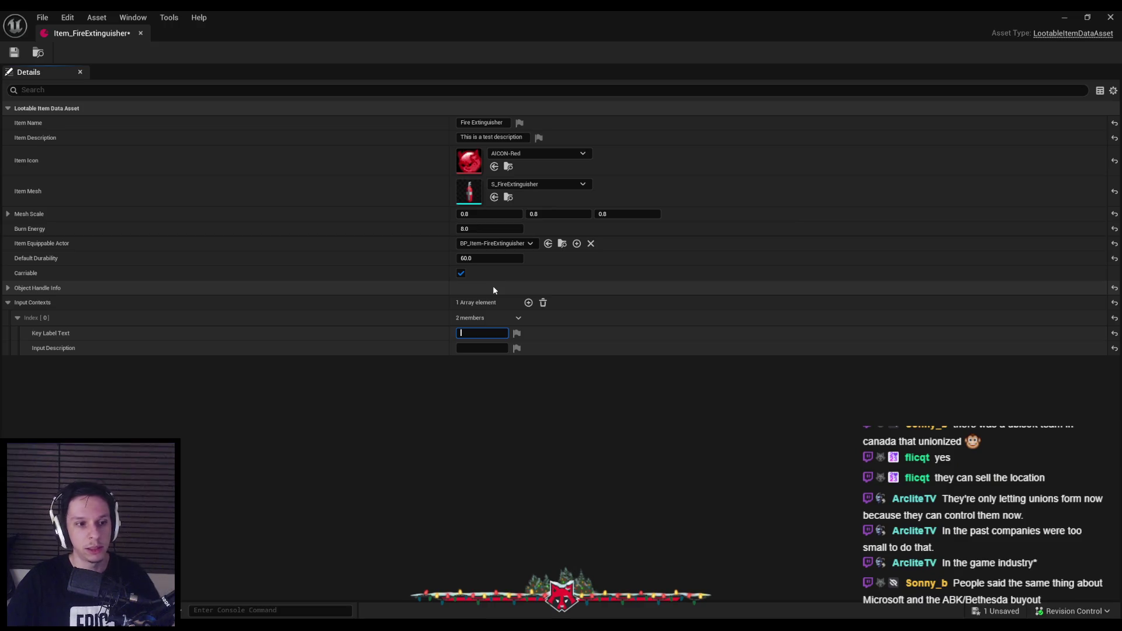
type("LMB")
key("Return")
left_click(481, 346)
type("Spray")
key("Return")
Add a second input context, RMB for Shake, then save and check out the asset.
left_click(528, 303)
type("RMB")
key("Return")
left_click(476, 393)
type("Shake")
key("Return")
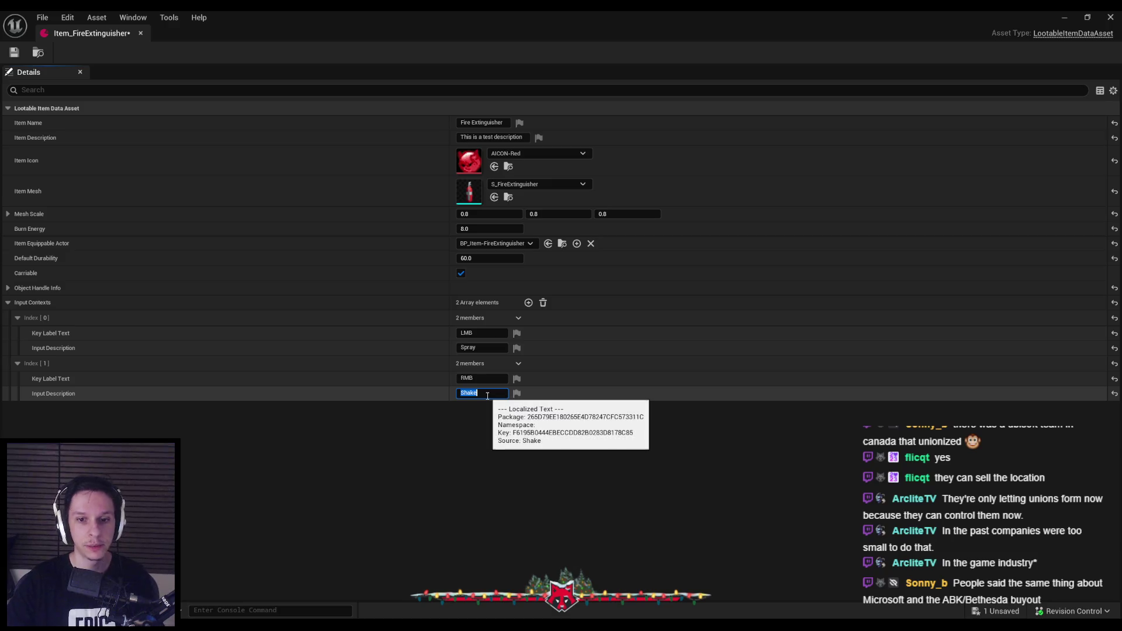
left_click(515, 444)
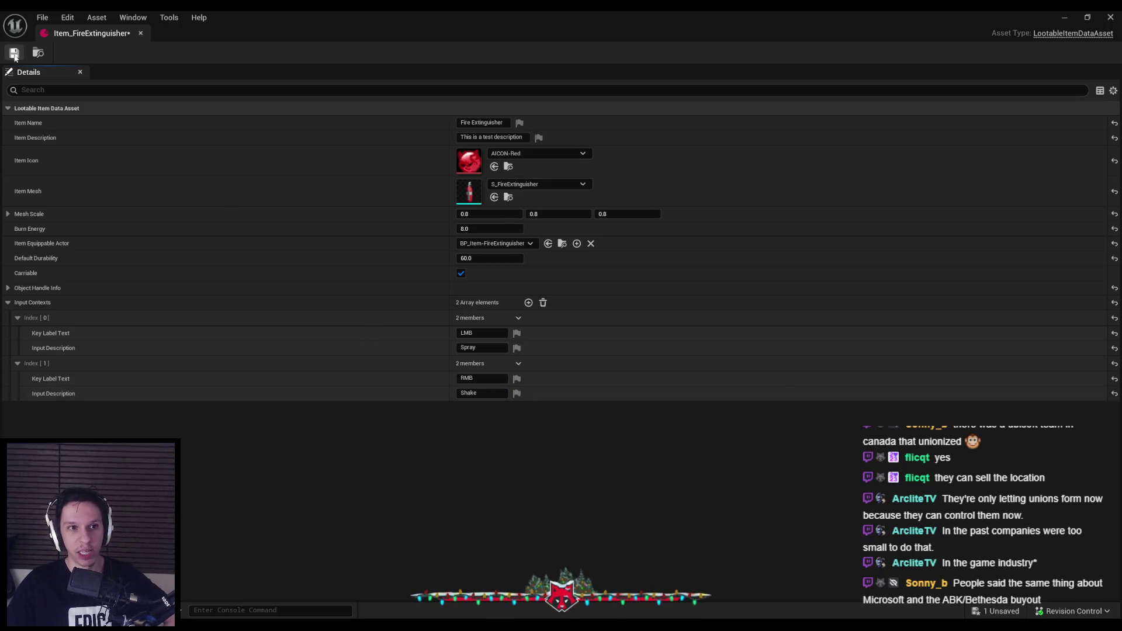
left_click(14, 53)
left_click(540, 446)
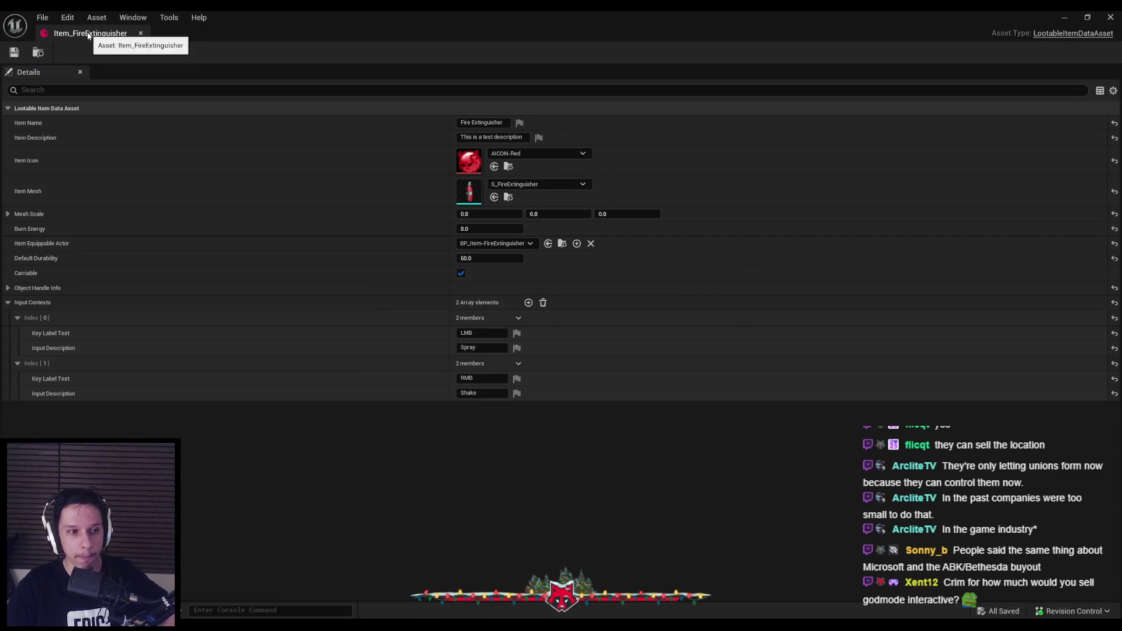
left_click(265, 454)
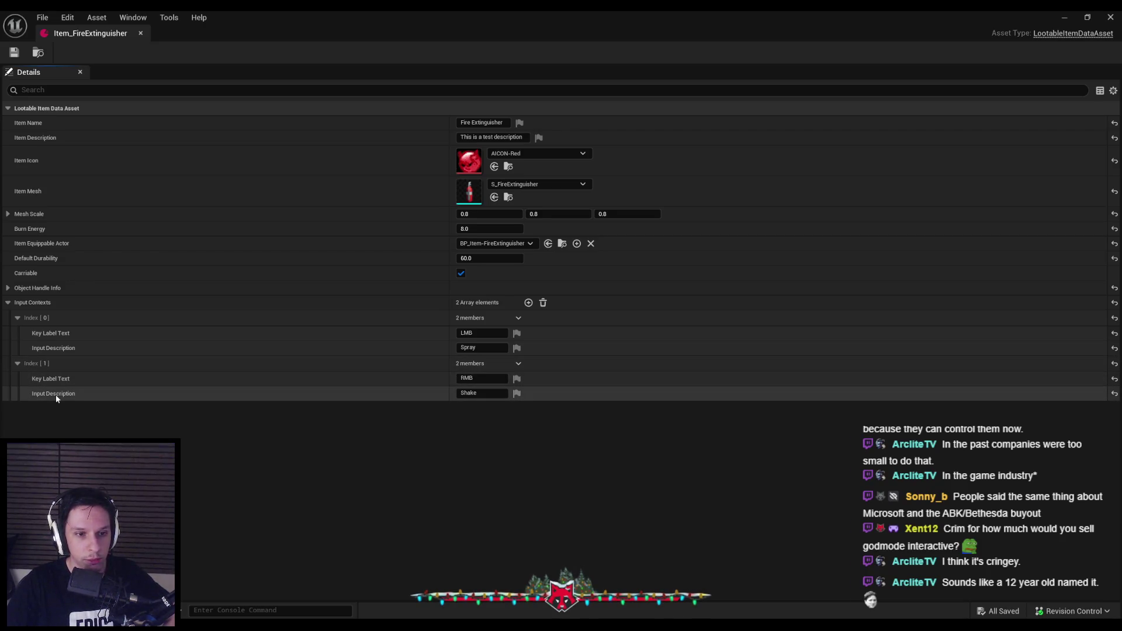
Turn off localization for the Shake and LMB key label texts and save the asset.
left_click(517, 395)
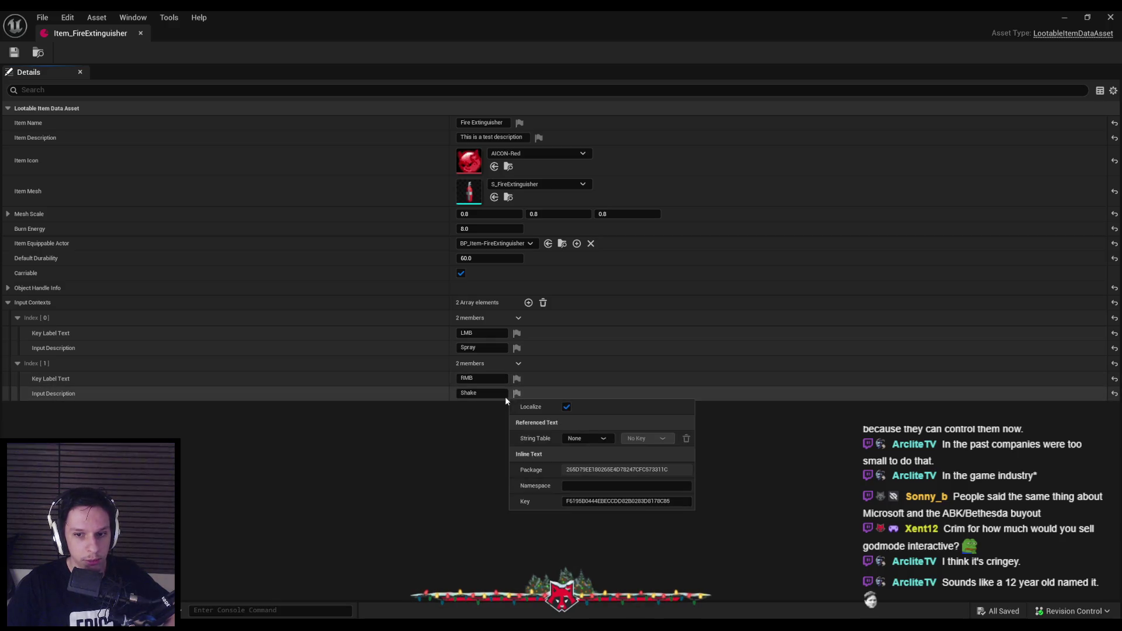
left_click(410, 451)
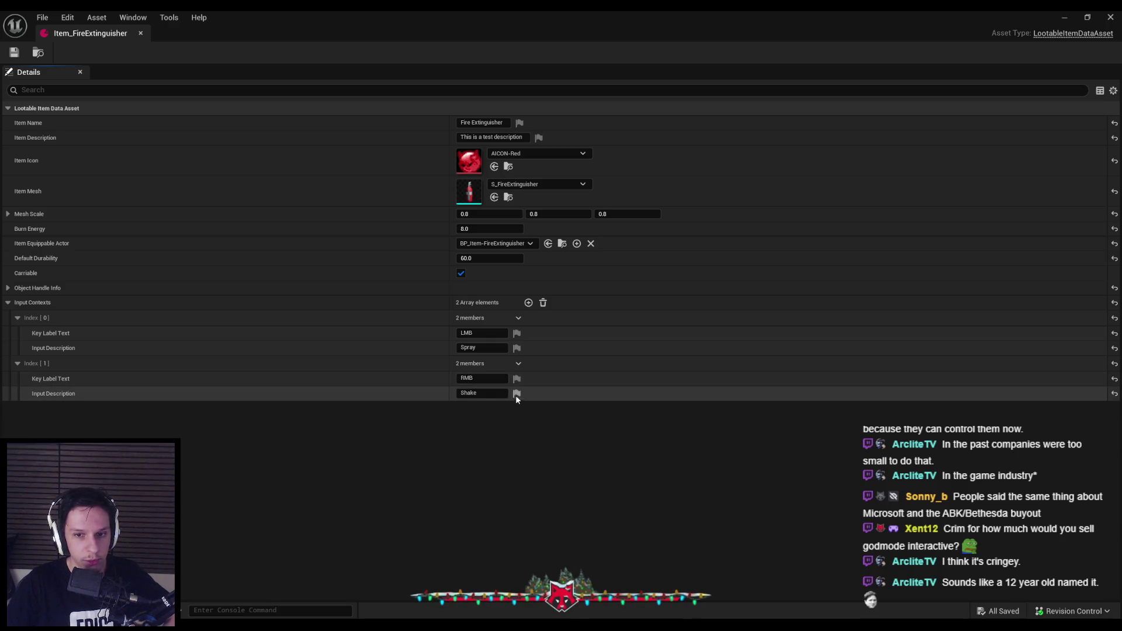
left_click(517, 393)
left_click(566, 391)
left_click(517, 333)
left_click(567, 346)
left_click(401, 450)
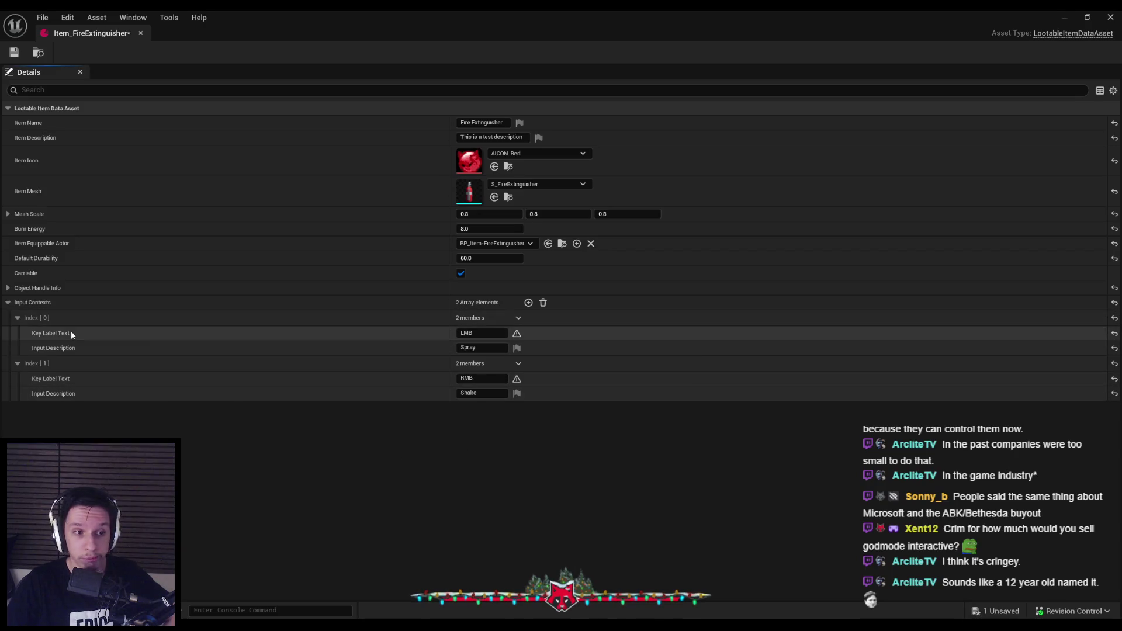
left_click(14, 52)
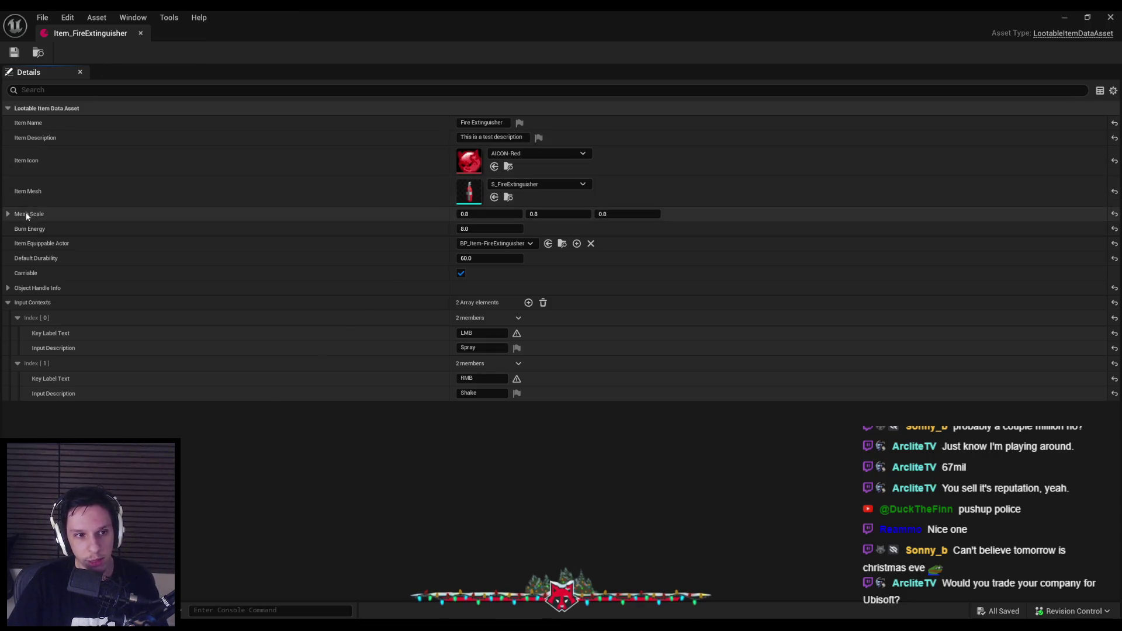
Check the Mesh Scale X, Y, Z values, then return to the level editor.
left_click(8, 215)
left_click(8, 214)
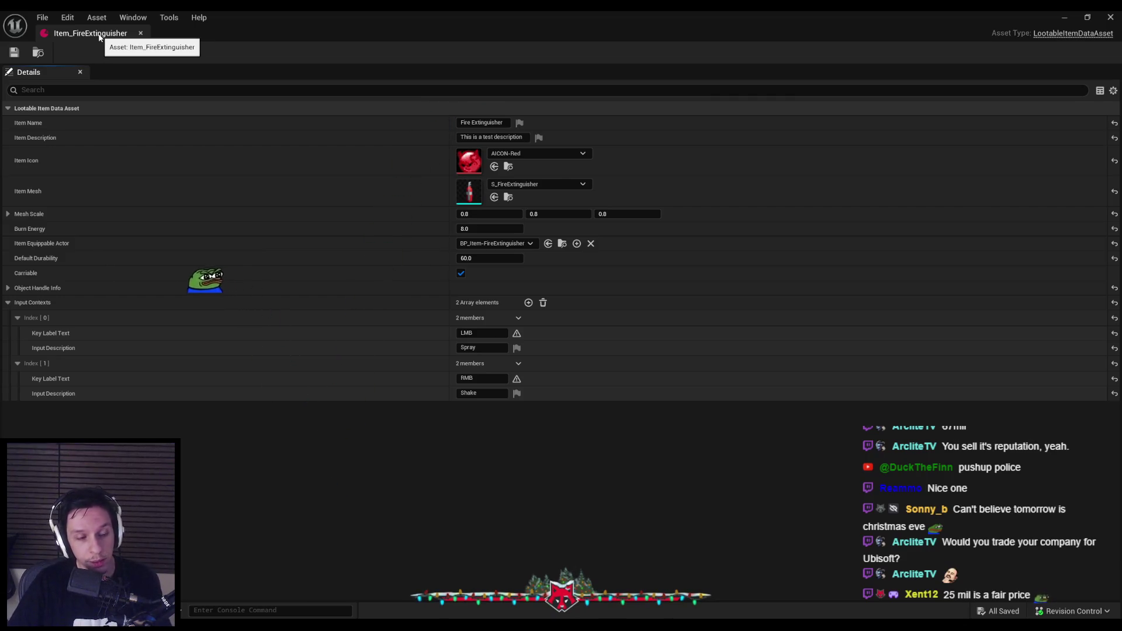
key("alt+Tab")
Go up to the 0_Core content folder and browse its Objects and Notifies folders.
scroll(484, 297, "down", 10)
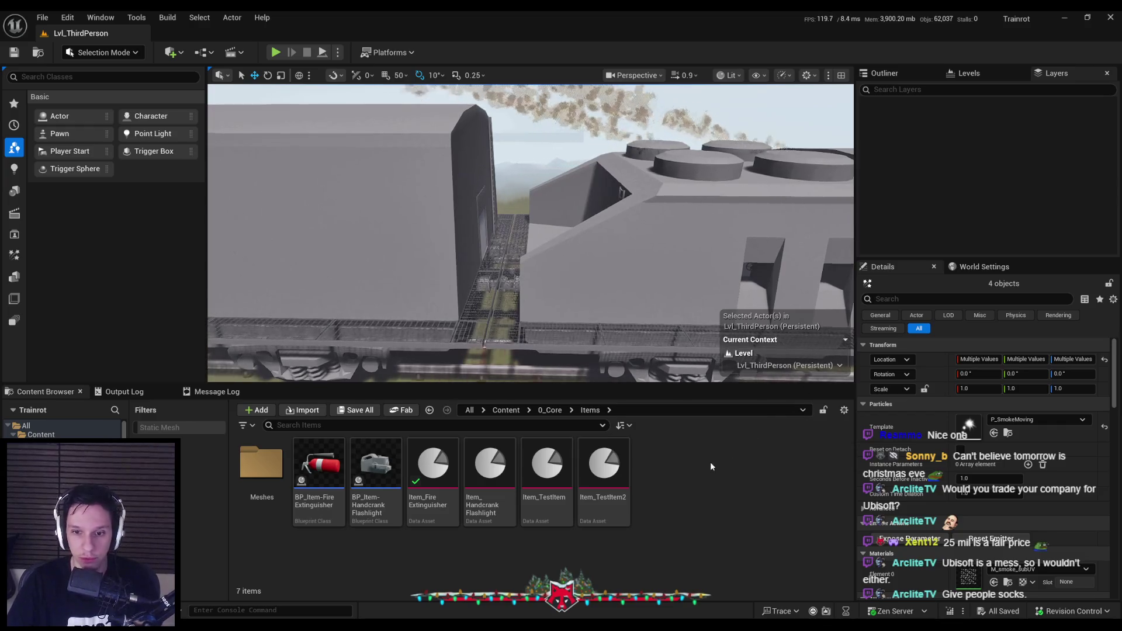
left_click(543, 411)
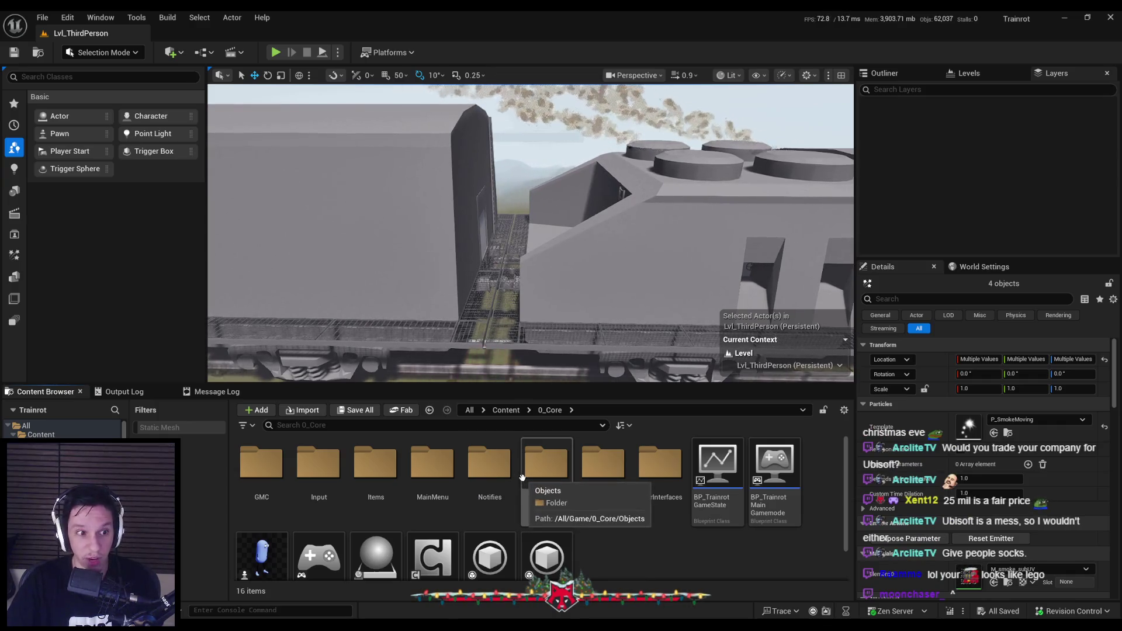
scroll(522, 477, "down", 1)
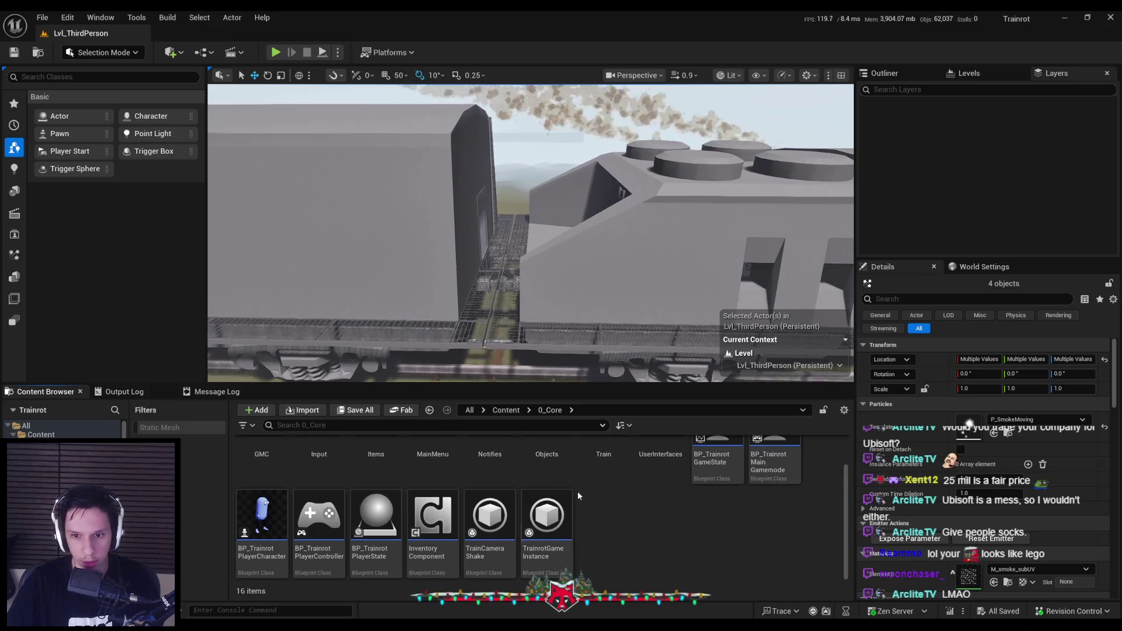
scroll(518, 478, "up", 1)
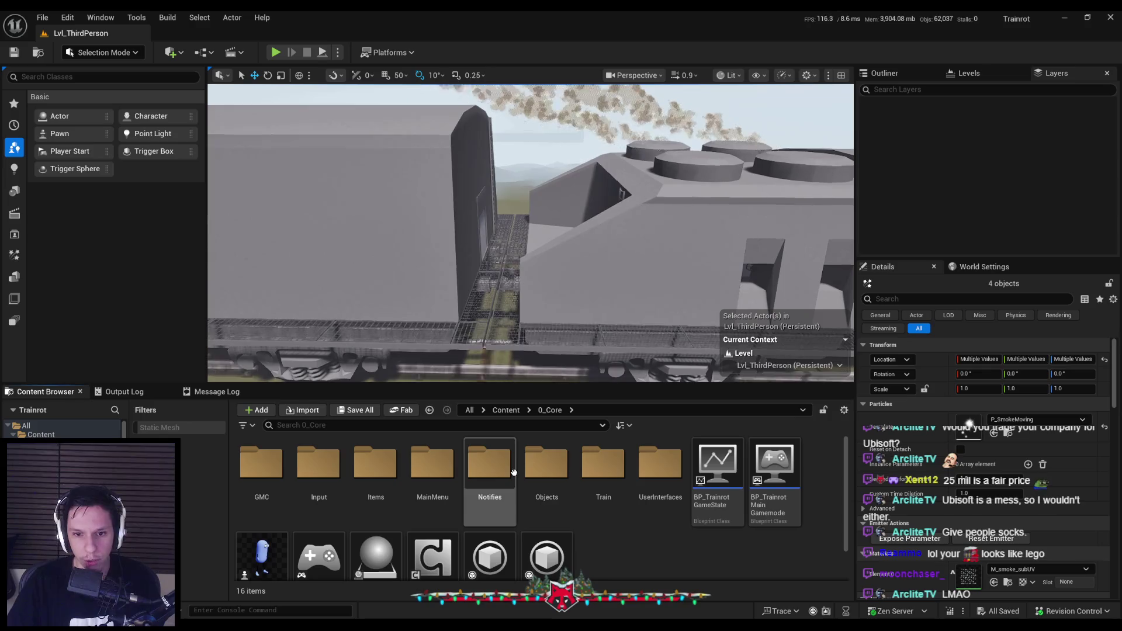
scroll(517, 478, "down", 1)
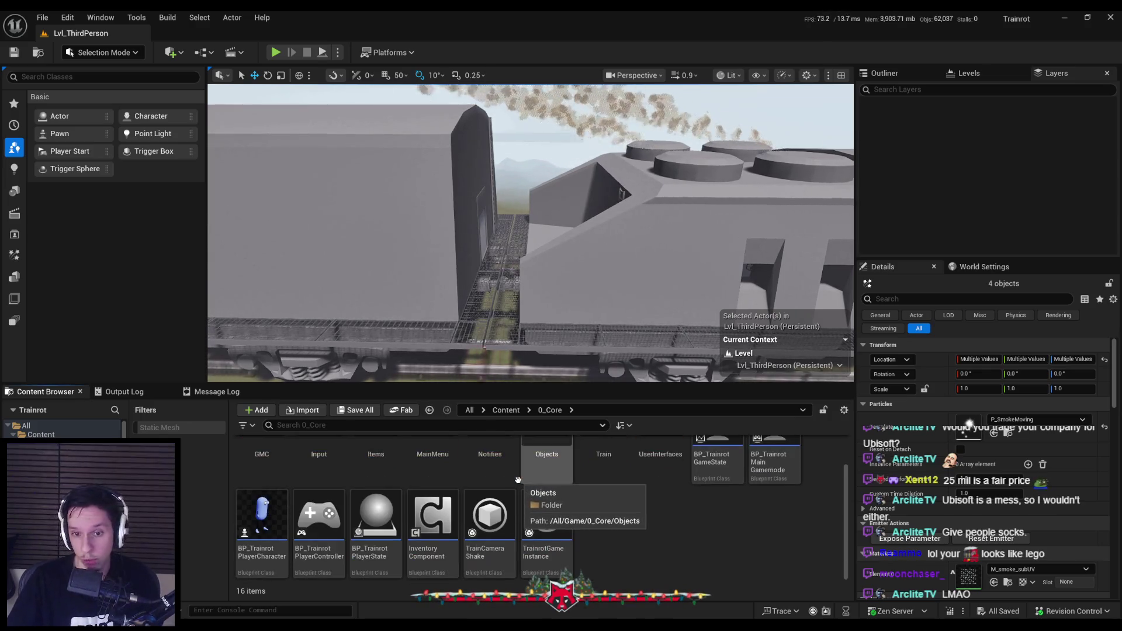
scroll(518, 480, "up", 1)
left_click(522, 476)
left_click(493, 485)
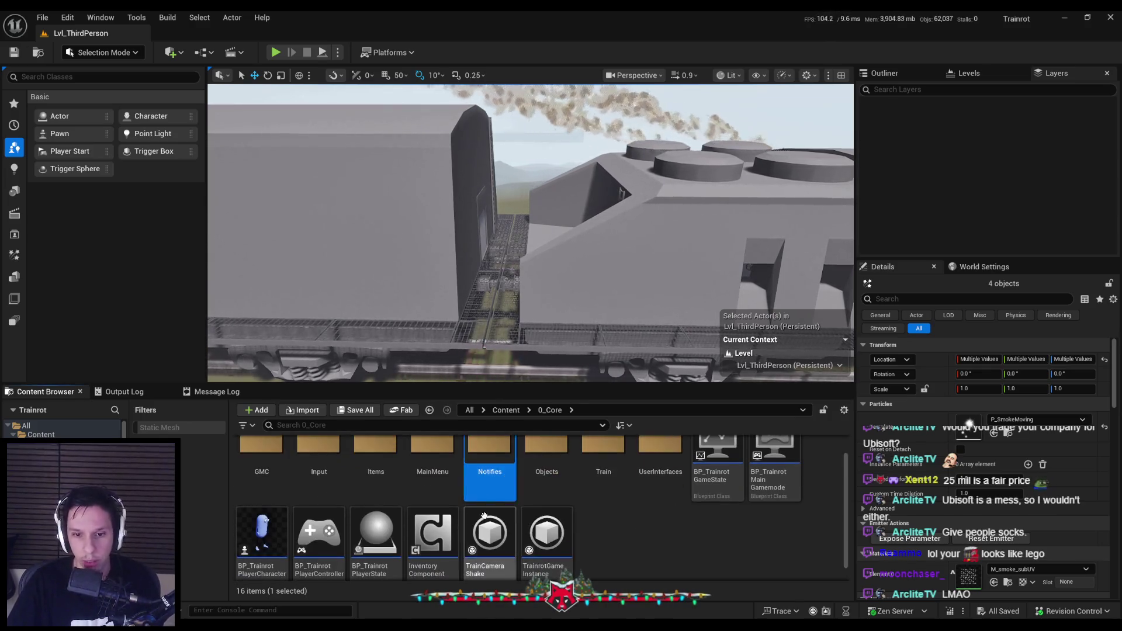
Fly the viewport camera up over the locomotive roof, then switch over to Blender.
scroll(520, 456, "up", 1)
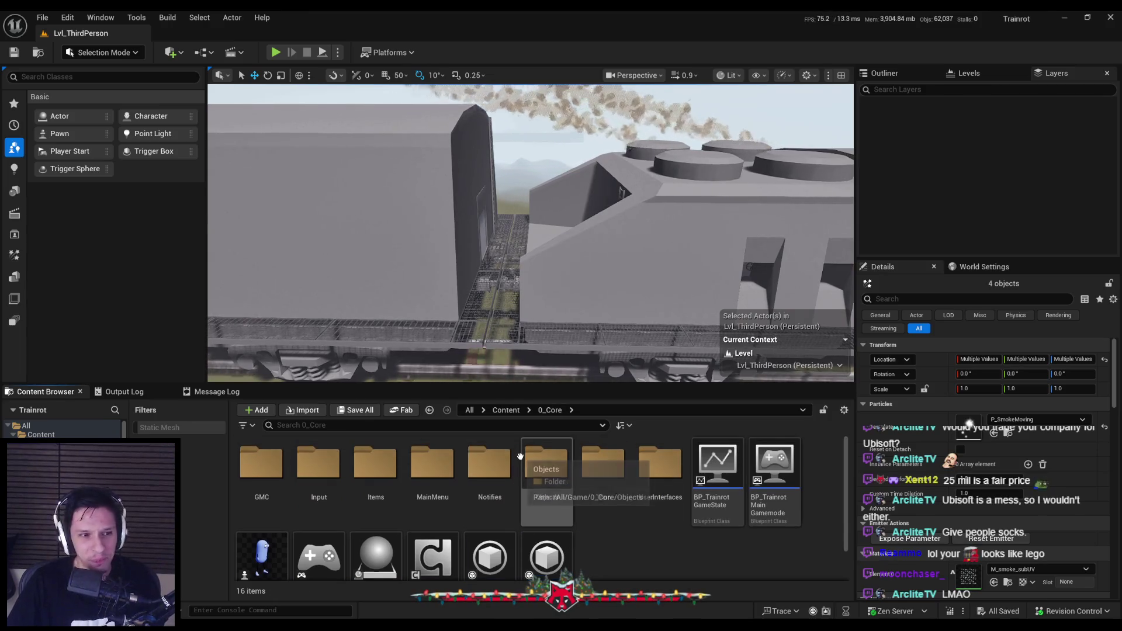
left_click_drag(511, 341, 519, 342)
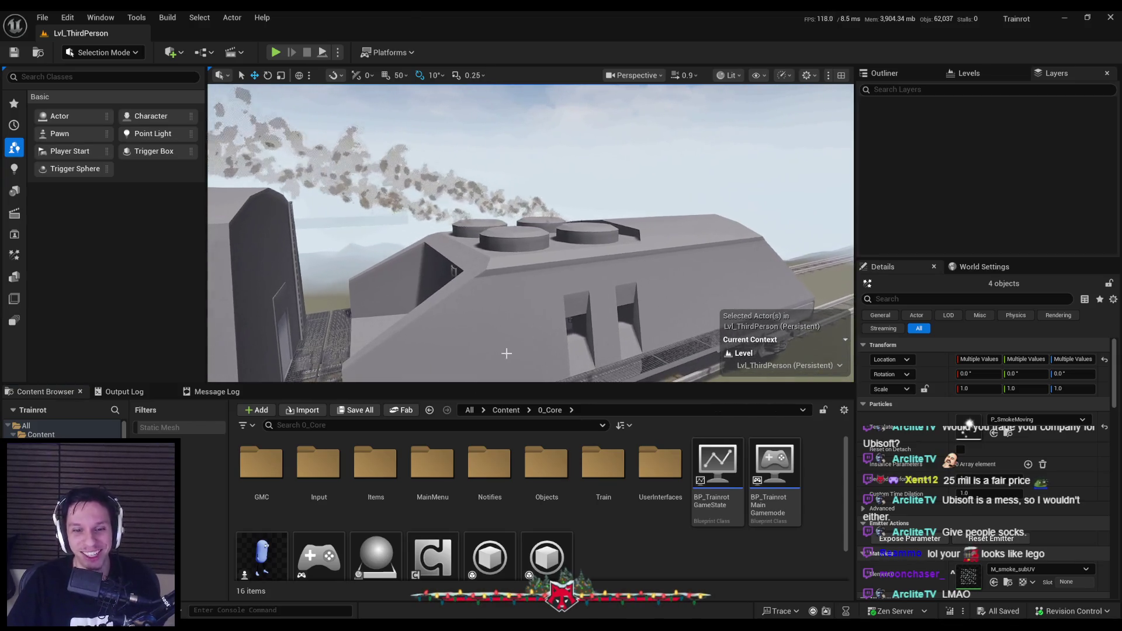
key("alt+Tab")
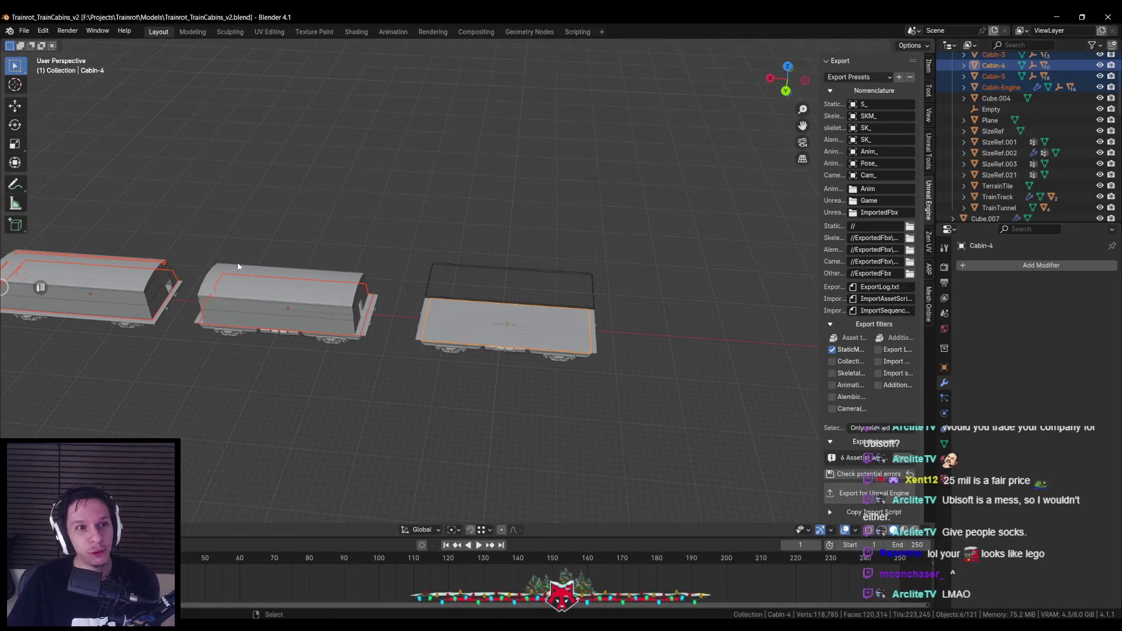
In Edit Mode on the lower-right roof cylinder, select its top cap and scale it flat.
scroll(210, 331, "left", 5)
scroll(286, 319, "up", 6)
left_click(478, 282)
key("Tab")
scroll(484, 270, "up", 2)
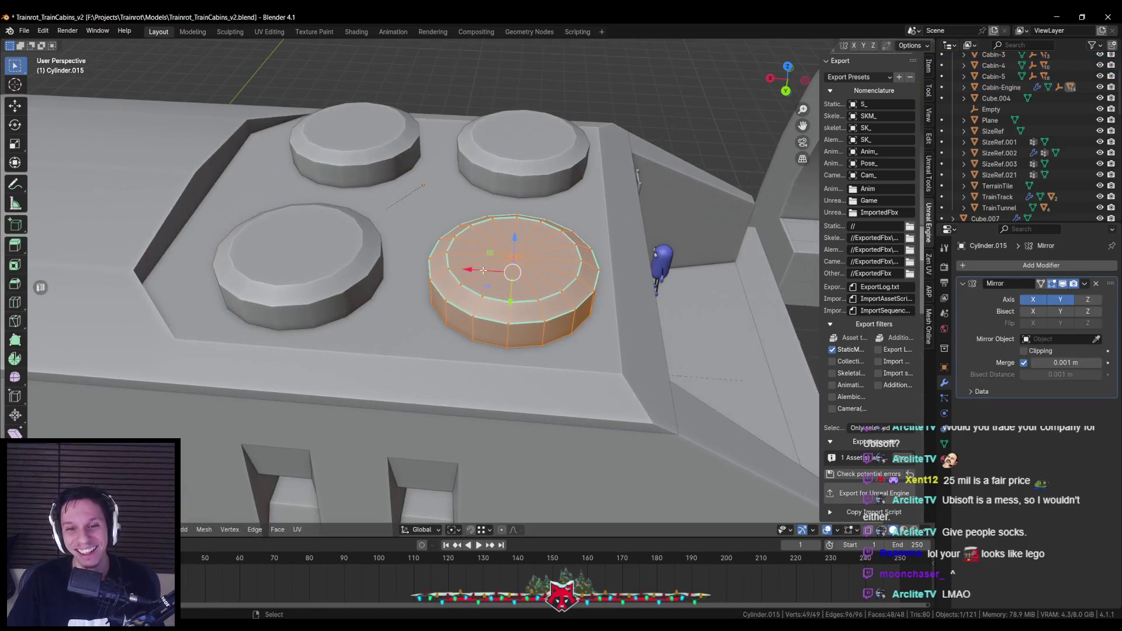
key("KP_7")
scroll(401, 328, "up", 3)
key("alt+a")
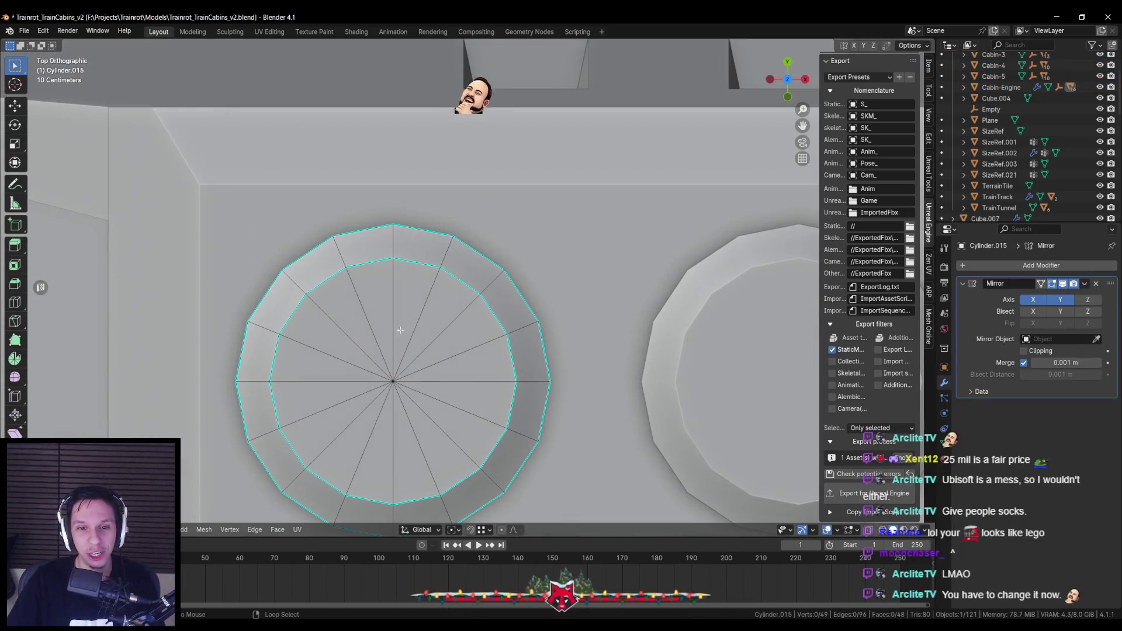
left_click(369, 324)
scroll(401, 328, "down", 3)
key("ctrl+KP_Add")
key("s")
key("shift+z")
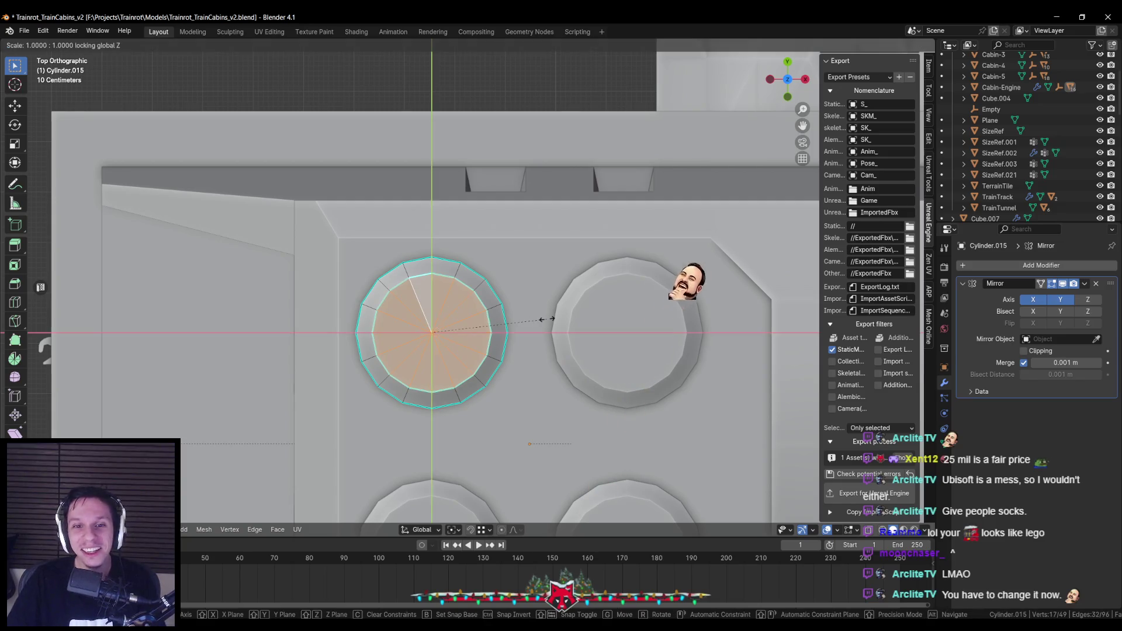
left_click(552, 318)
Inset the top cap and extrude the inner face down into the cylinder.
mouse_move(552, 318)
left_mouse_down()
mouse_move(543, 290)
mouse_move(465, 276)
mouse_move(587, 319)
mouse_move(558, 280)
left_mouse_up()
scroll(464, 276, "up", 3)
key("i")
left_click(551, 308)
key("e")
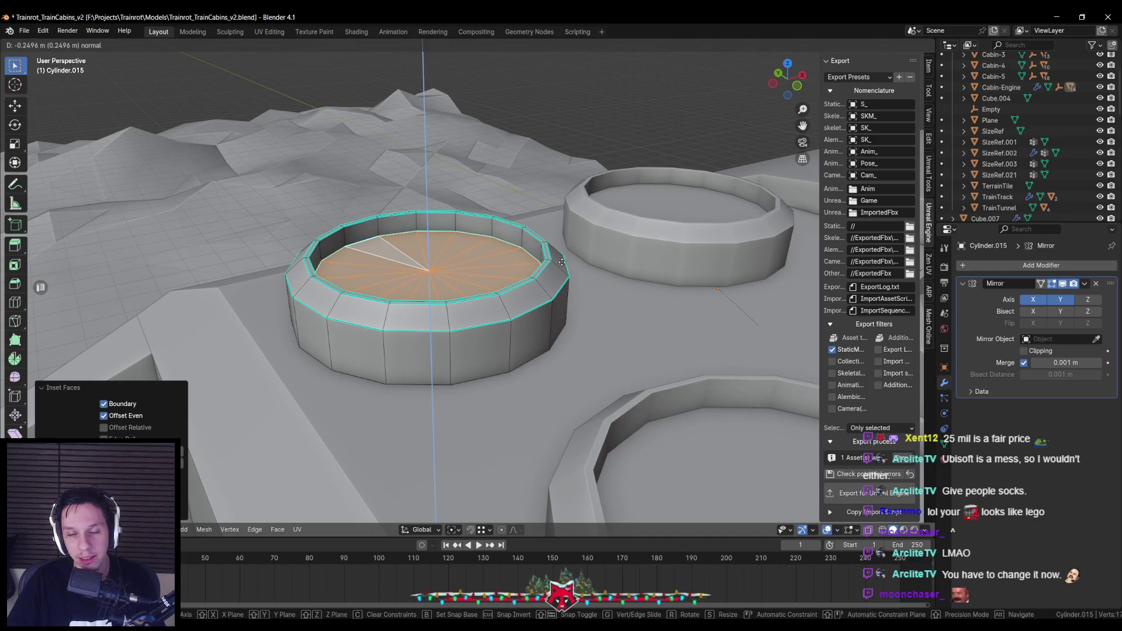
left_click(561, 263)
Resize the recess's inner wall loop and slightly shrink its bottom face.
left_click(541, 260, "alt")
key("s")
left_click(628, 266)
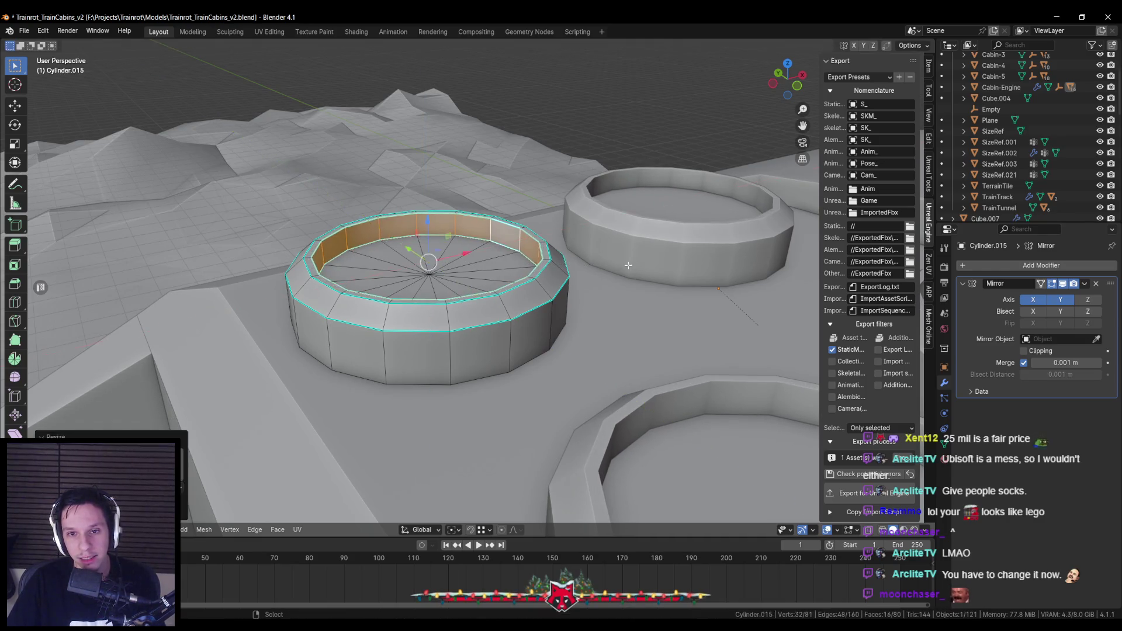
left_click(514, 274)
left_click_drag(514, 274, 596, 283)
key("s")
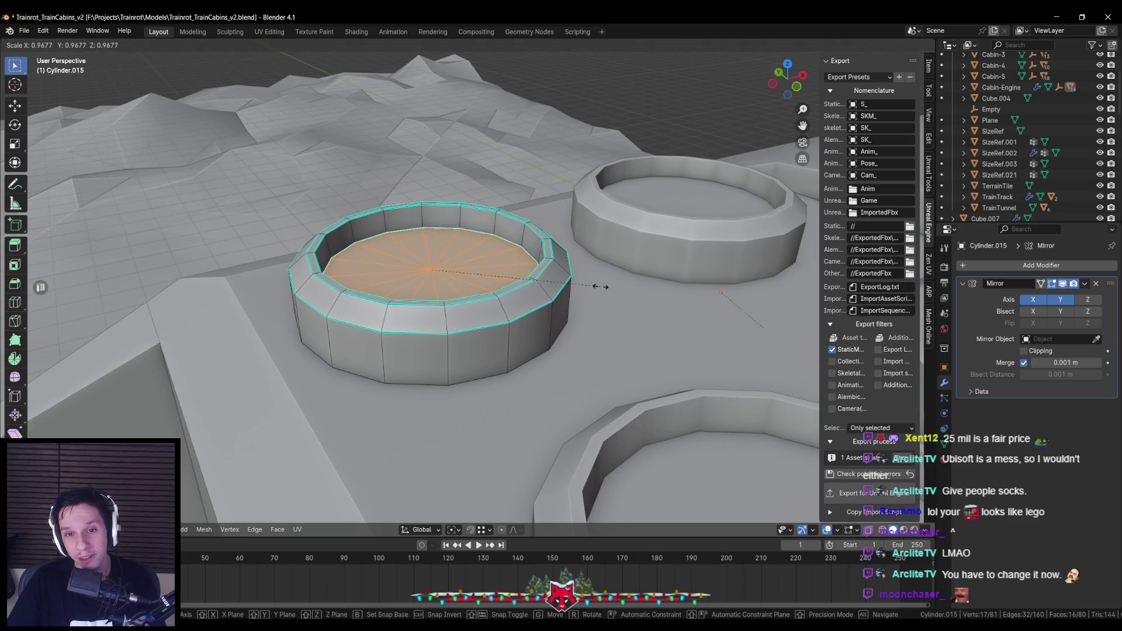
left_click(592, 289)
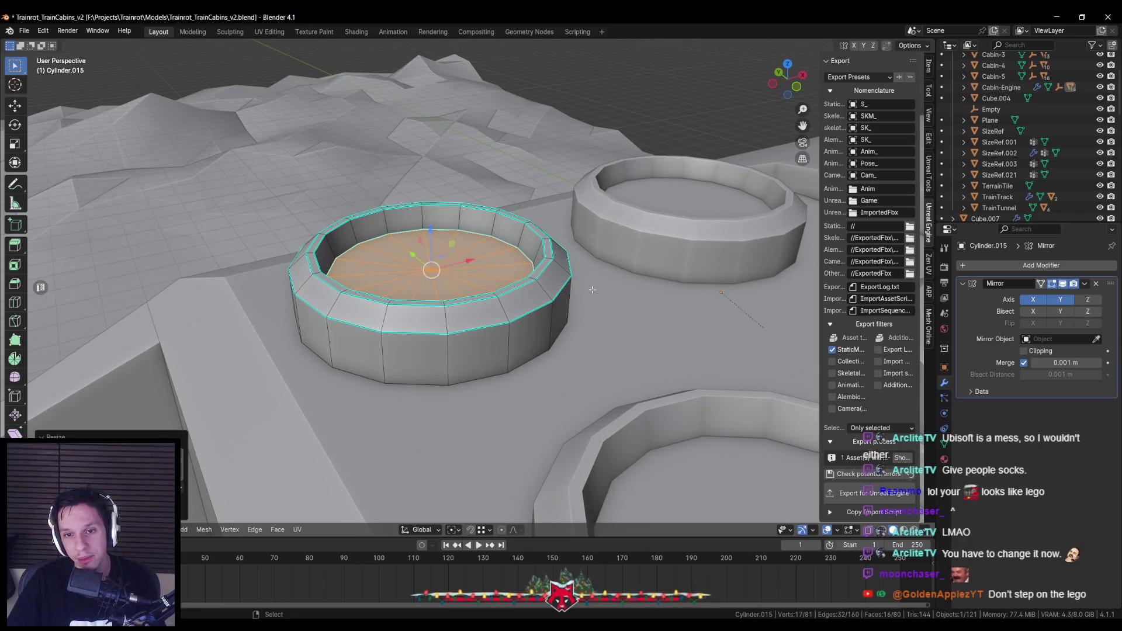
Move the recess floor vertically, checking its position in wireframe shading.
scroll(592, 289, "down", 4)
scroll(452, 301, "up", 2)
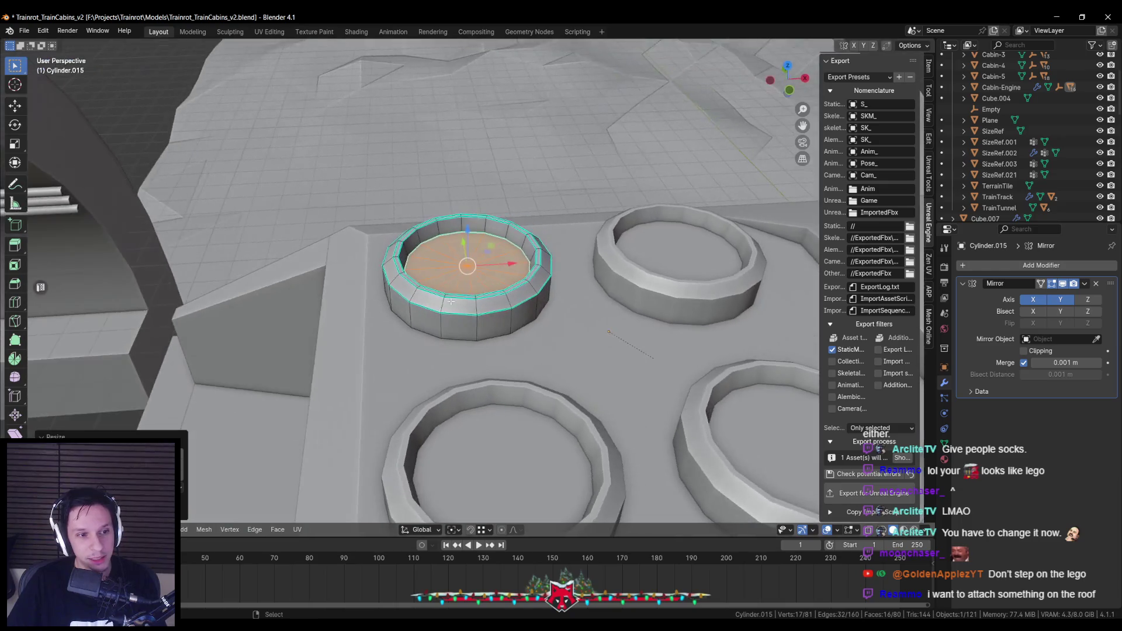
scroll(452, 301, "down", 2)
key("shift+z")
key("g")
key("z")
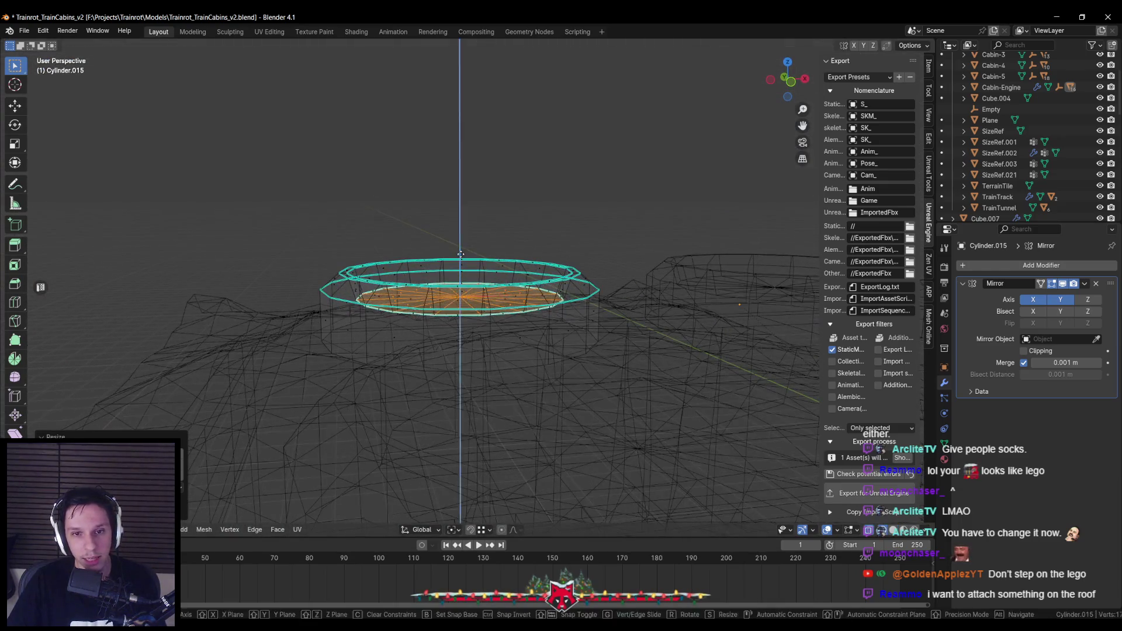
left_click(460, 257)
key("shift+z")
scroll(497, 280, "up", 4)
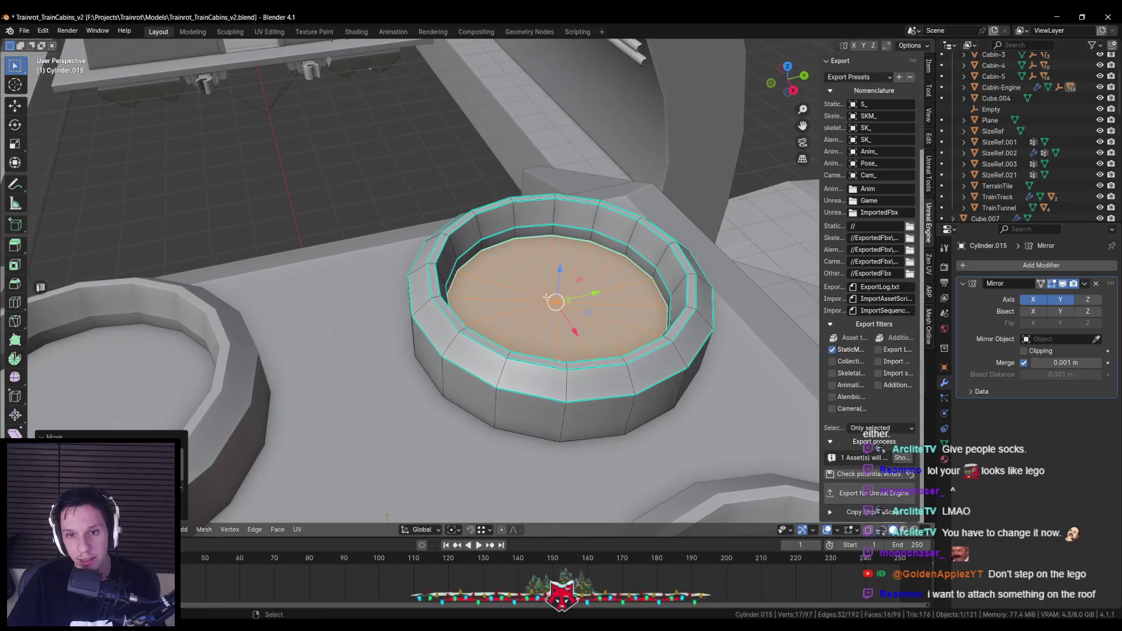
key("shift+z")
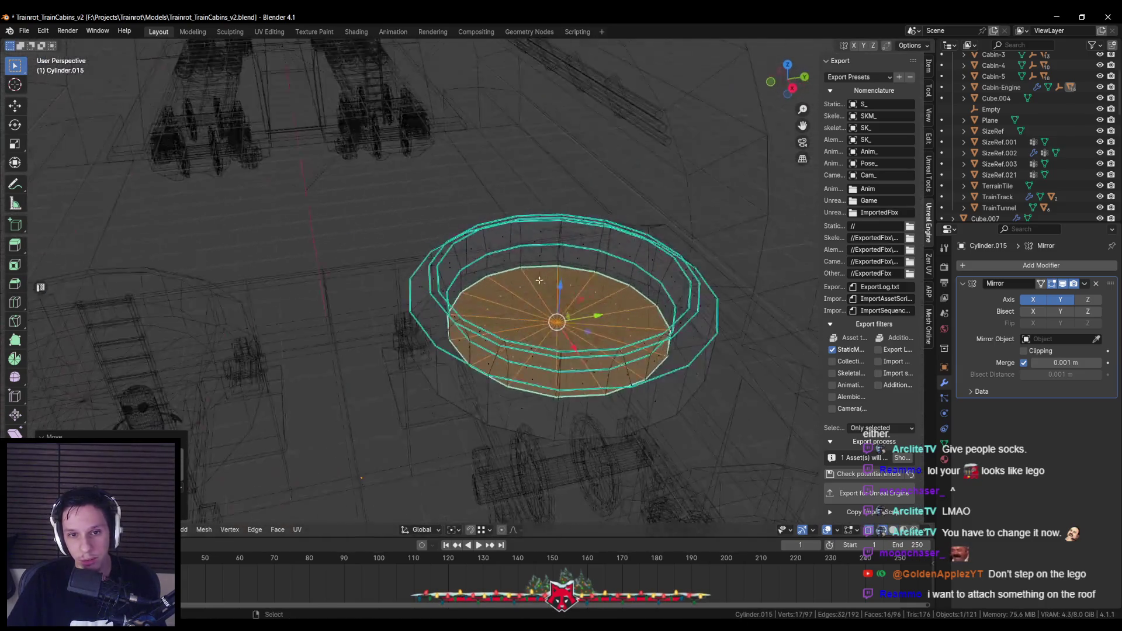
key("shift+z")
Extrude the inner ring face downward and widen it while keeping its height fixed.
key("e")
left_click(669, 300)
scroll(669, 301, "up", 2)
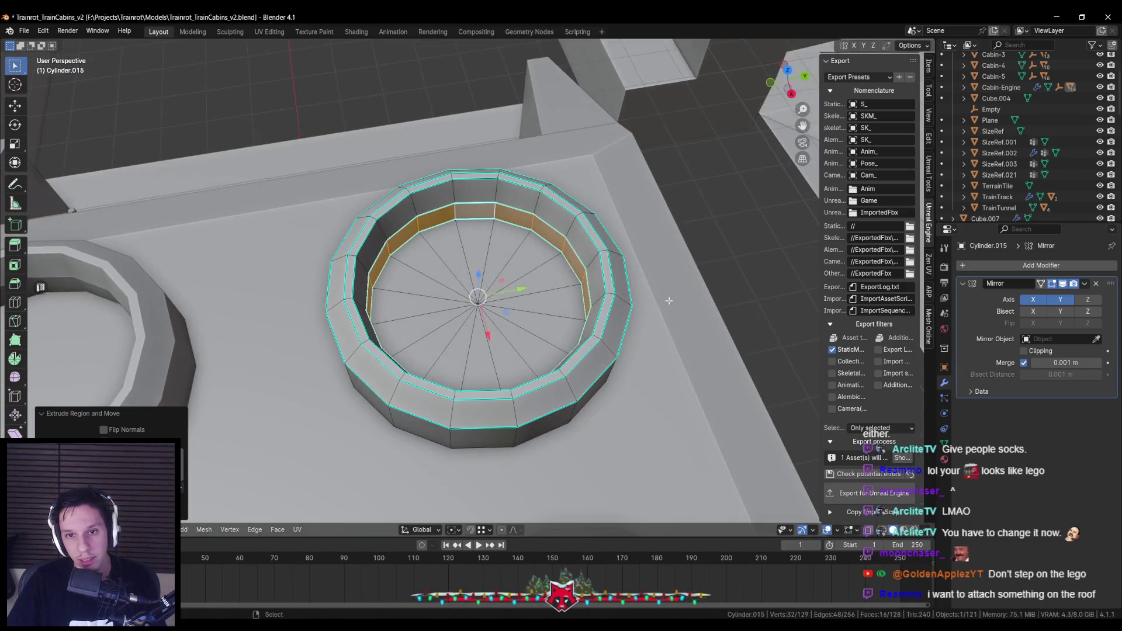
key("s")
key("shift+z")
left_click(683, 301)
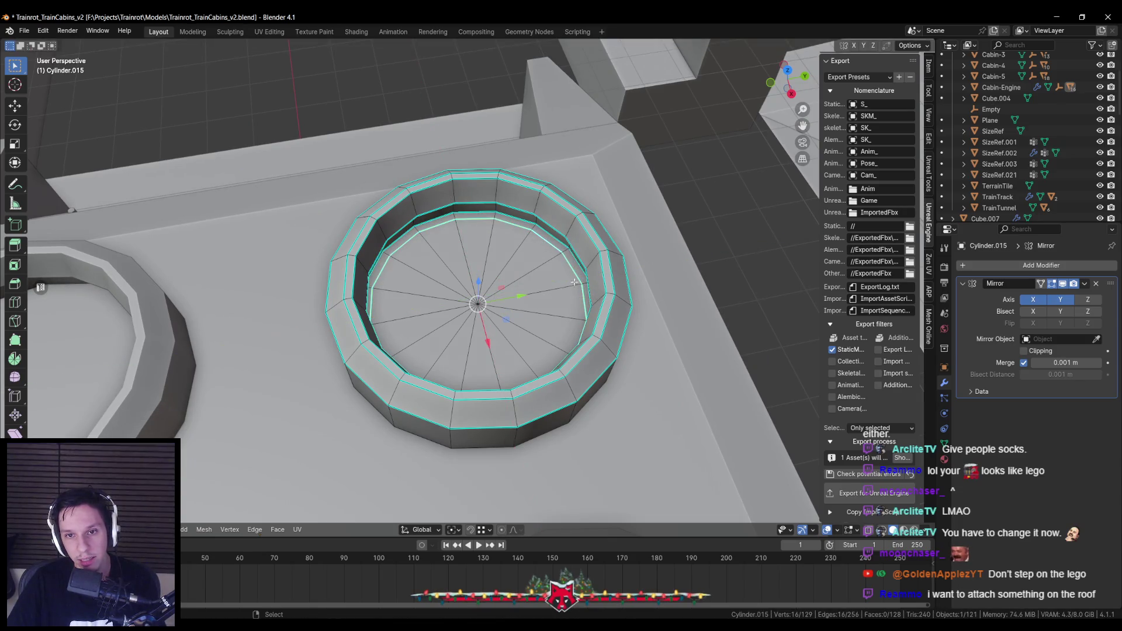
Select all the ring geometry and return to Object Mode to view the four mirrored rings.
key("Tab")
scroll(538, 282, "down", 3)
key("Tab")
key("KP_Decimal")
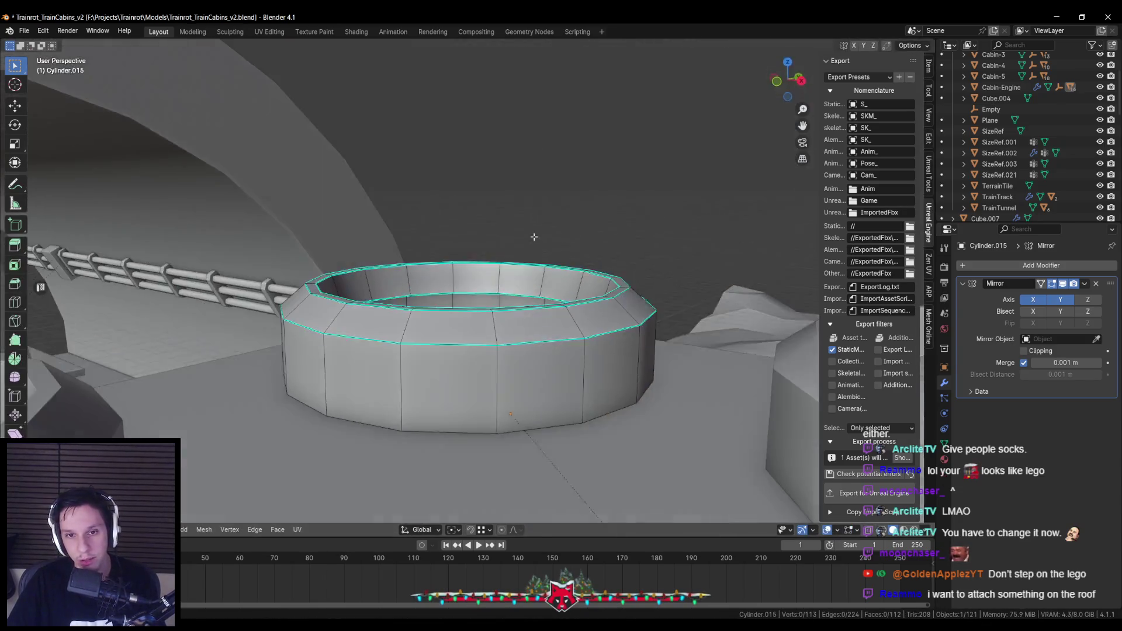
key("Tab")
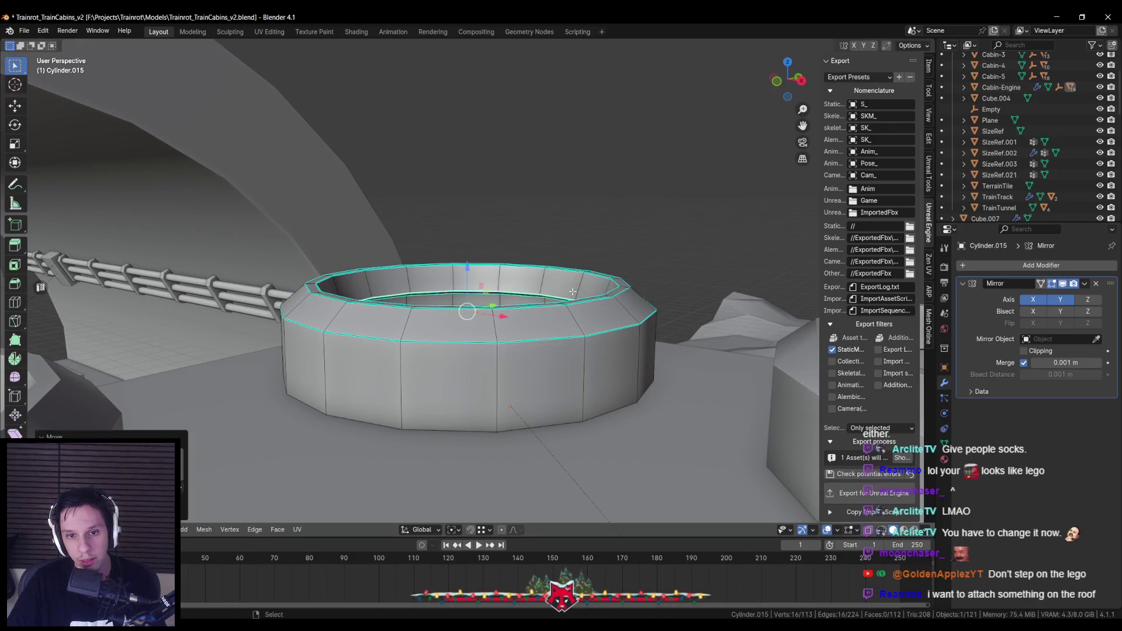
scroll(486, 306, "down", 3)
scroll(456, 298, "down", 3)
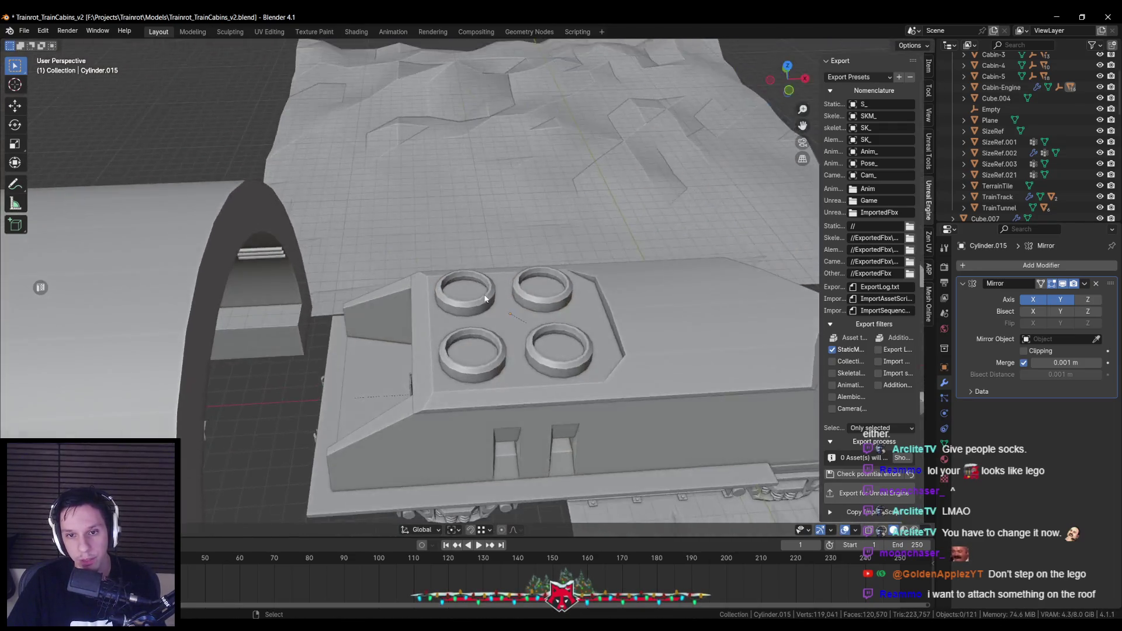
Deselect everything and save the train cabin Blender file.
scroll(480, 292, "up", 3)
key("alt+a")
key("ctrl+s")
scroll(480, 292, "up", 3)
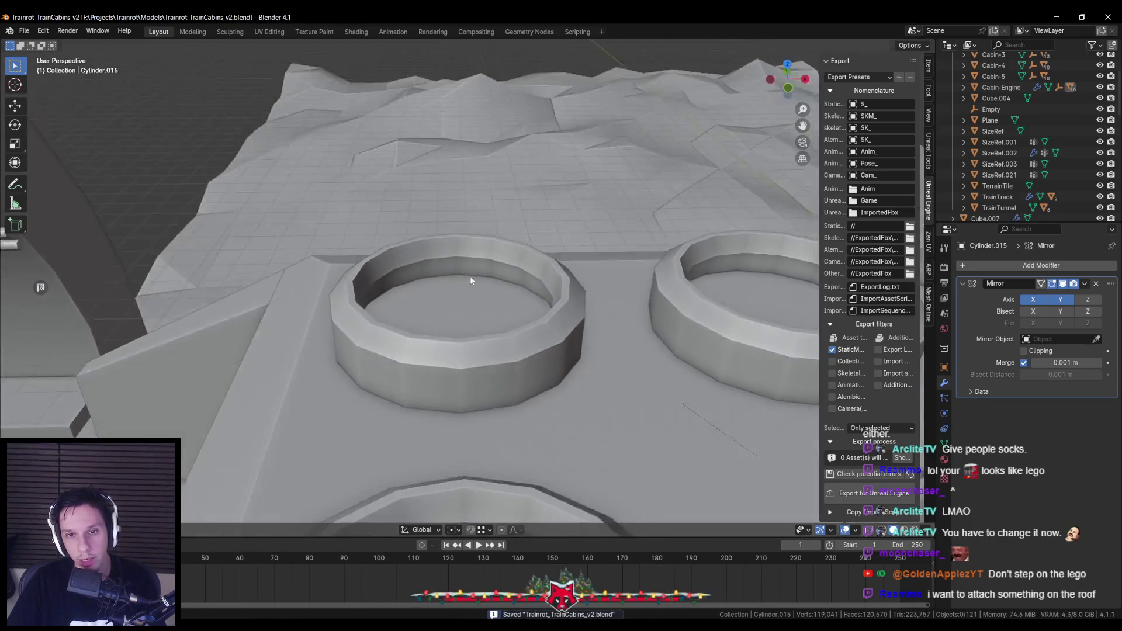
Raise the ring housing's inner floor face vertically with G Z and save the file.
left_click(436, 302)
key("Tab")
left_click(462, 316)
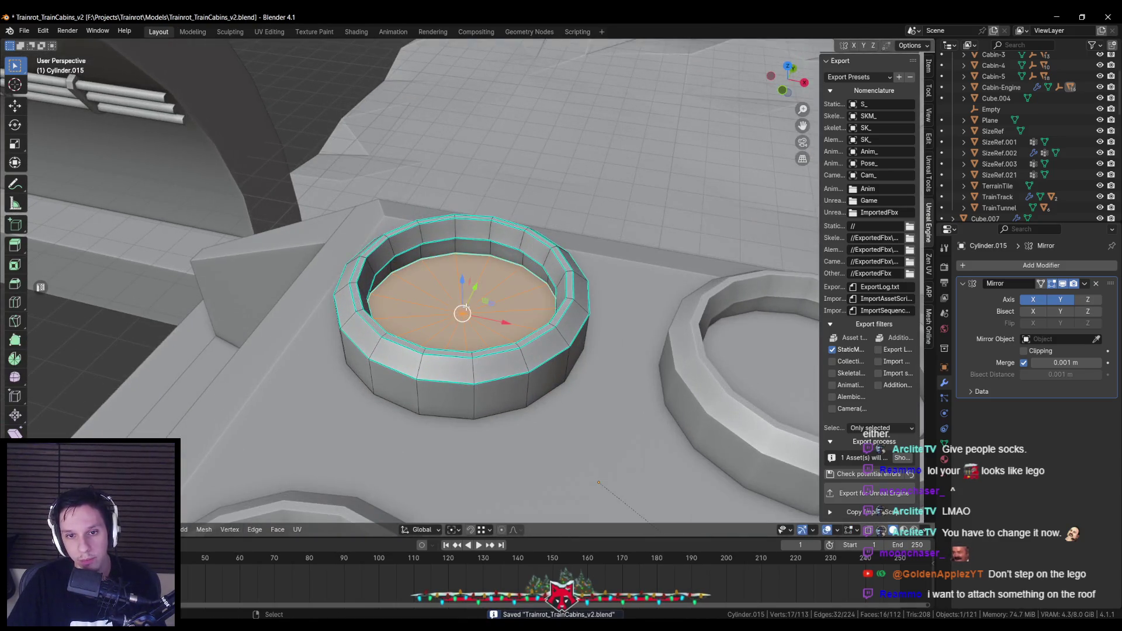
key("g")
key("z")
left_click(463, 276)
key("Tab")
scroll(496, 283, "down", 5)
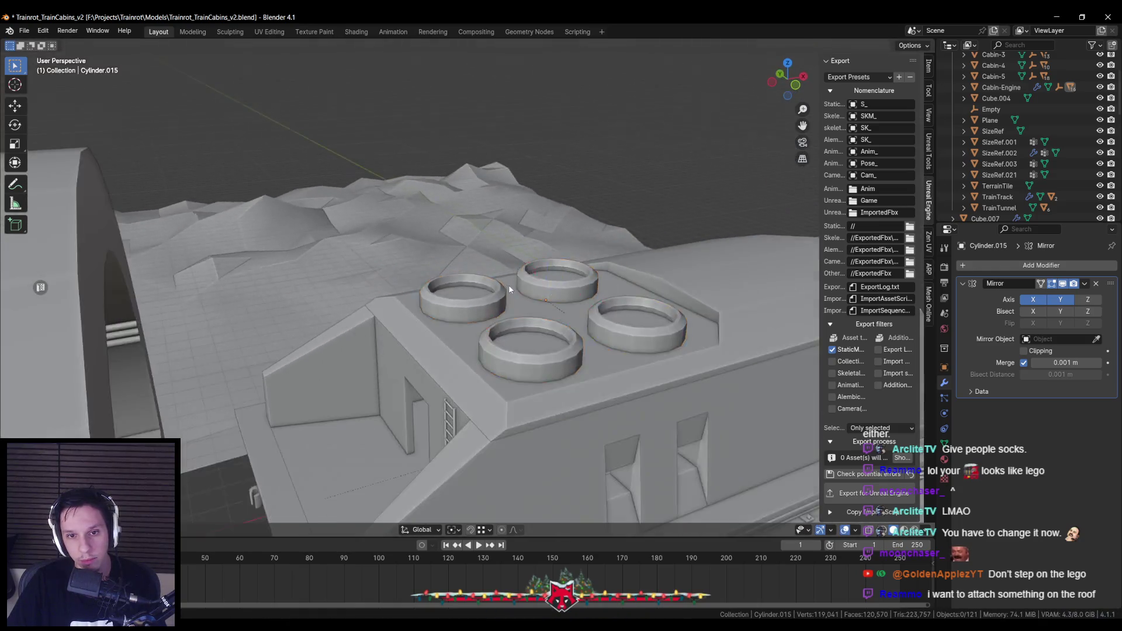
scroll(524, 342, "up", 5)
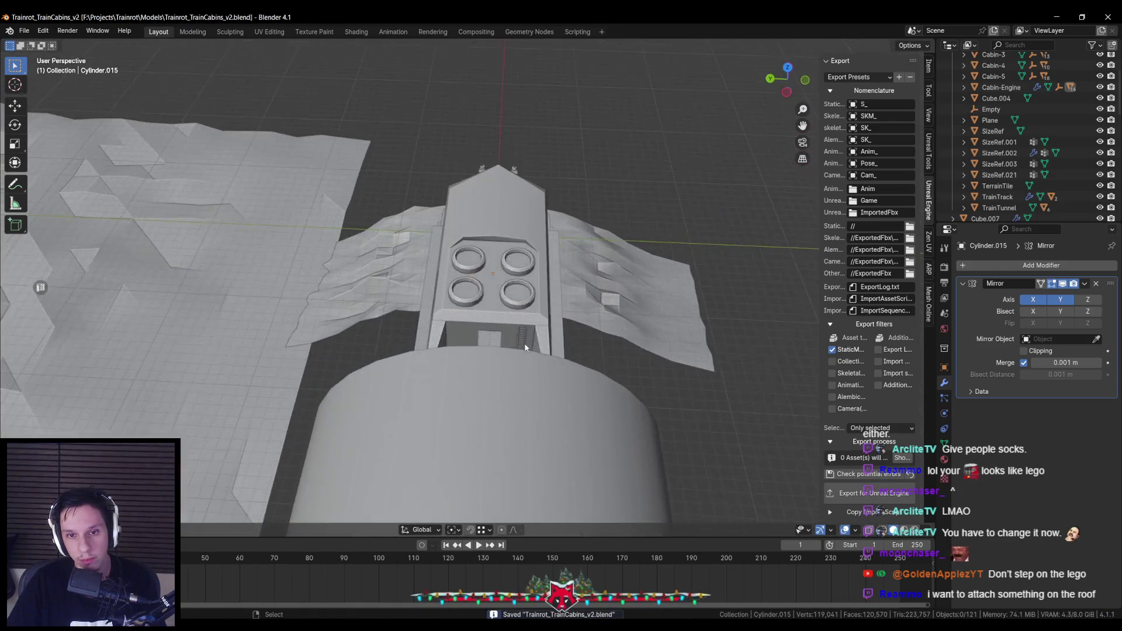
key("ctrl+s")
View the roof from the top, select the ring housing, save again, and switch to the file explorer.
scroll(584, 320, "down", 5)
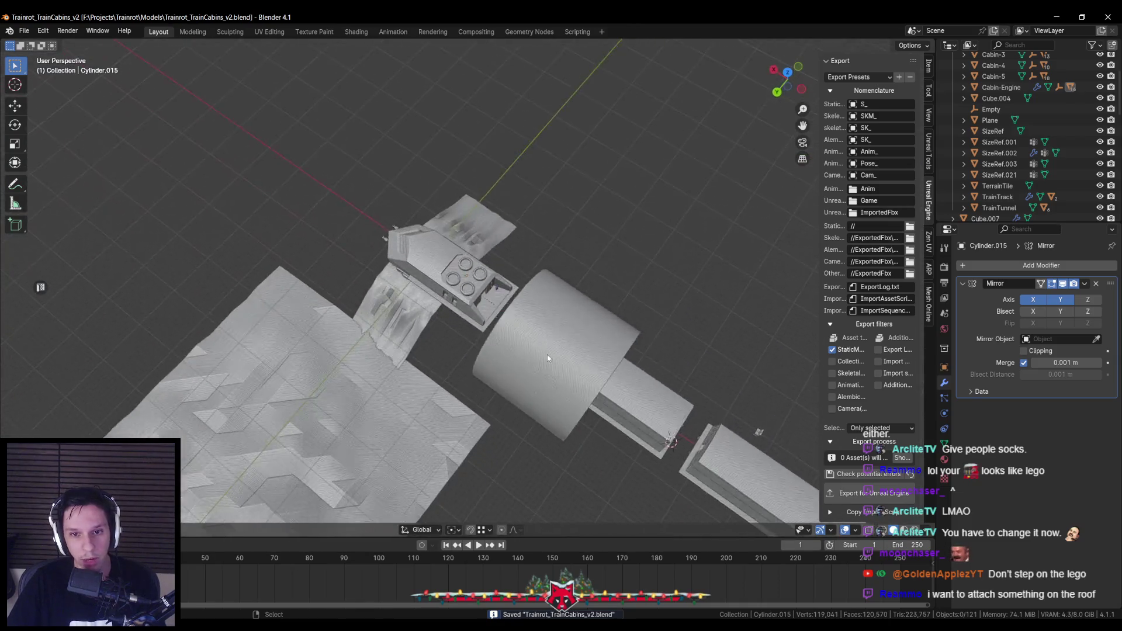
scroll(547, 355, "up", 4)
scroll(508, 308, "down", 4)
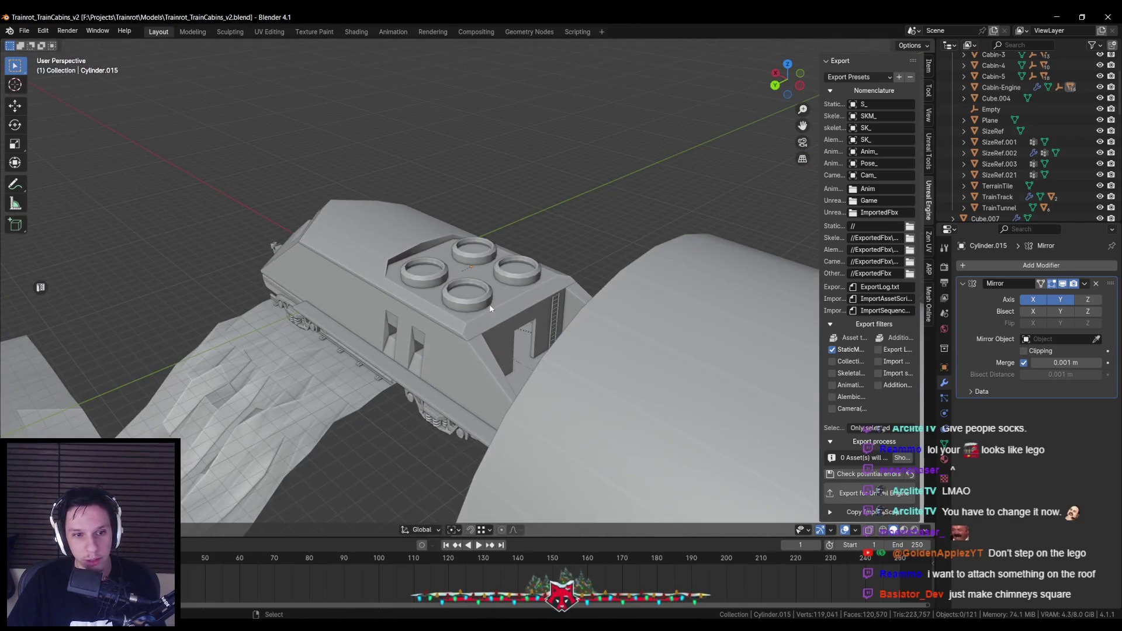
scroll(488, 307, "up", 6)
key("KP_7")
scroll(478, 308, "up", 4)
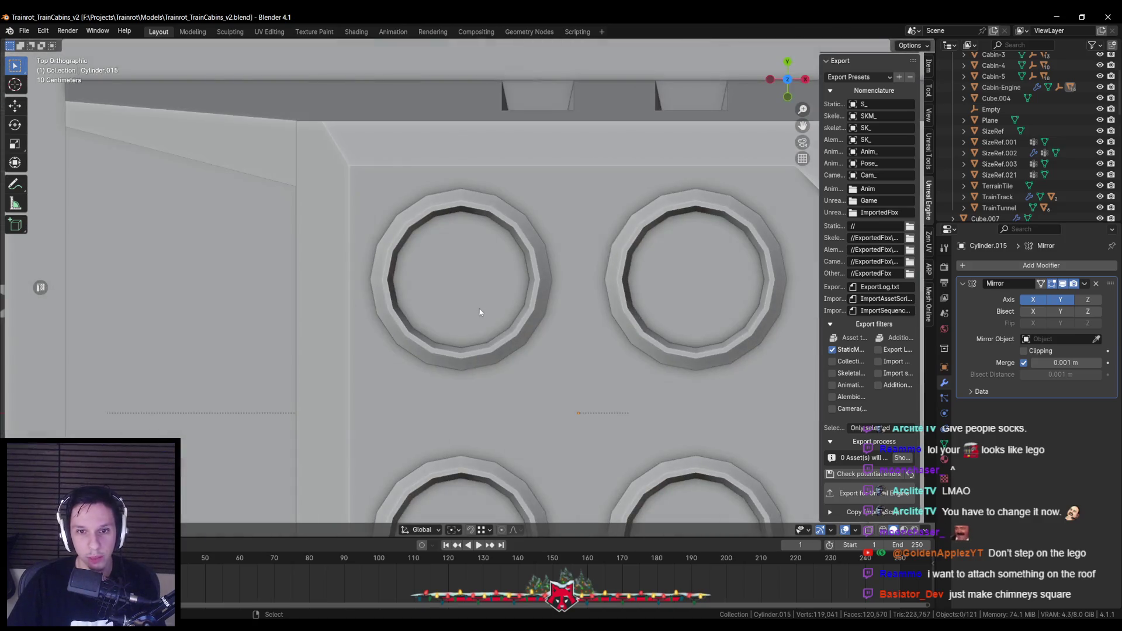
scroll(479, 309, "down", 2)
left_click(475, 274)
key("ctrl+s")
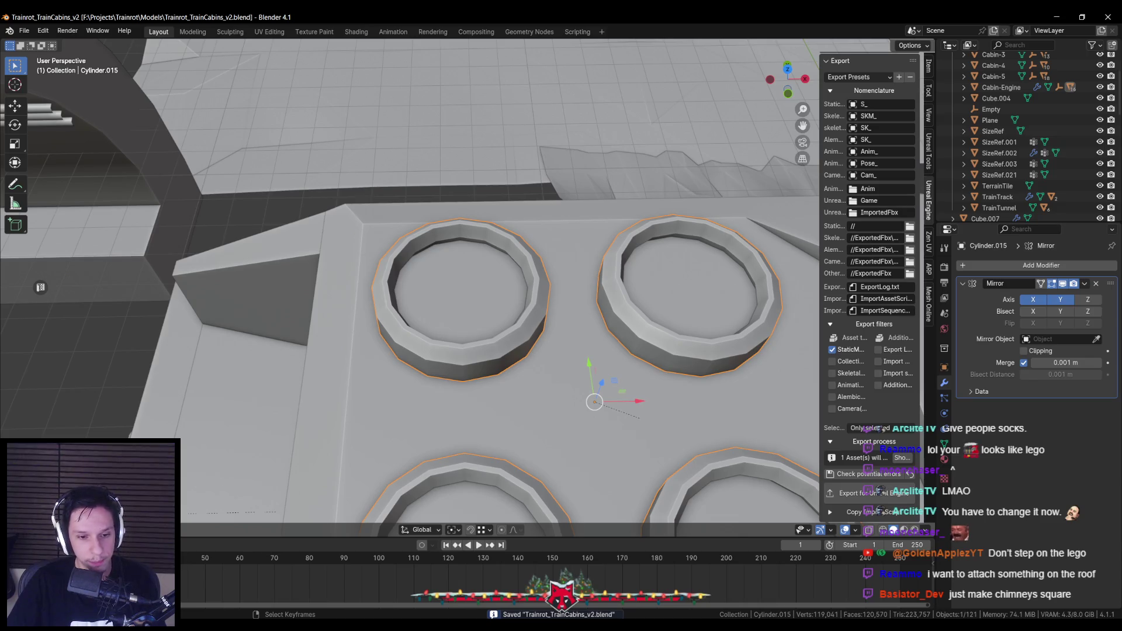
key("super+e")
key("super+shift+Left")
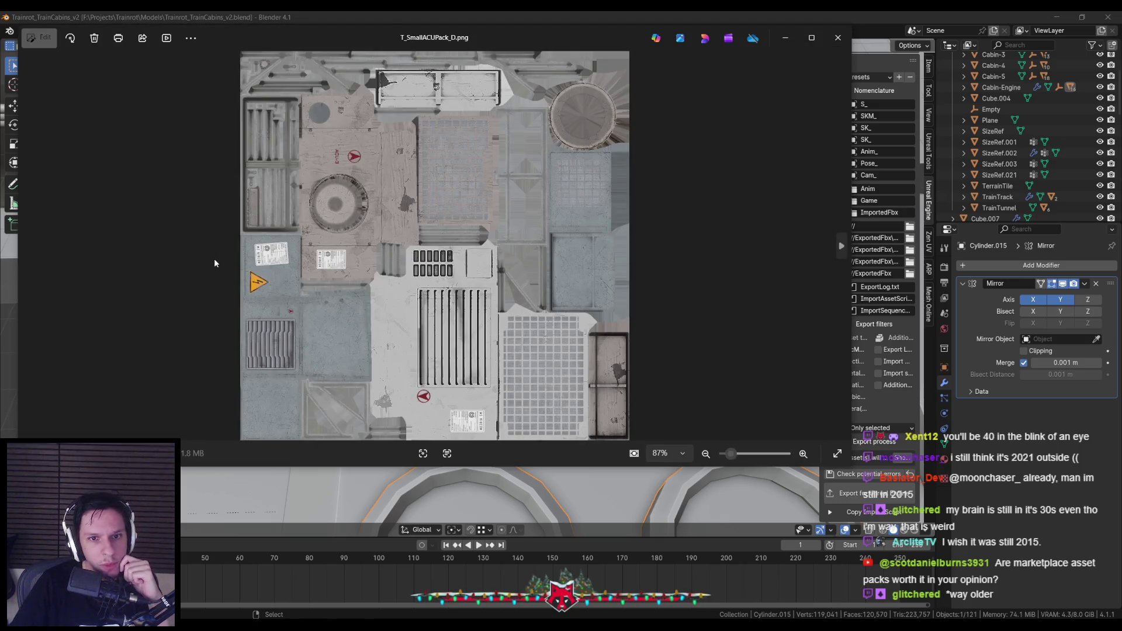
Close the T_SmallACUPack_D.png and T_DoubleACUnit_D.png previews to bring back the Blender cabin model.
left_click(837, 37)
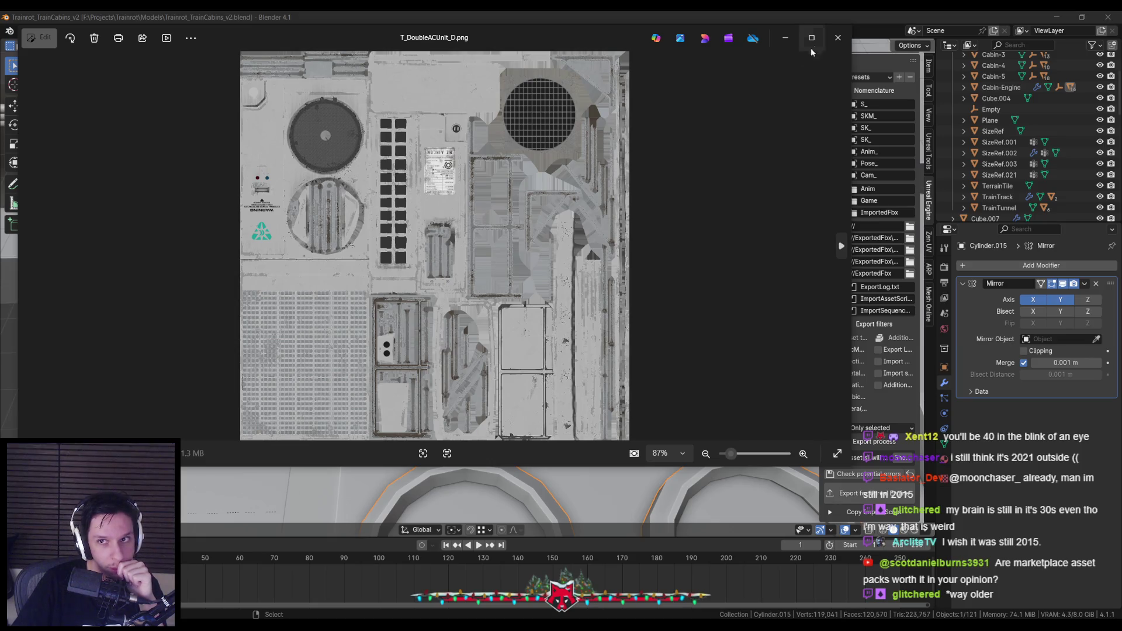
left_click(837, 37)
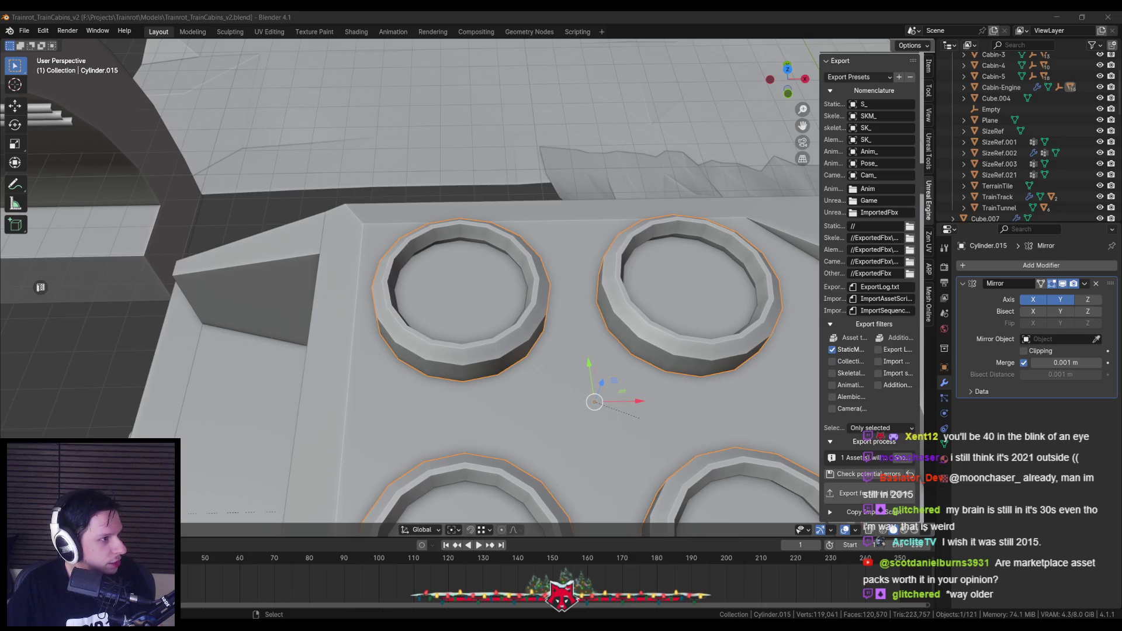
scroll(357, 363, "down", 5)
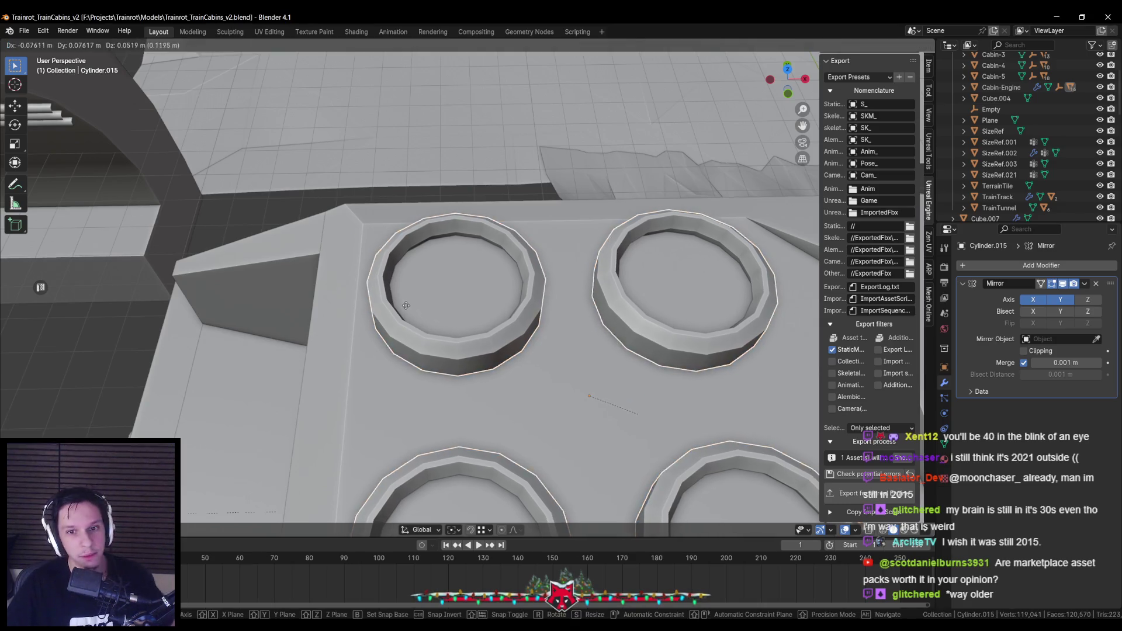
Back in Unreal, go into 3_MaterialLibrary > Textures in the Content Browser.
key("alt+Tab")
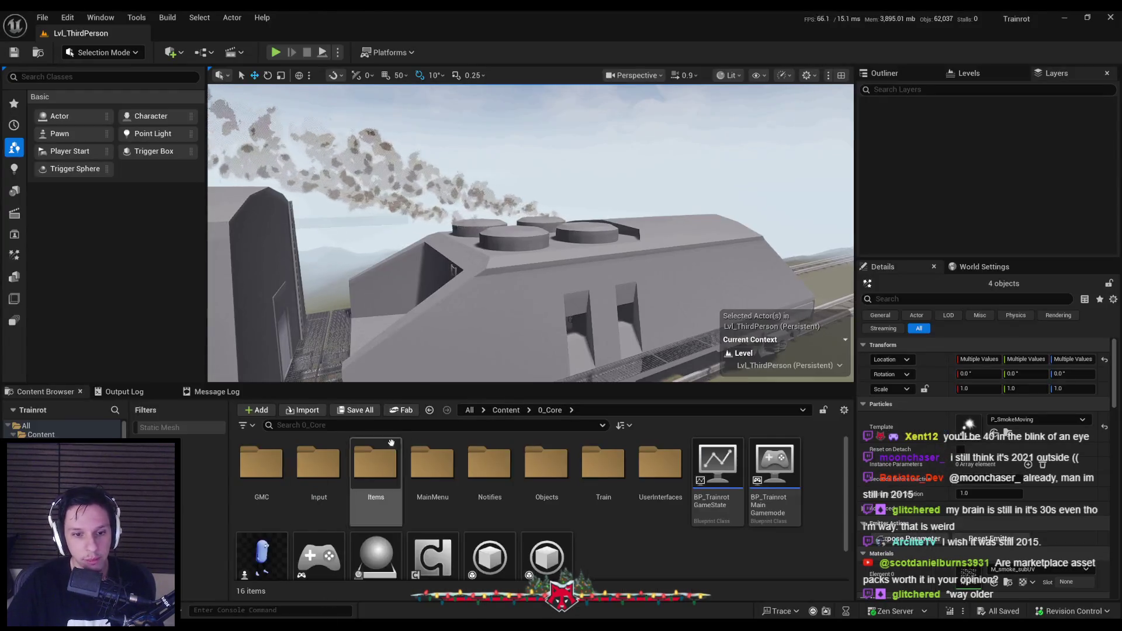
double_click(431, 462)
double_click(262, 461)
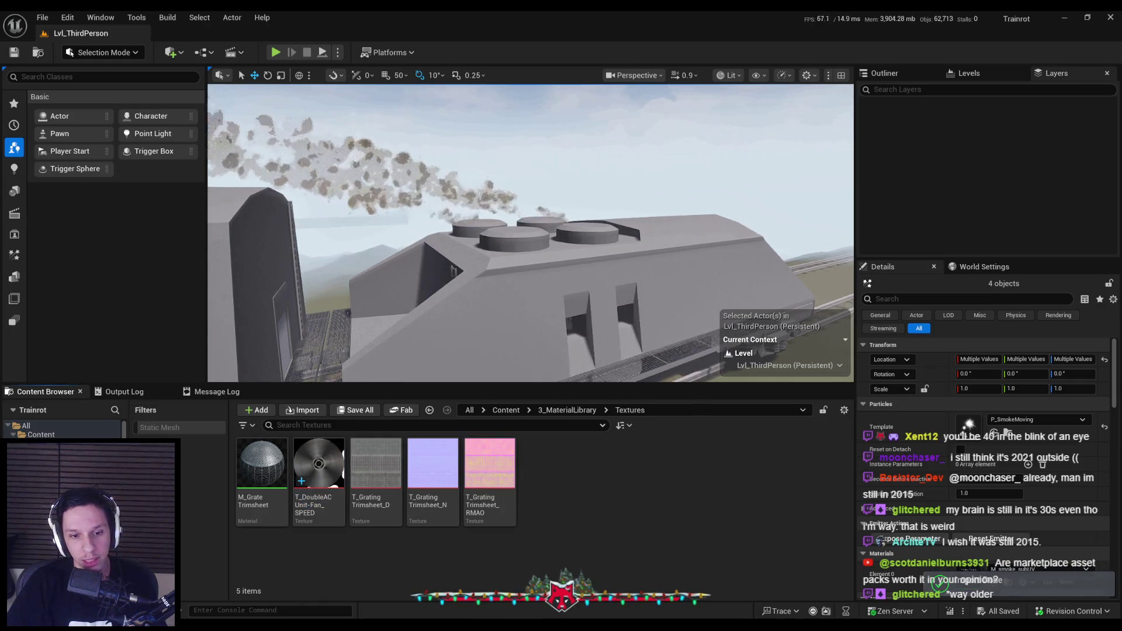
Raise the ring's inner floor face straight up along Z in Edit Mode.
key("alt+Tab")
scroll(542, 262, "up", 5)
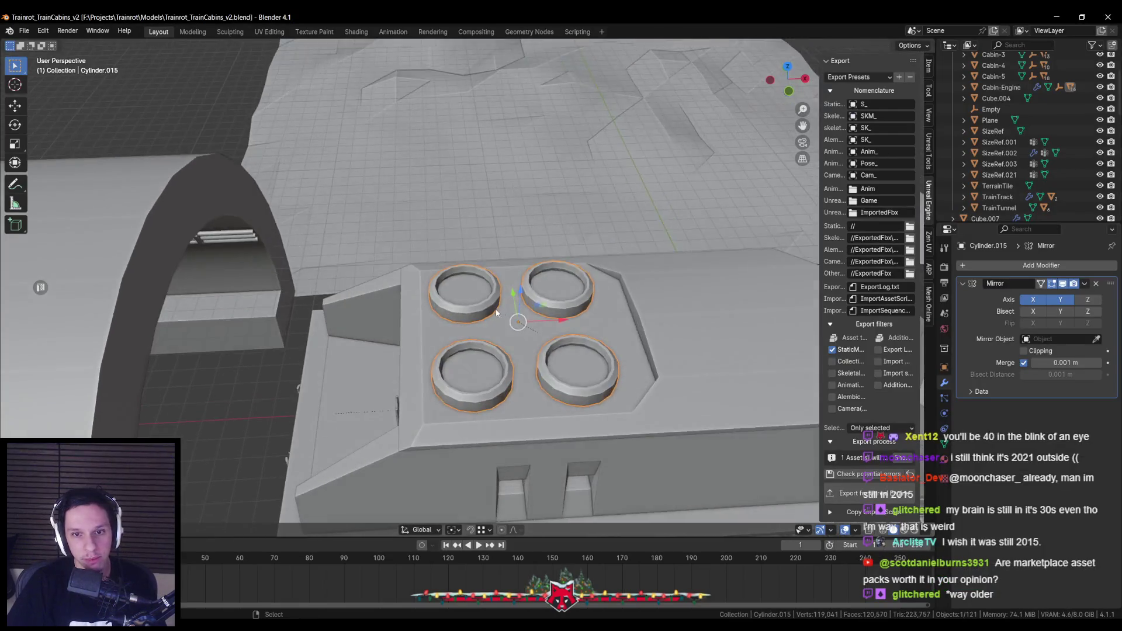
key("Tab")
scroll(449, 362, "up", 2)
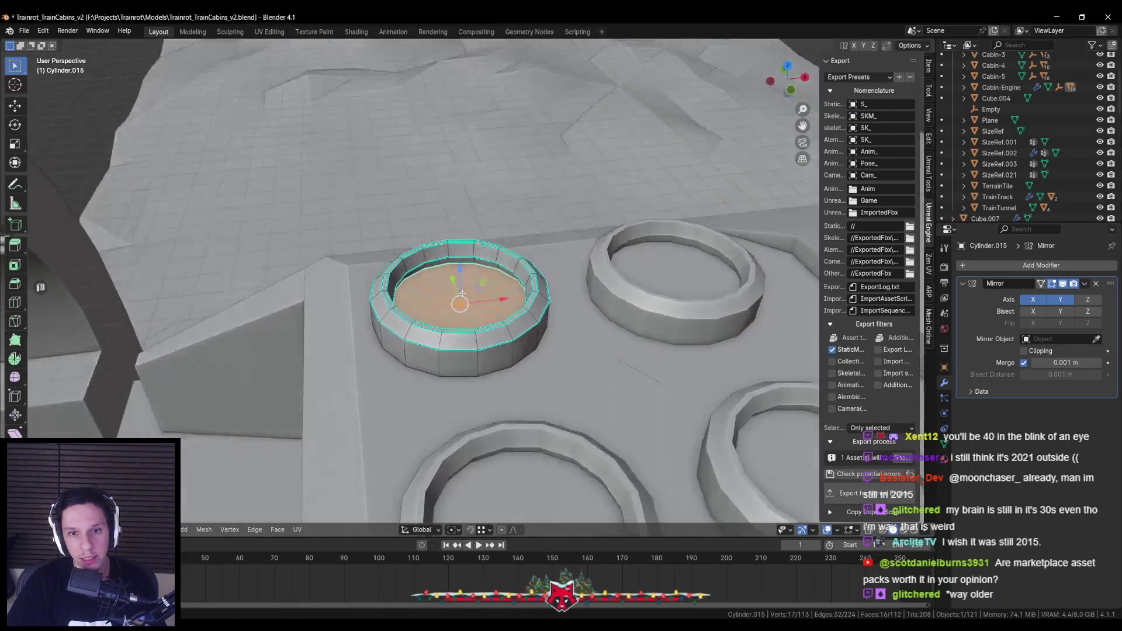
scroll(466, 271, "up", 4)
key("g")
key("z")
left_click(462, 274)
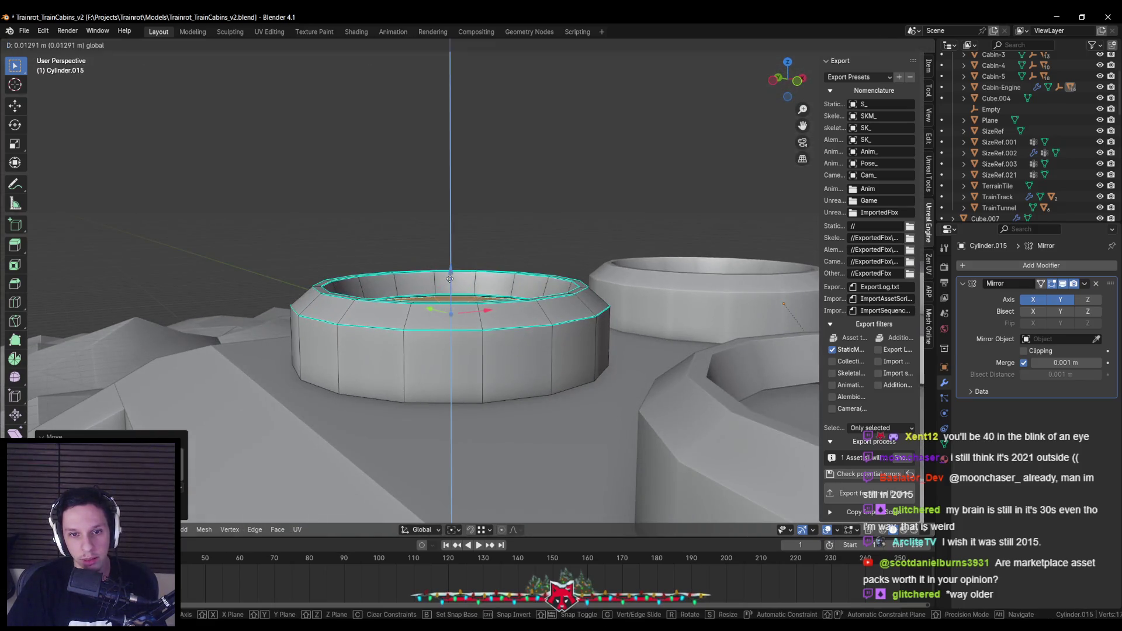
scroll(454, 281, "down", 4)
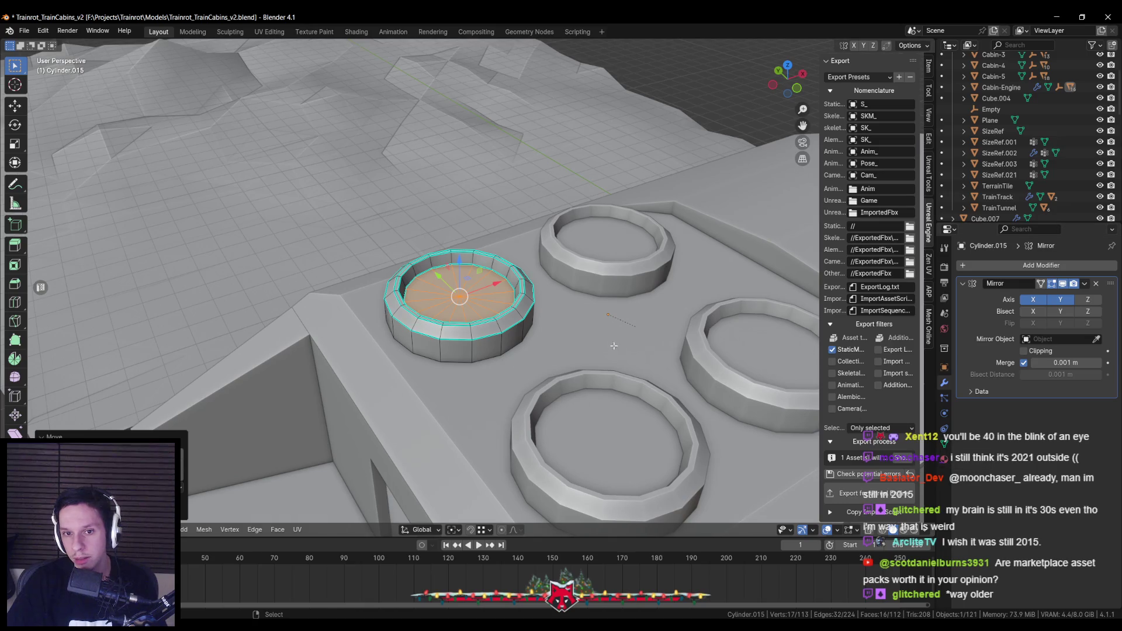
Add a second material slot to the ring with a new material named Fan.
left_click(944, 458)
key("Tab")
left_click(972, 312)
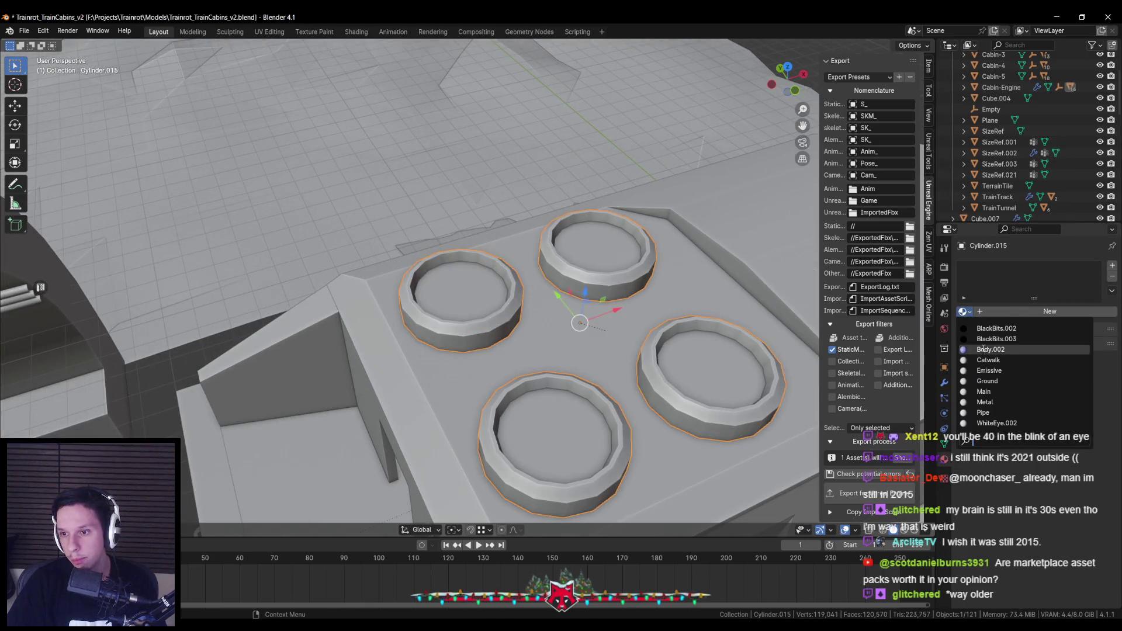
left_click(1005, 391)
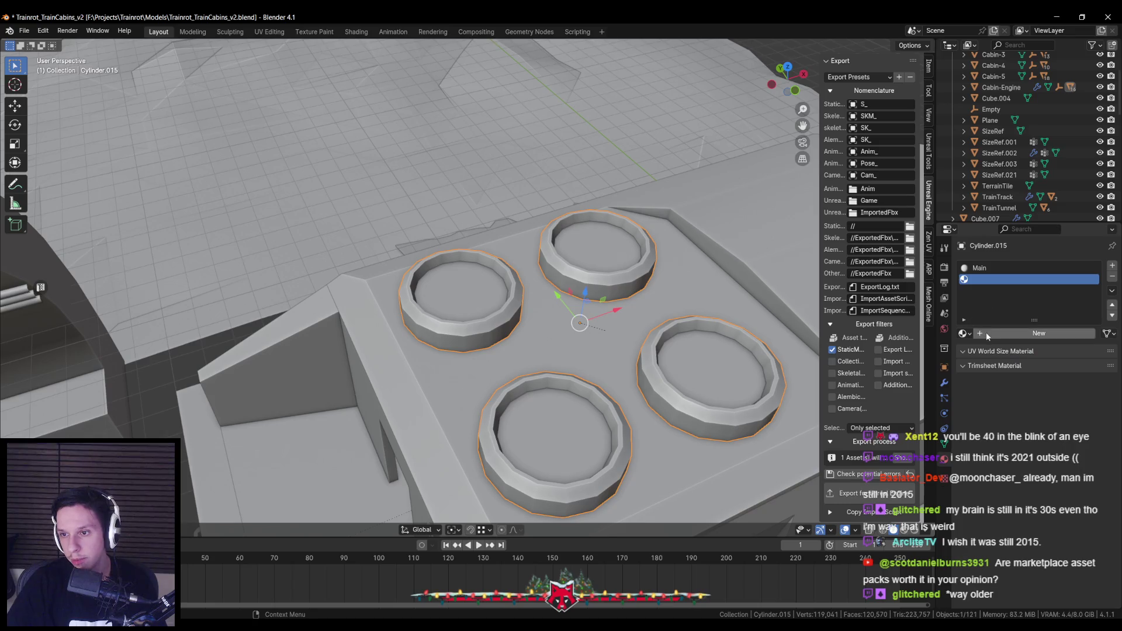
left_click(990, 332)
double_click(990, 332)
type("Fan")
key("Return")
Unwrap the inner floor face into a flat circle in the UV layout.
key("Tab")
scroll(470, 345, "up", 2)
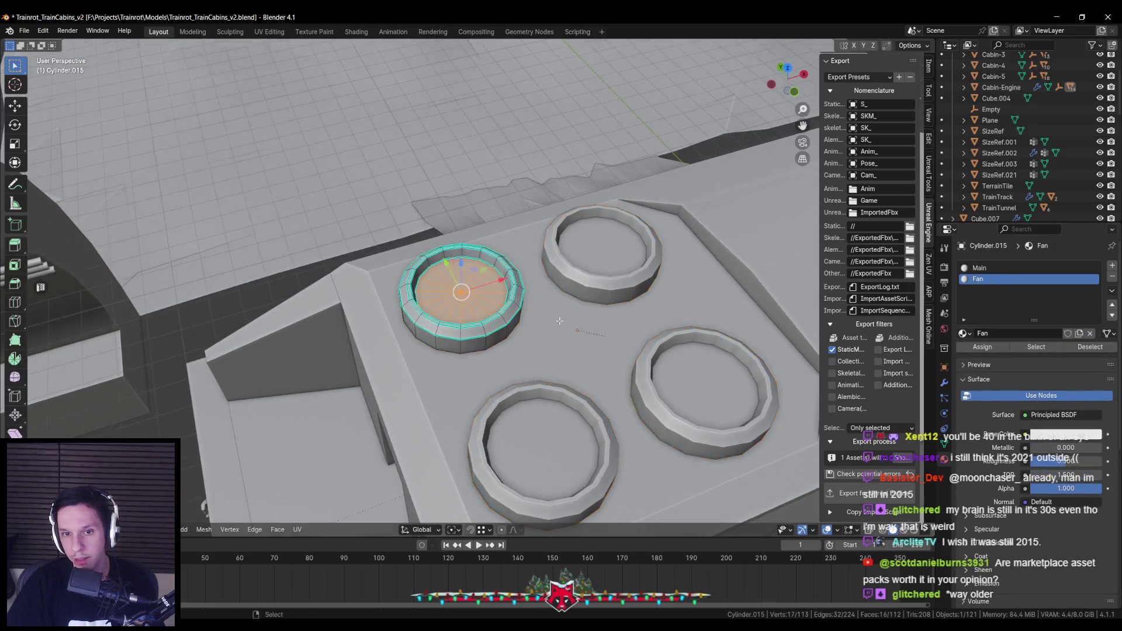
key("u")
left_click(491, 318)
key("ctrl+space")
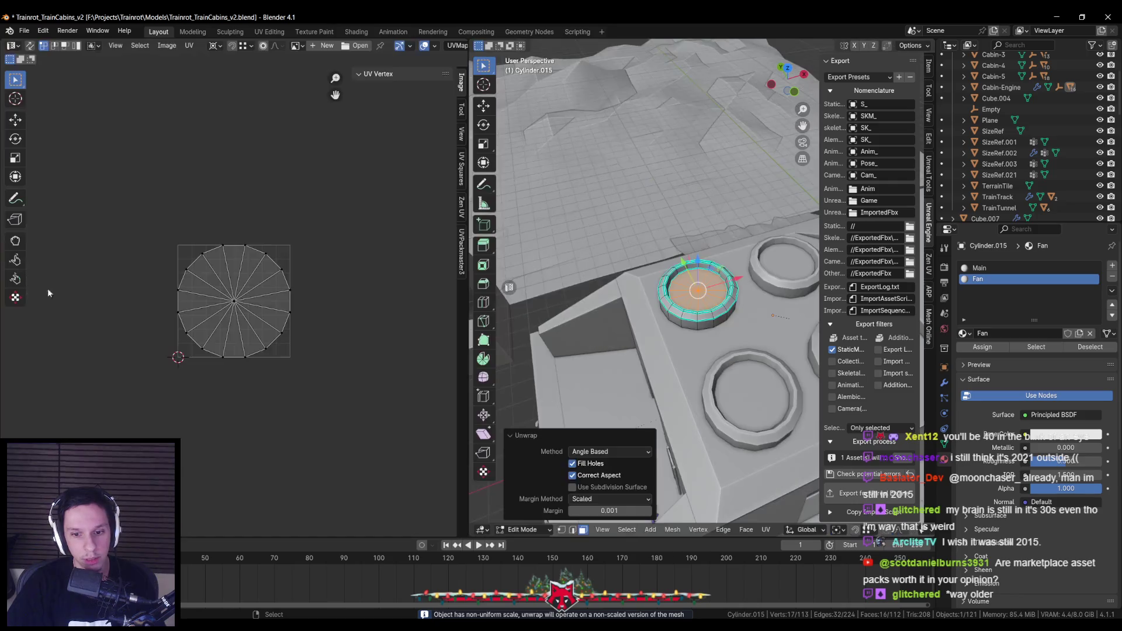
key("Tab")
key("ctrl+a")
left_click(733, 356)
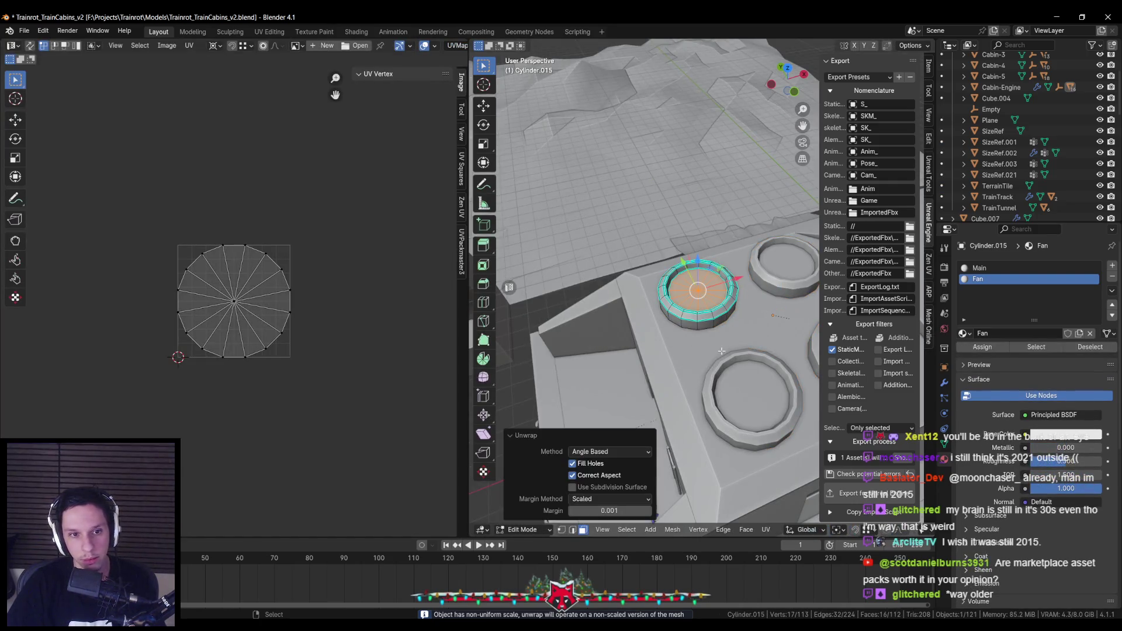
Check the fan speed texture preview, then select all of the circle's UV faces.
scroll(254, 262, "up", 4)
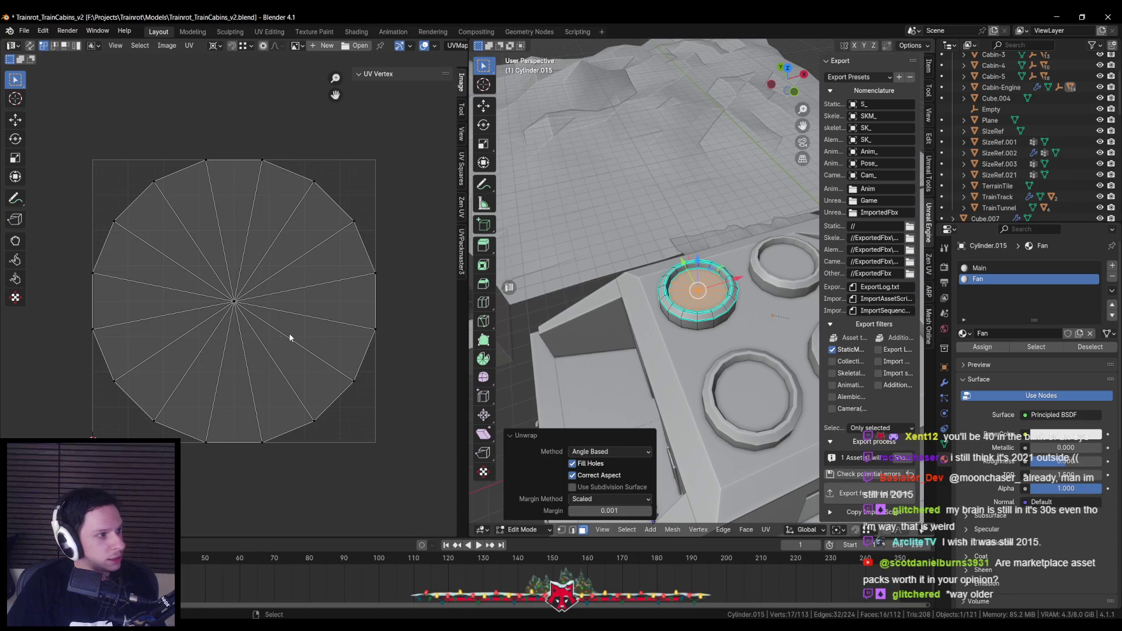
key("F12")
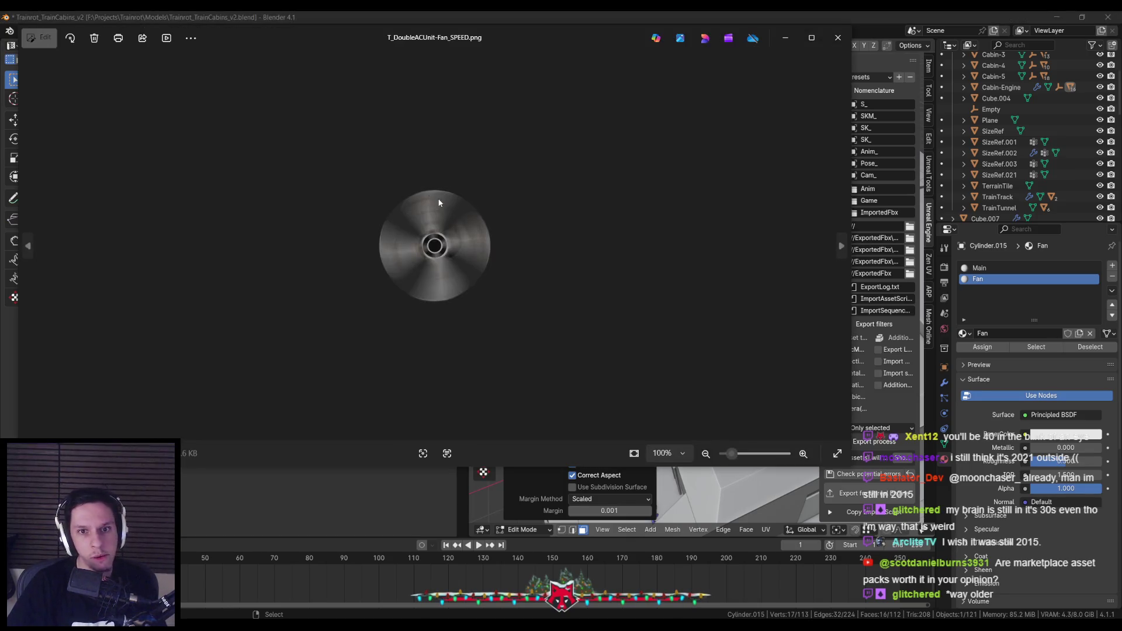
scroll(439, 202, "up", 3)
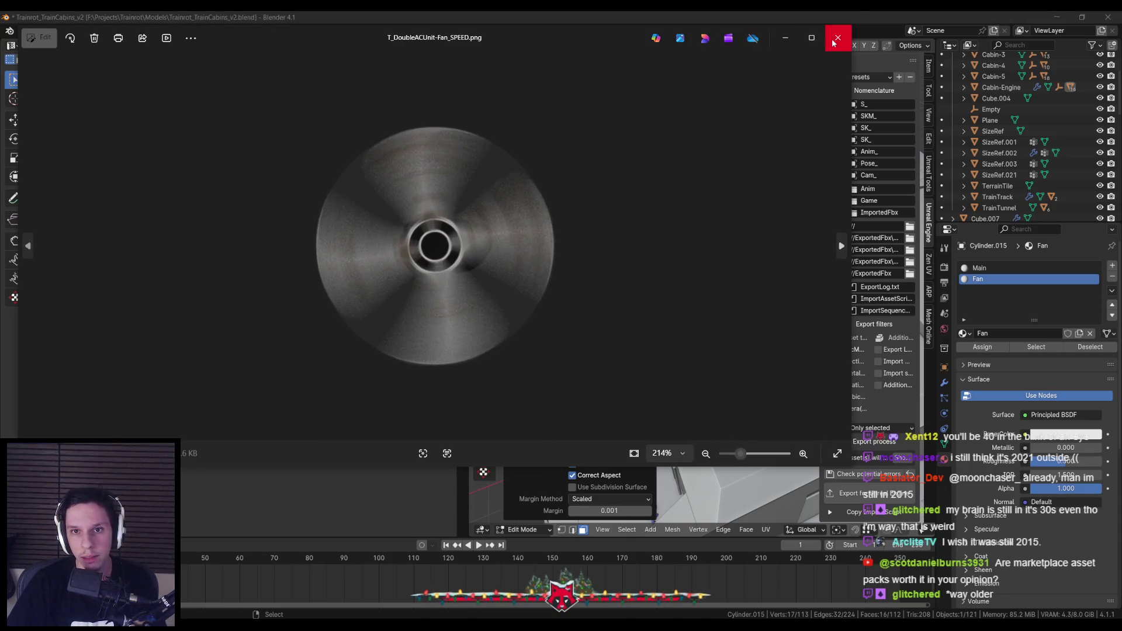
left_click(836, 39)
key("a")
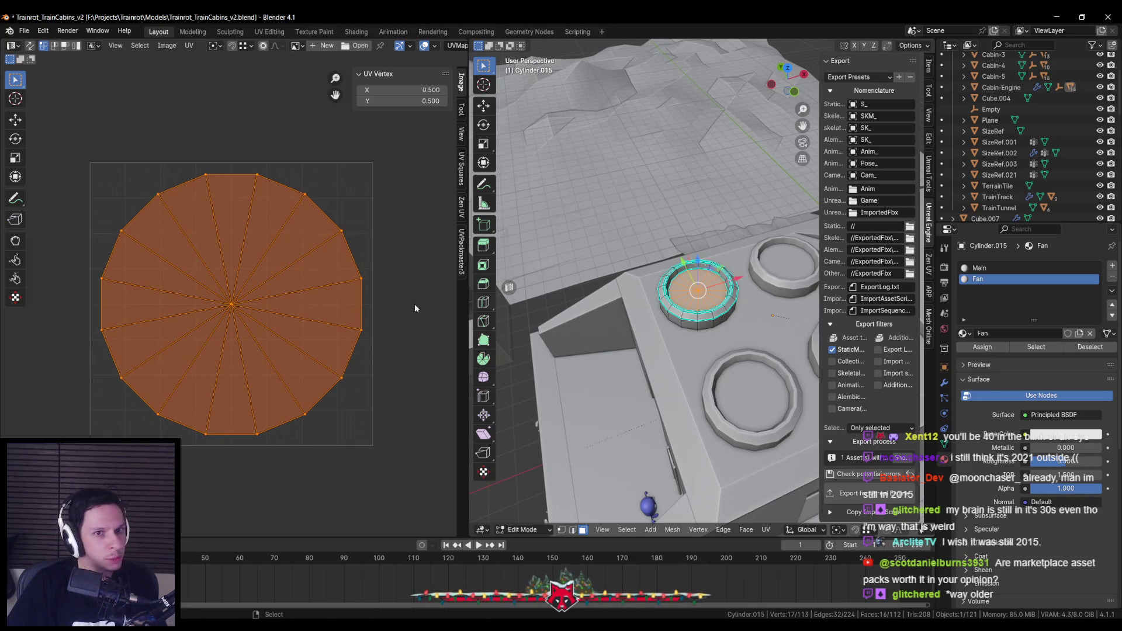
key("Tab")
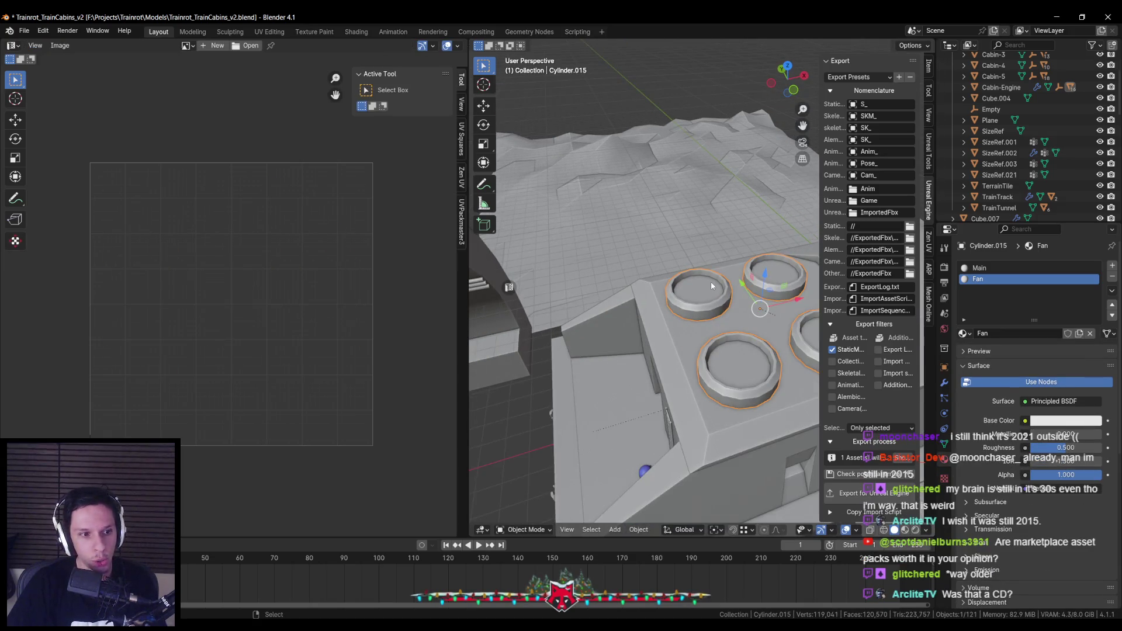
Restore the full-width 3D view and select the Cabin-Engine model.
scroll(710, 282, "up", 1)
left_click_drag(496, 286, 471, 285)
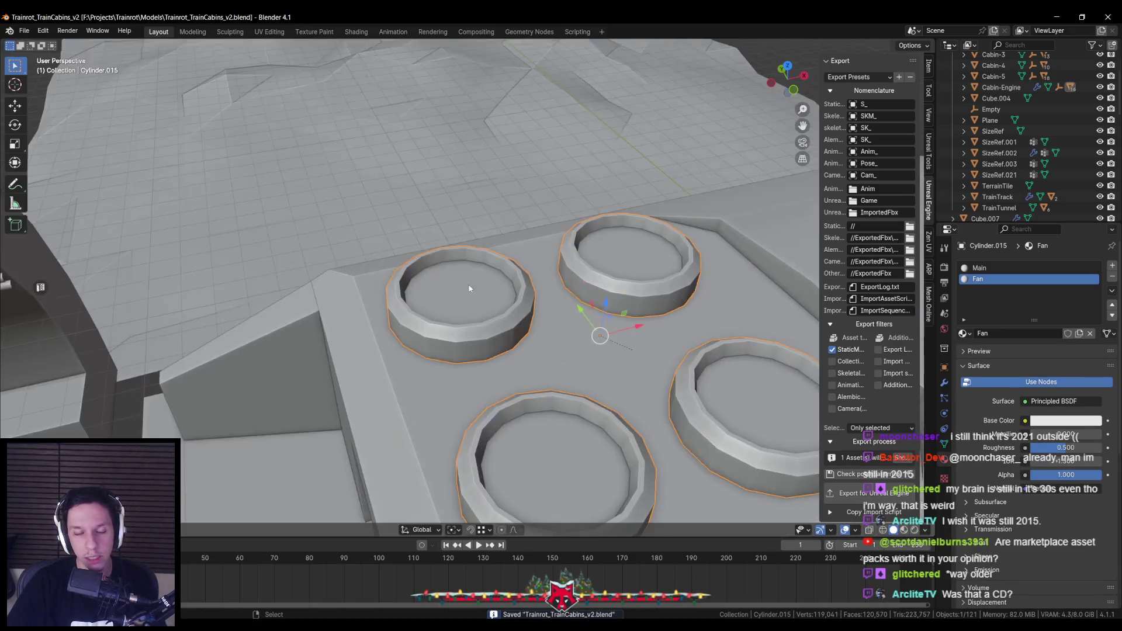
scroll(471, 285, "down", 5)
left_click(594, 351)
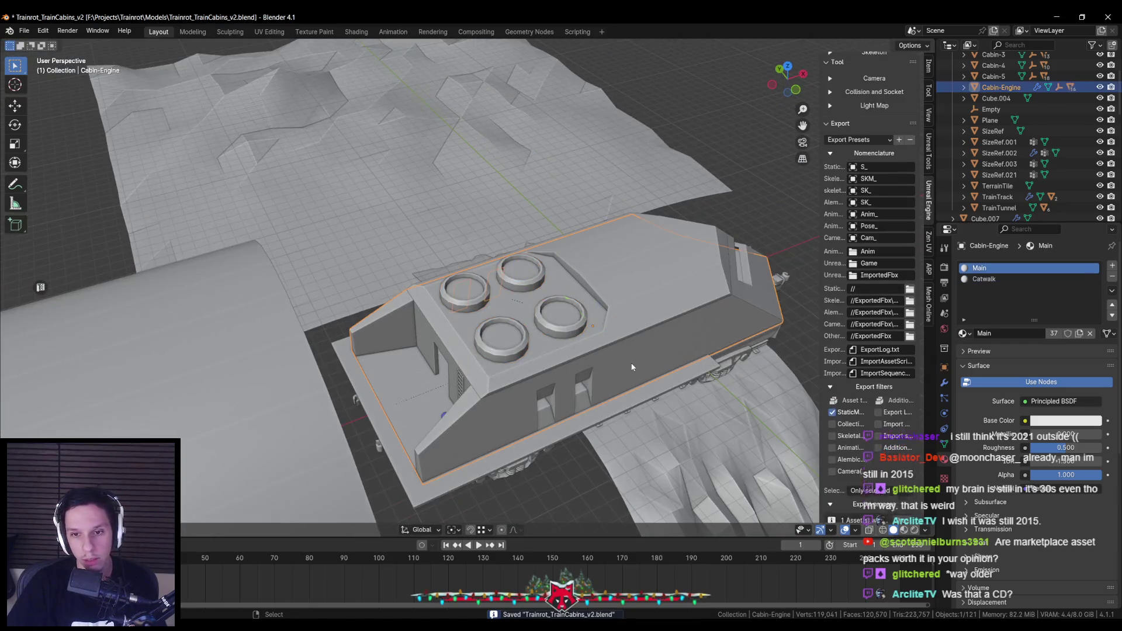
key("alt+Tab")
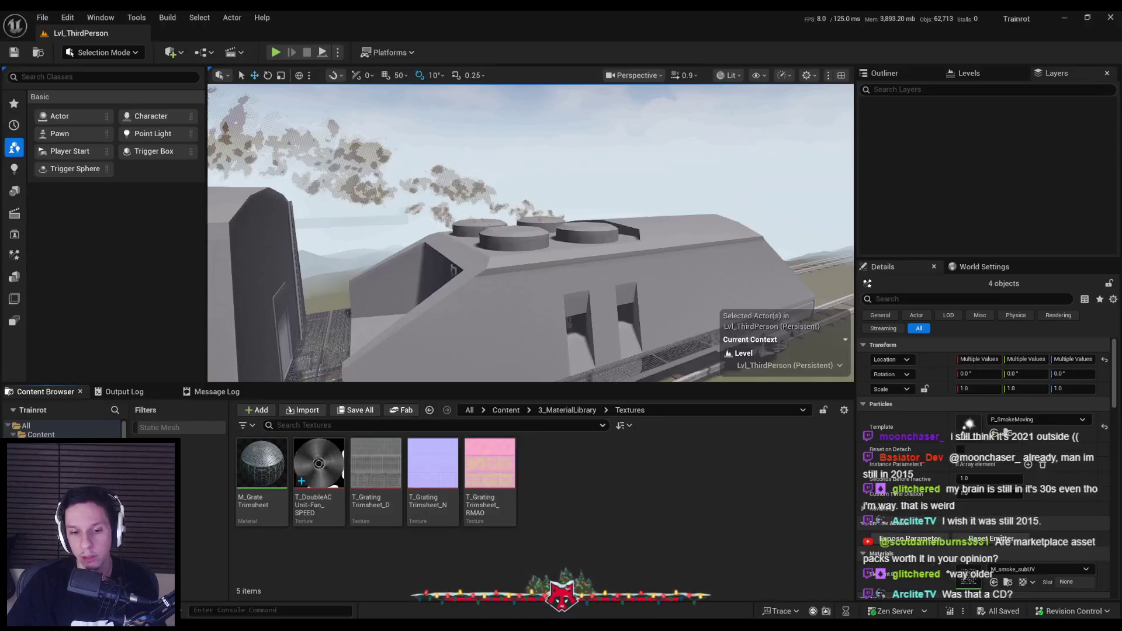
Reimport S_Cabin-Engine by browsing to it from the selected cabin actor.
left_click(672, 281)
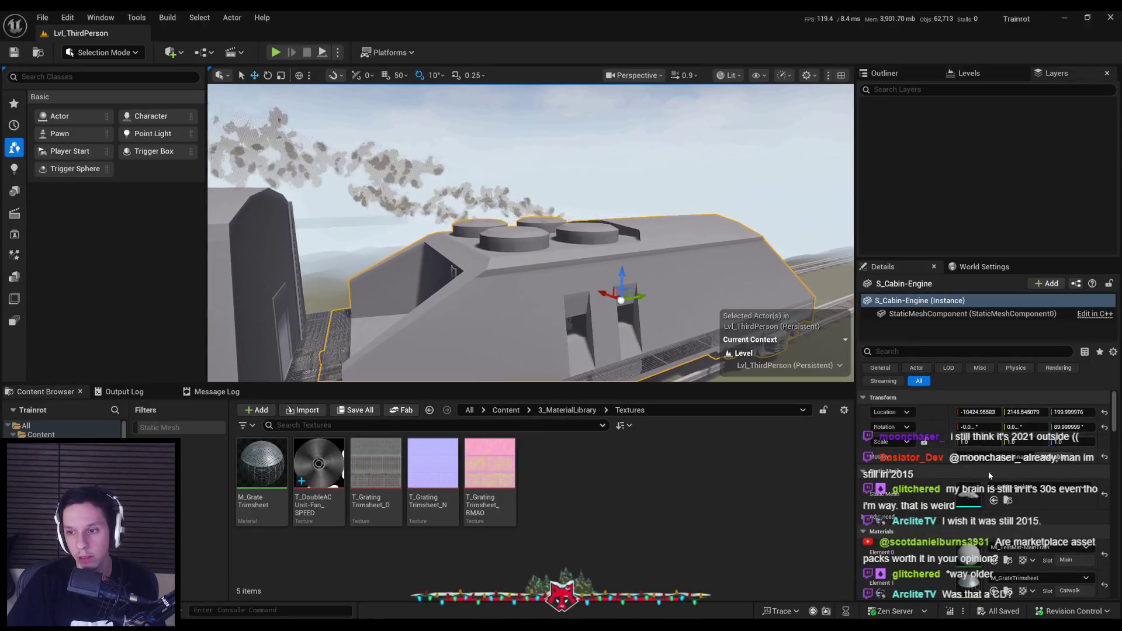
left_click(1009, 501)
right_click(767, 464)
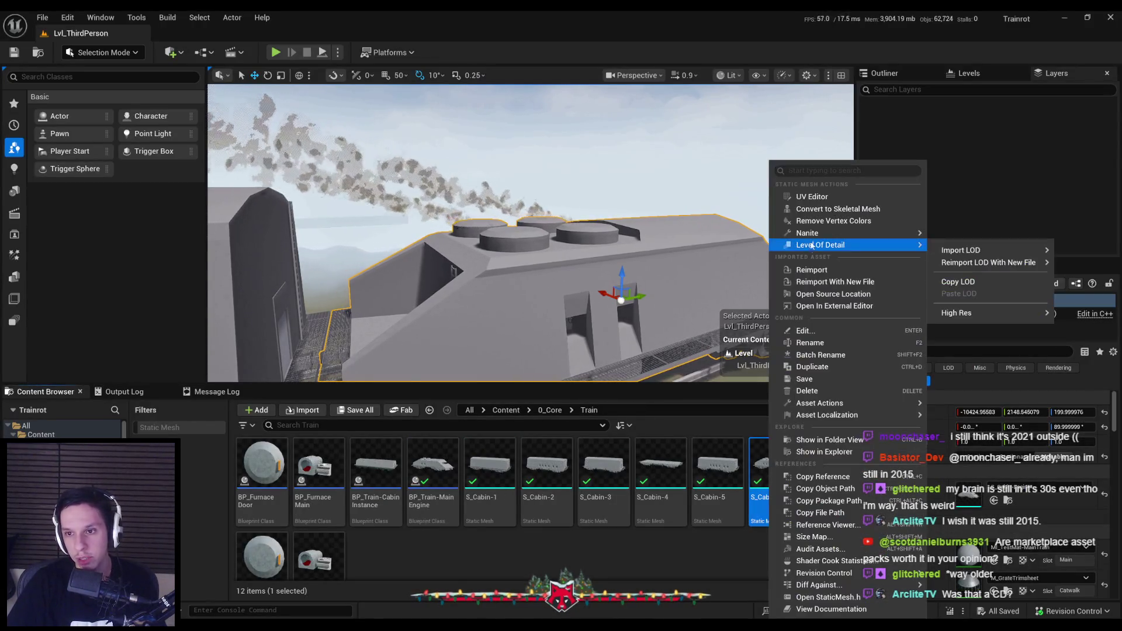
left_click(806, 268)
scroll(530, 233, "up", 6)
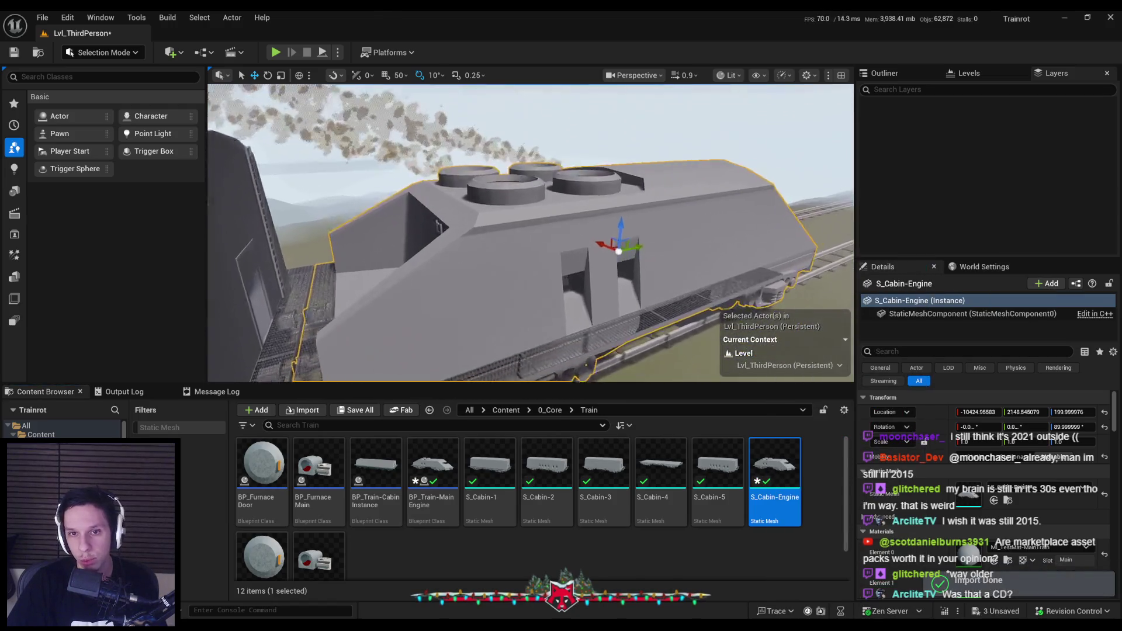
scroll(531, 233, "down", 3)
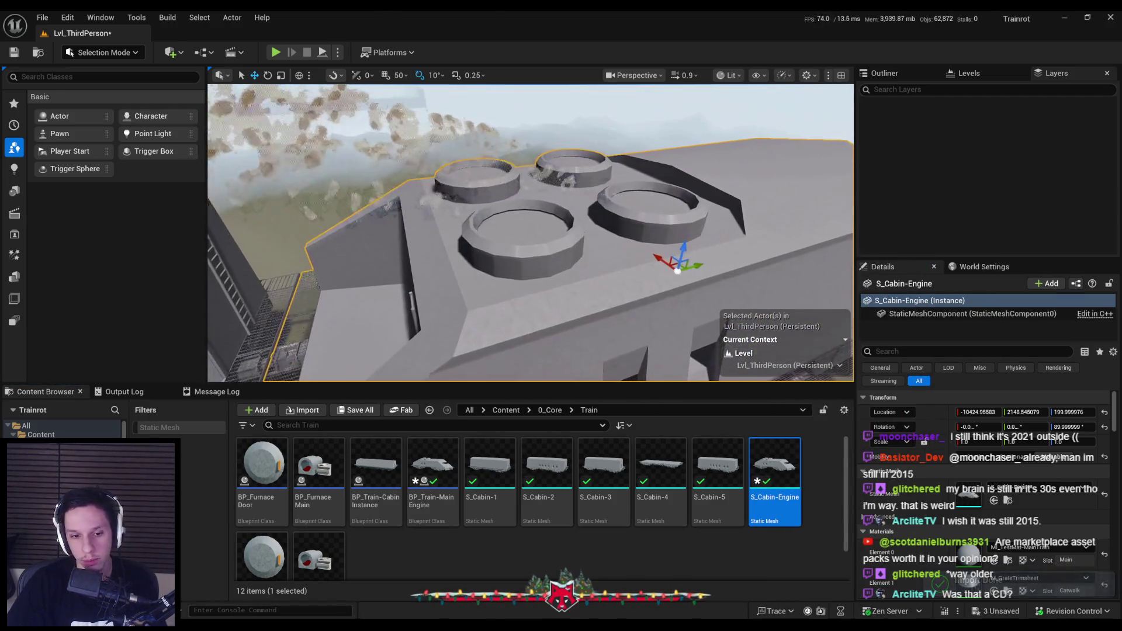
Compare the updated roof rings with Blender, then go up to the 0_Core folder.
key("alt+Tab")
scroll(542, 353, "up", 4)
scroll(543, 355, "down", 3)
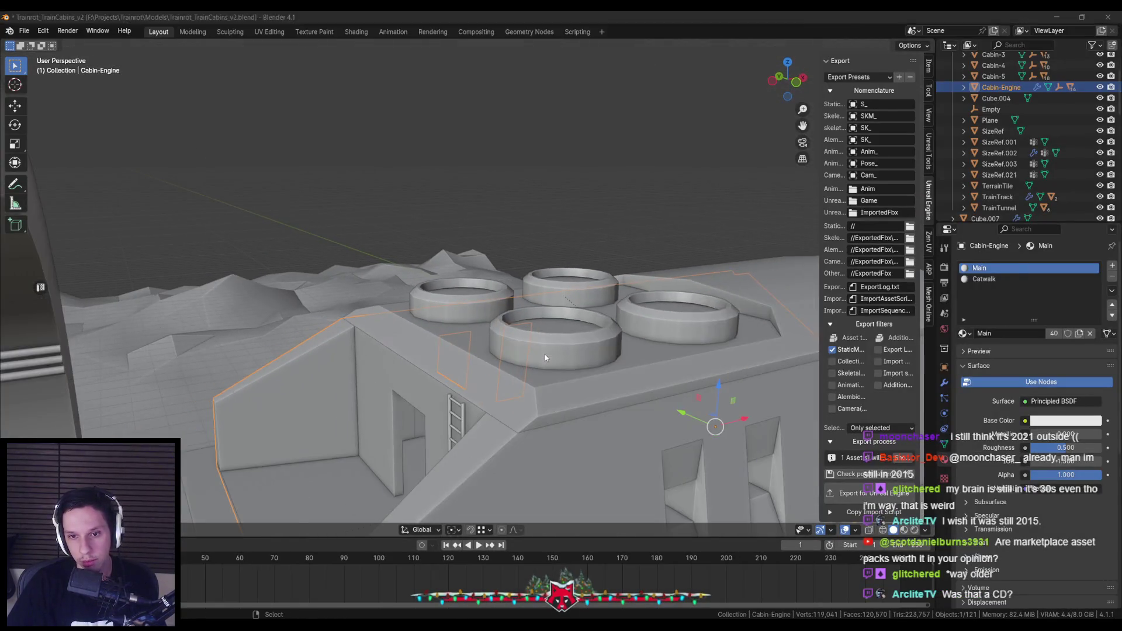
key("alt+Tab")
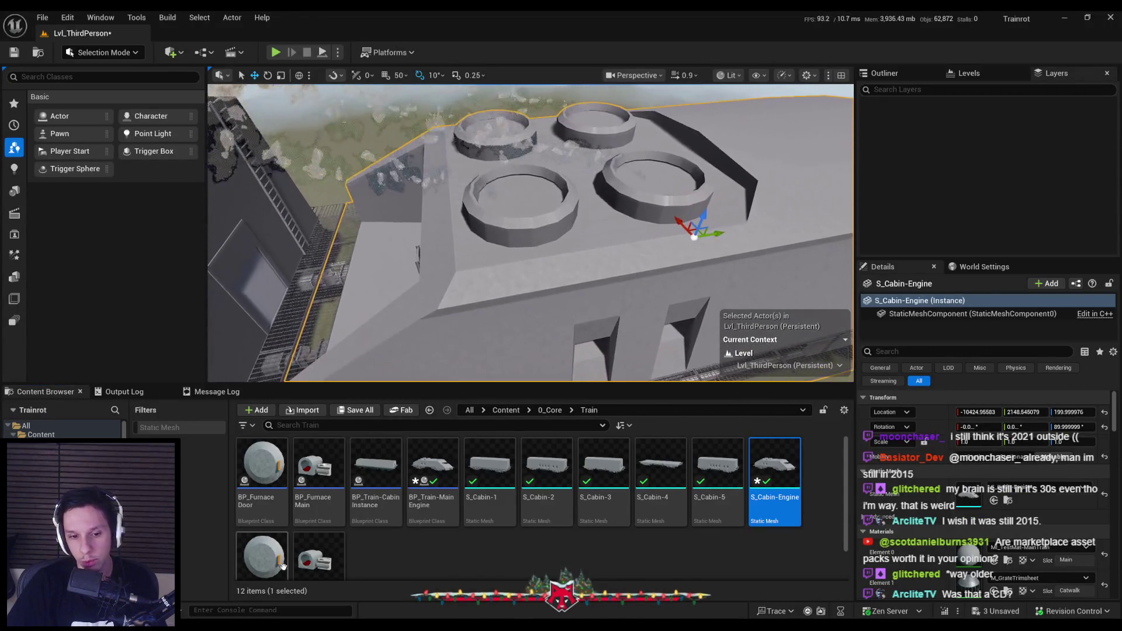
left_click(539, 410)
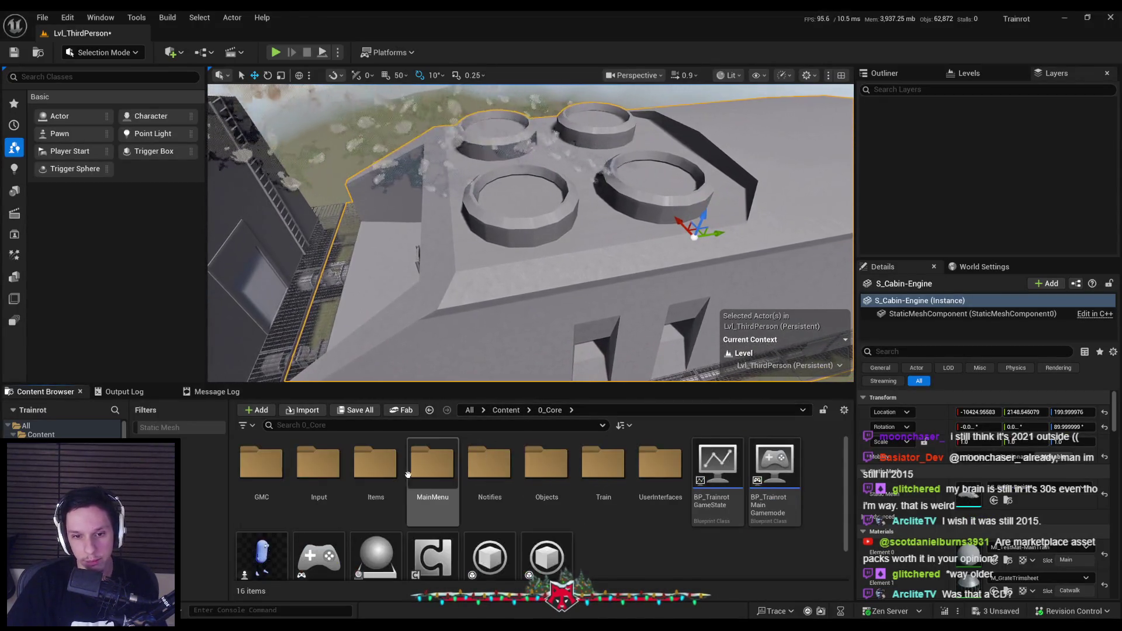
Navigate from Content into 3_MaterialLibrary's Textures folder.
left_click(505, 410)
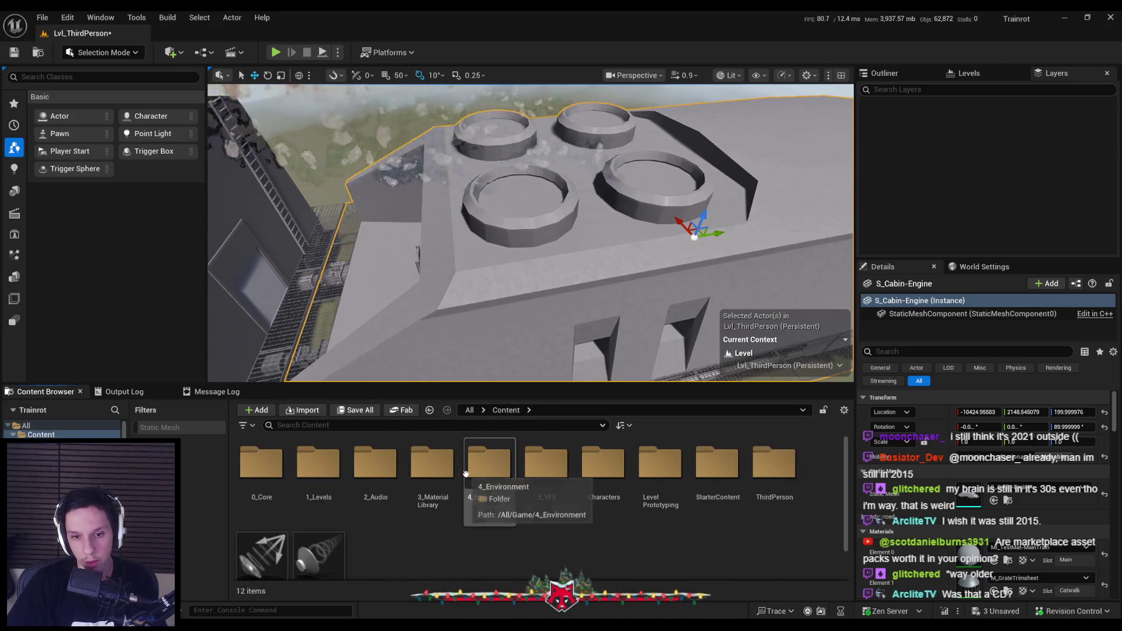
double_click(431, 465)
double_click(260, 464)
key("alt+Left")
double_click(318, 464)
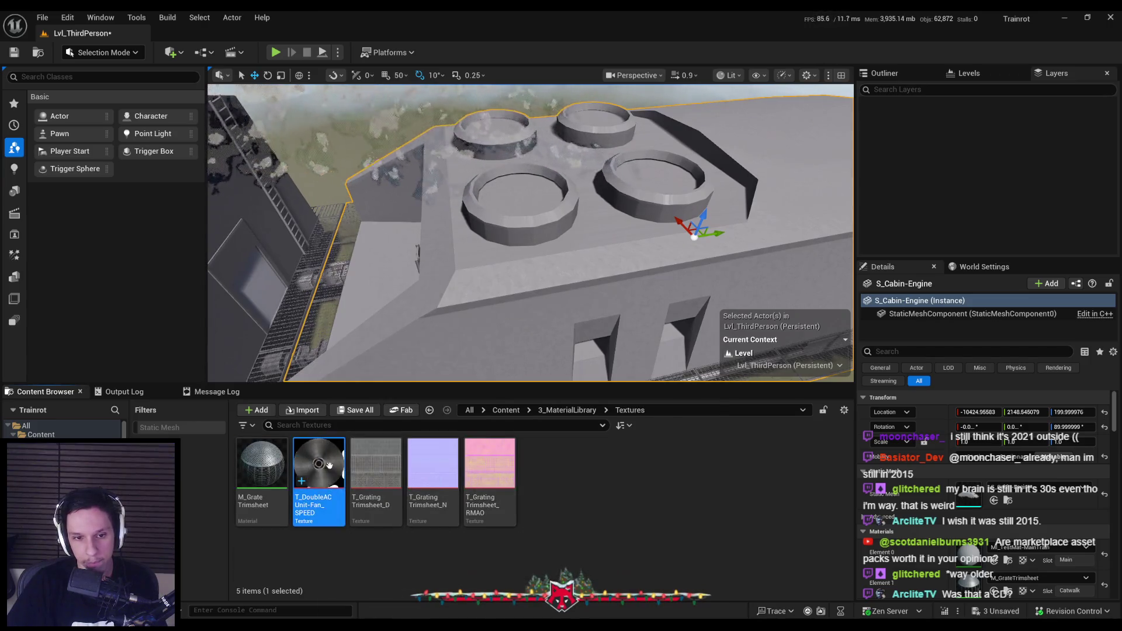
Create a material from the T_DoubleAC fan texture, move it to 3_MaterialLibrary, and rename it M_FanMovement.
right_click(329, 465)
left_click(374, 180)
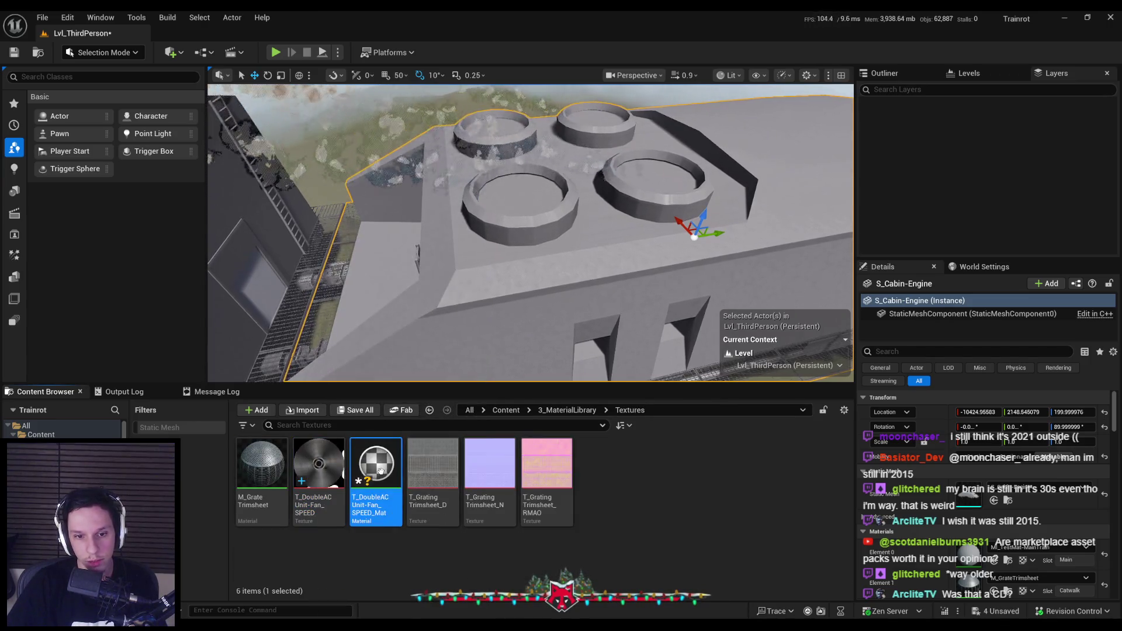
left_click_drag(391, 487, 547, 405)
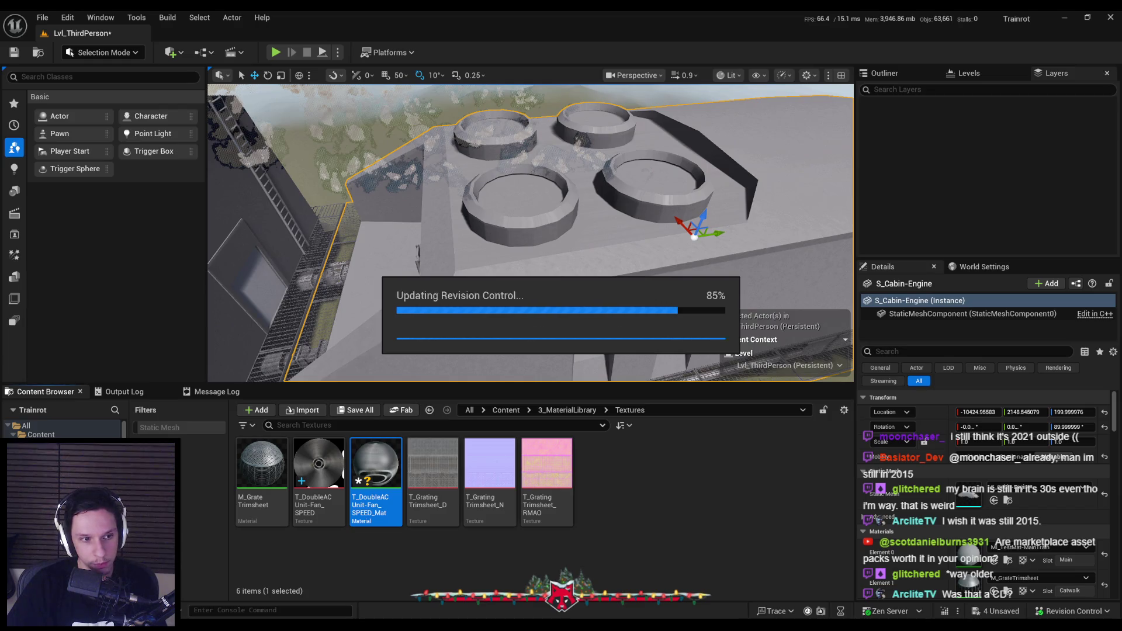
left_click(571, 410)
scroll(531, 529, "down", 3)
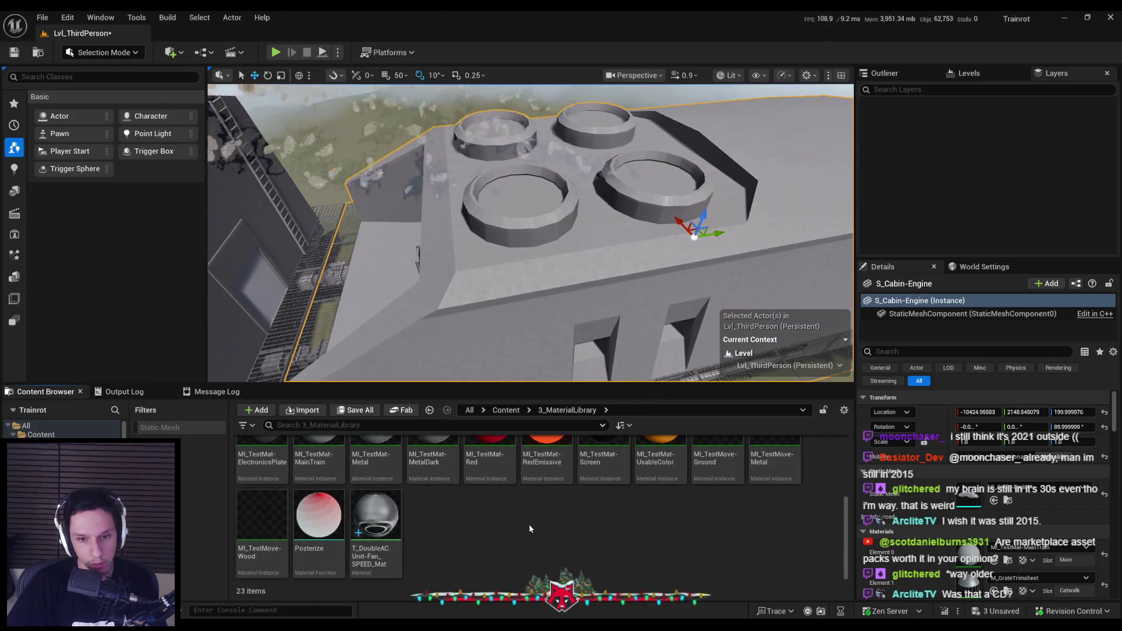
left_click(368, 557)
type("M_")
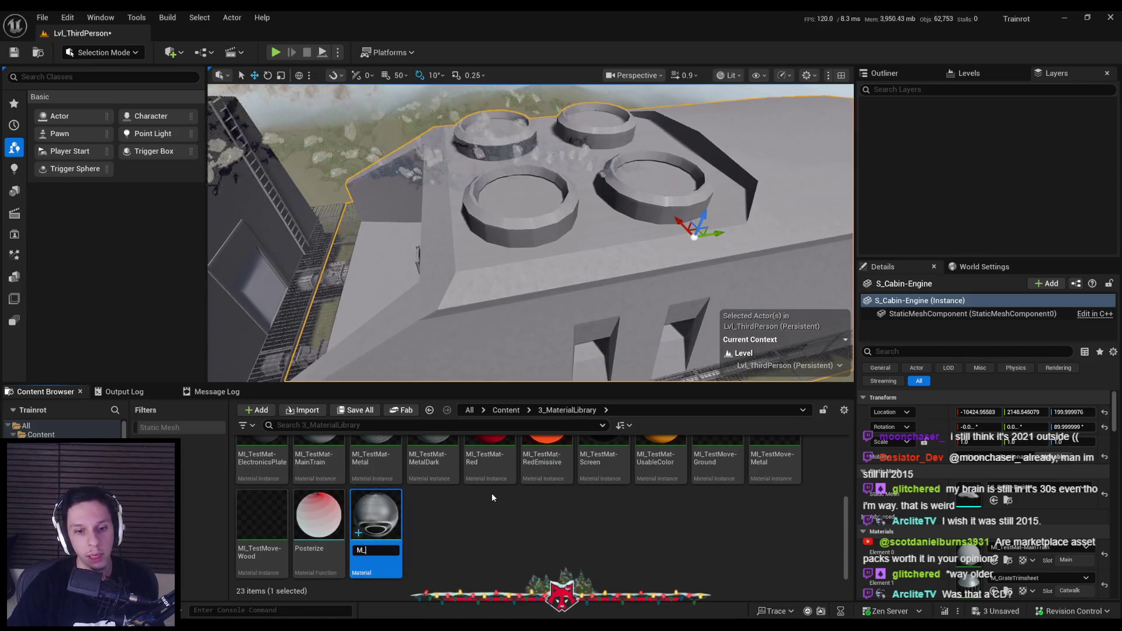
type("FanMovement")
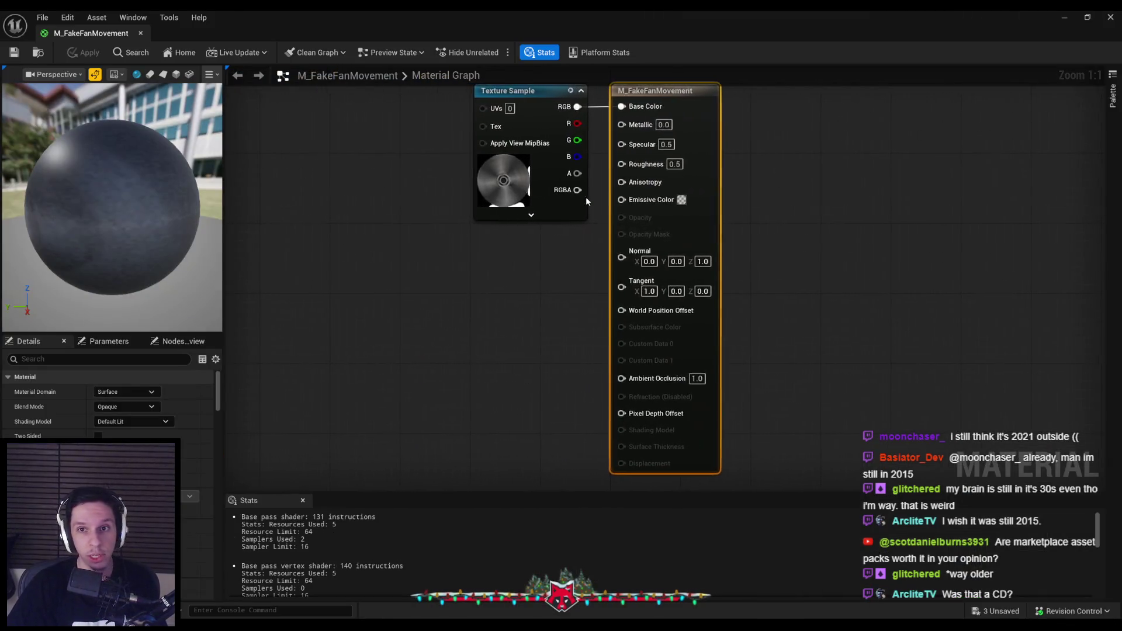
Set Metallic to 1 and preview the material on a flat plane facing the camera.
left_click_drag(640, 278, 402, 283)
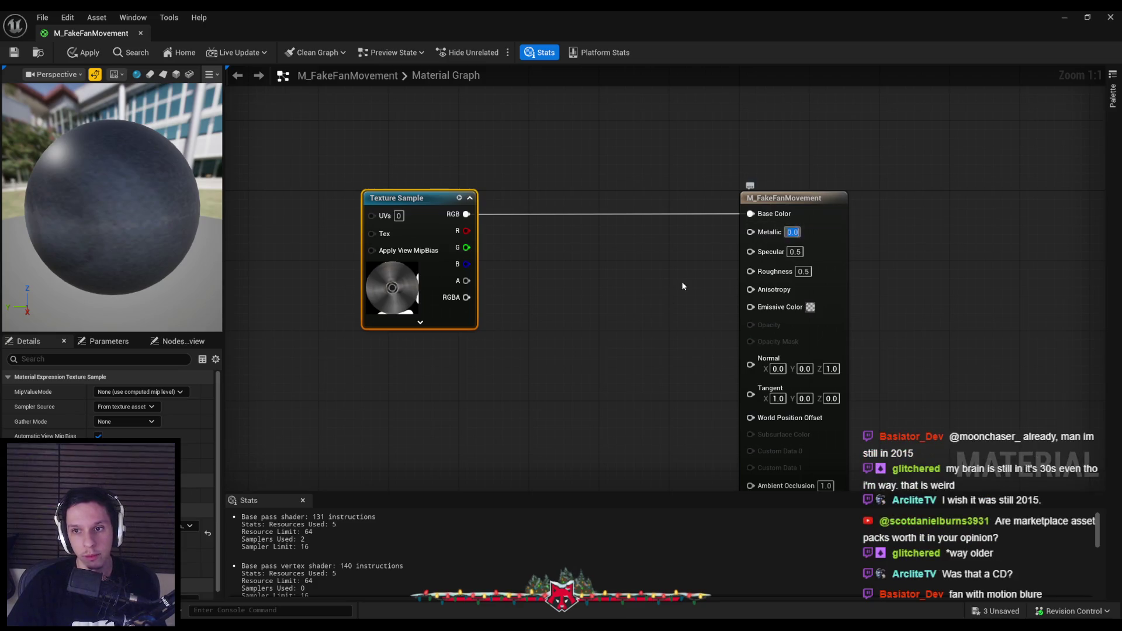
type("1")
left_click(615, 321)
left_click_drag(615, 321, 628, 243)
left_click_drag(117, 204, 194, 340)
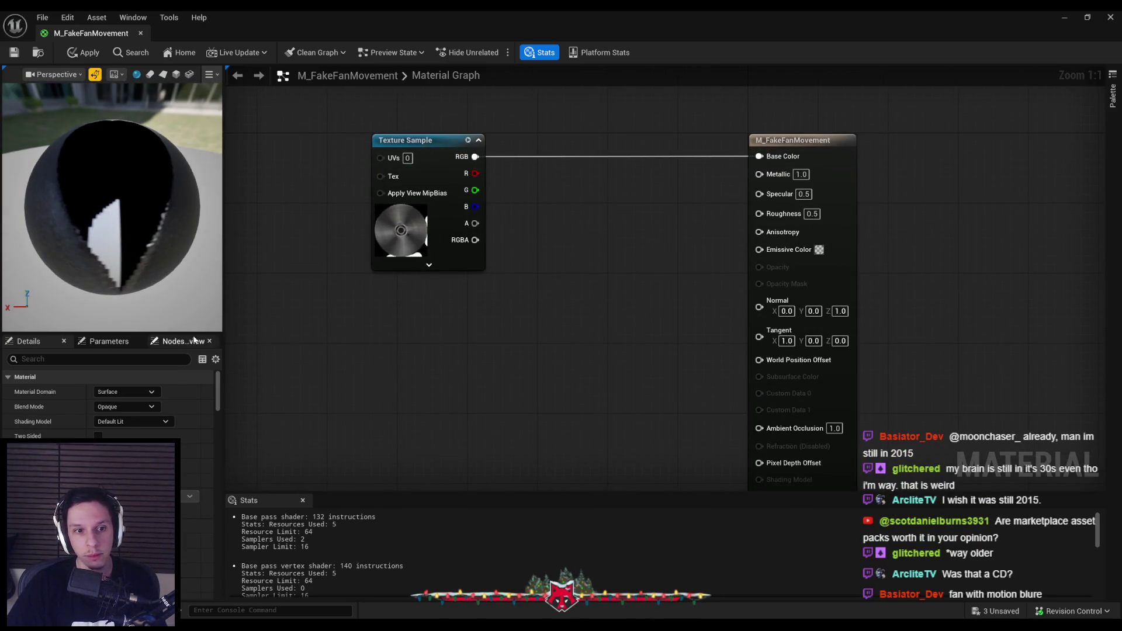
left_click(163, 74)
mouse_move(134, 175)
left_mouse_down()
mouse_move(122, 253)
mouse_move(78, 191)
left_mouse_up()
Feed the texture UVs from a Rotator node and set its speed to -10.
left_click_drag(358, 223, 466, 239)
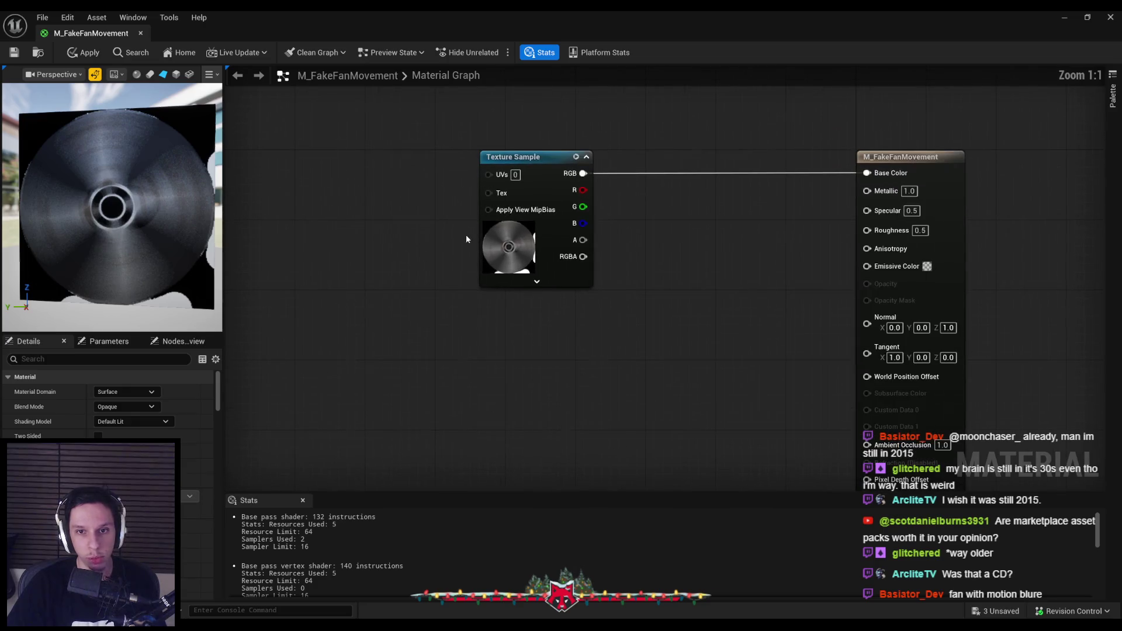
left_click_drag(402, 189, 402, 189)
type("rotat")
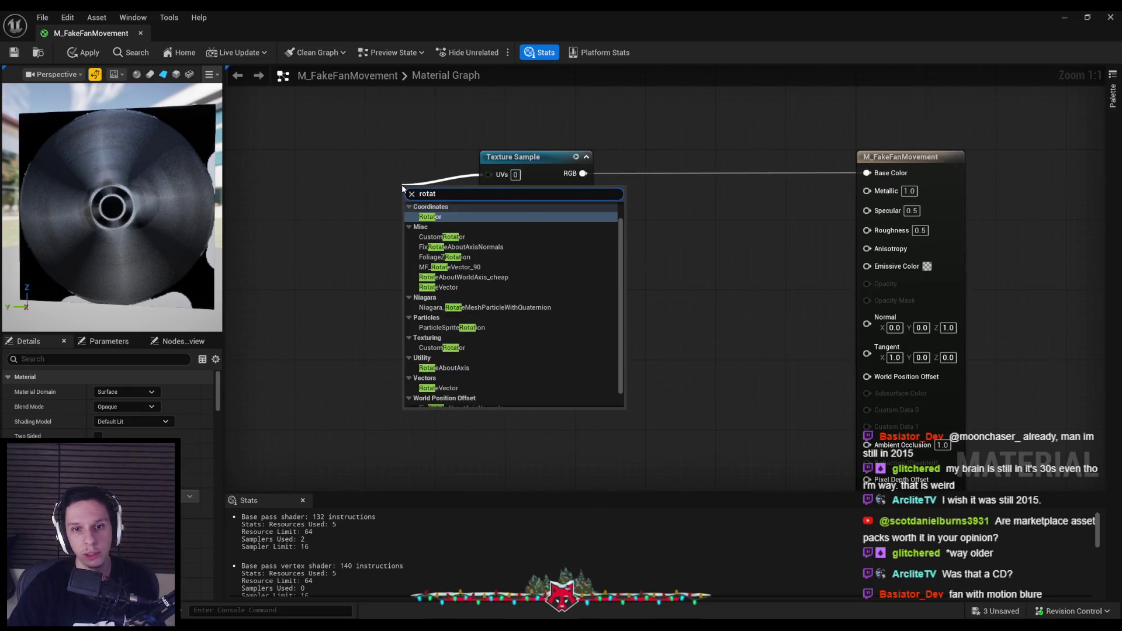
key("Return")
mouse_move(448, 218)
left_mouse_down()
mouse_move(404, 183)
mouse_move(458, 205)
left_mouse_up()
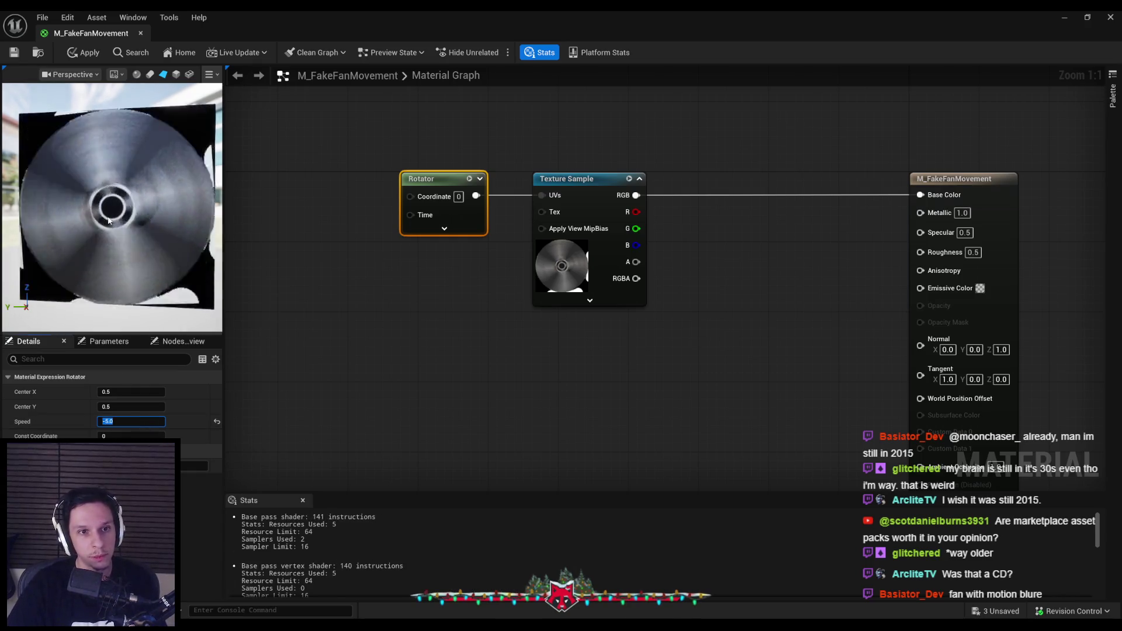
type("-25")
key("Return")
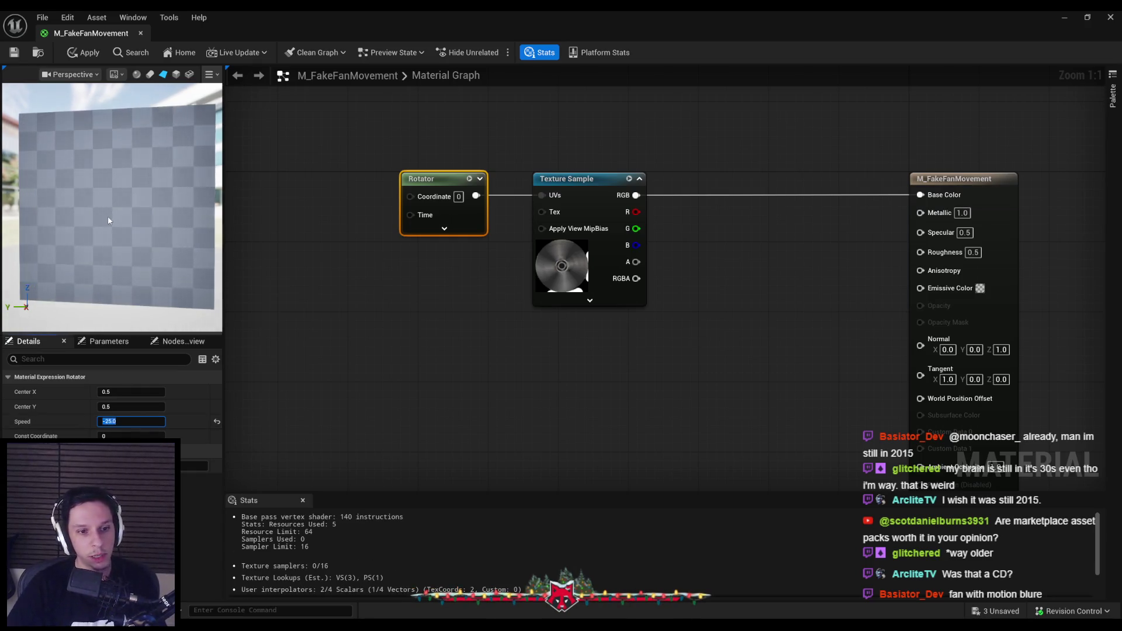
type("-10")
key("Return")
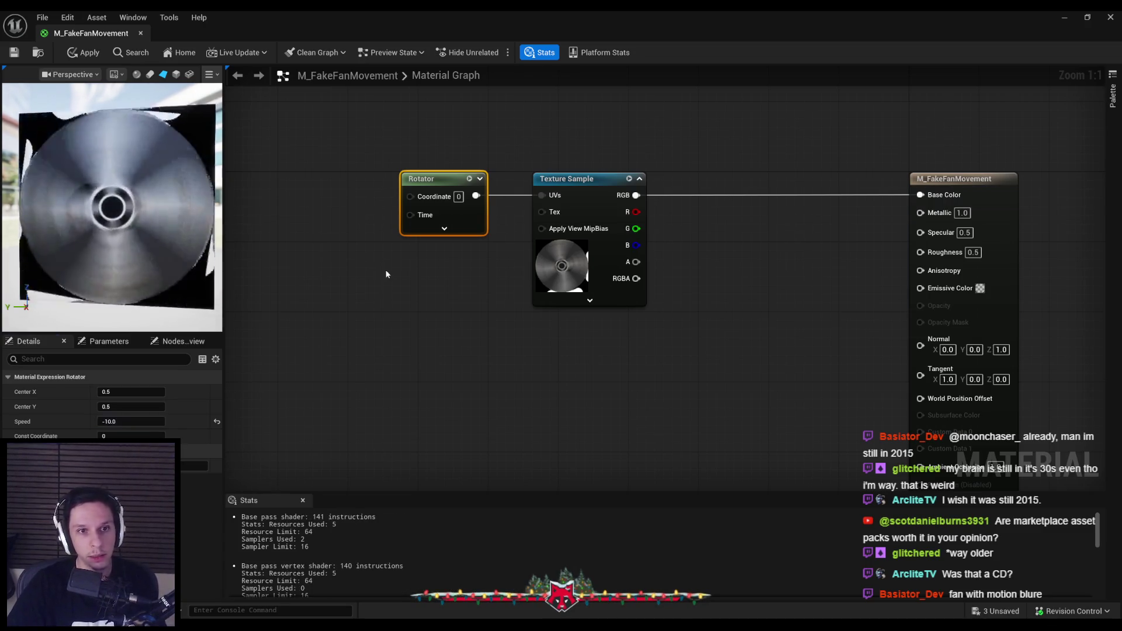
Switch the material's Blend Mode to Masked.
left_click(772, 262)
scroll(730, 247, "down", 1)
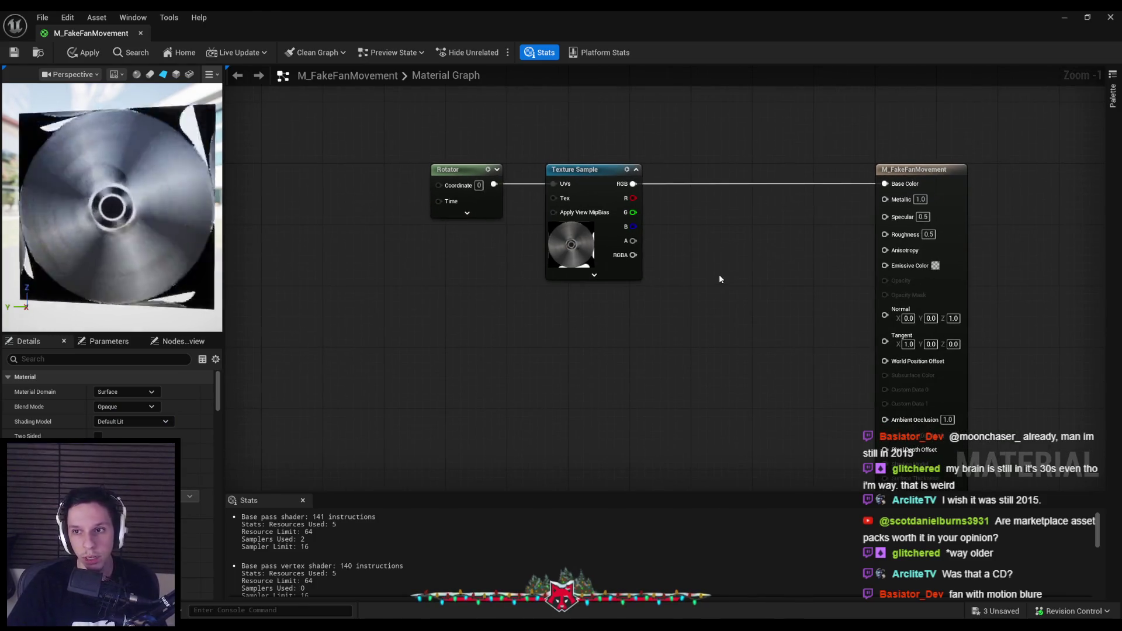
left_click(130, 406)
left_click(123, 426)
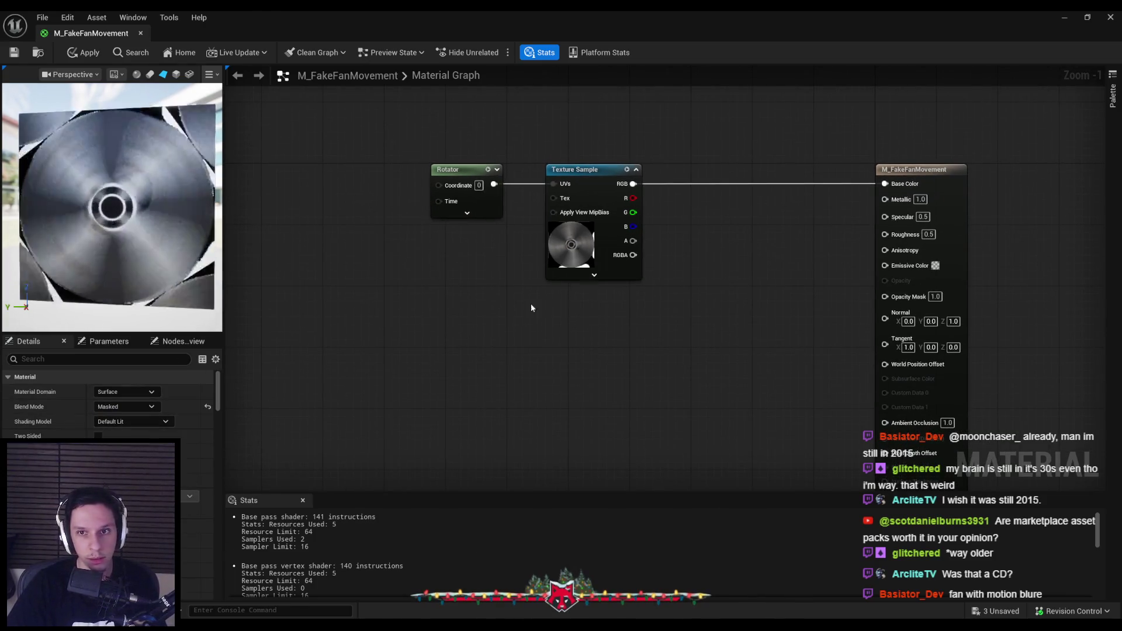
Drive Opacity Mask from the texture alpha, set sampler source to Shared: Clamp, and apply.
mouse_move(637, 241)
left_mouse_down()
mouse_move(738, 255)
mouse_move(877, 250)
mouse_move(884, 295)
left_mouse_up()
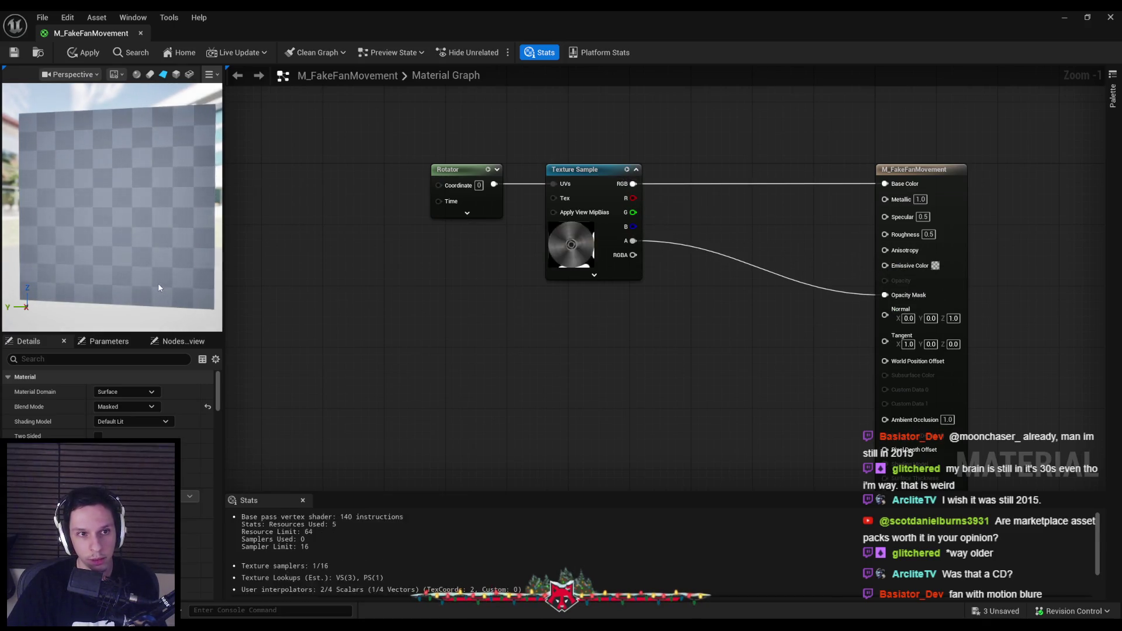
left_click(575, 169)
scroll(108, 432, "up", 1)
left_click(125, 407)
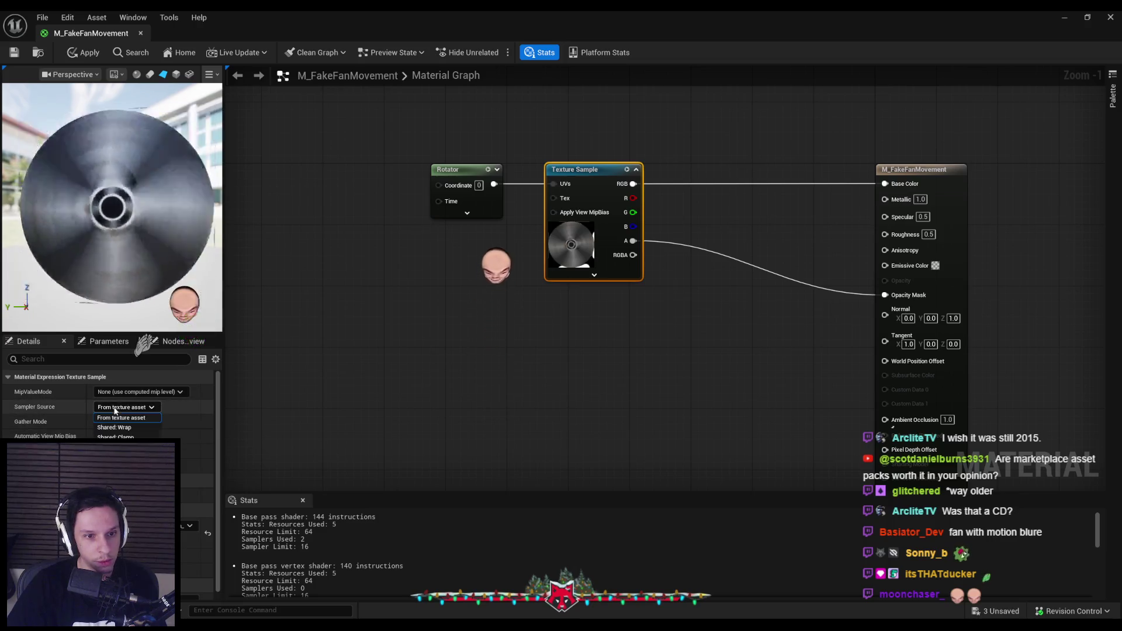
left_click(111, 430)
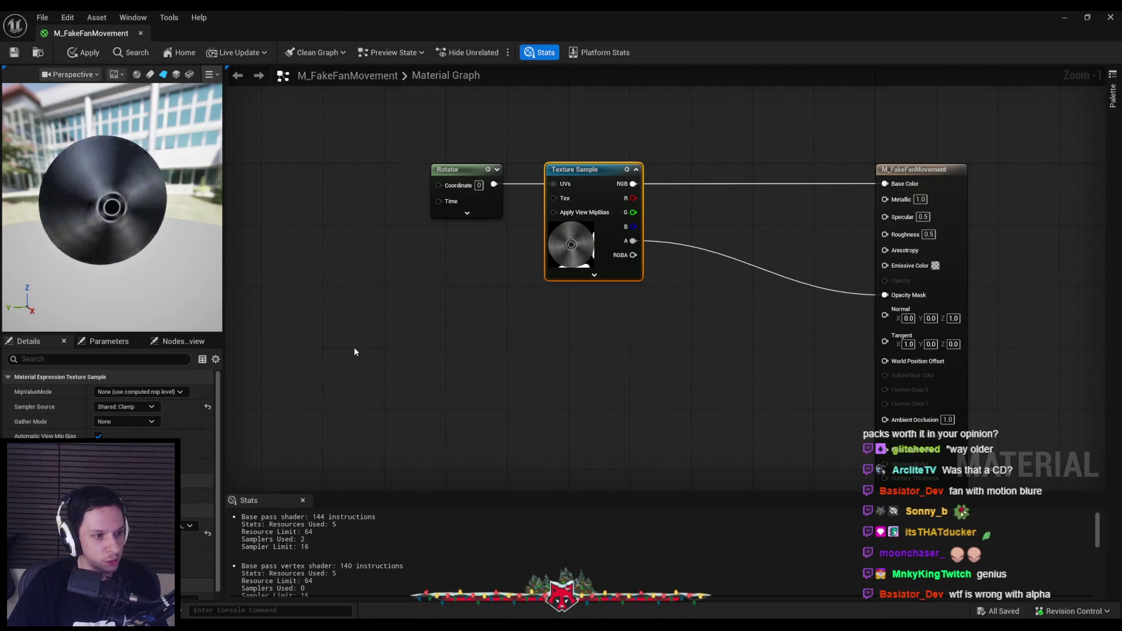
left_click(83, 53)
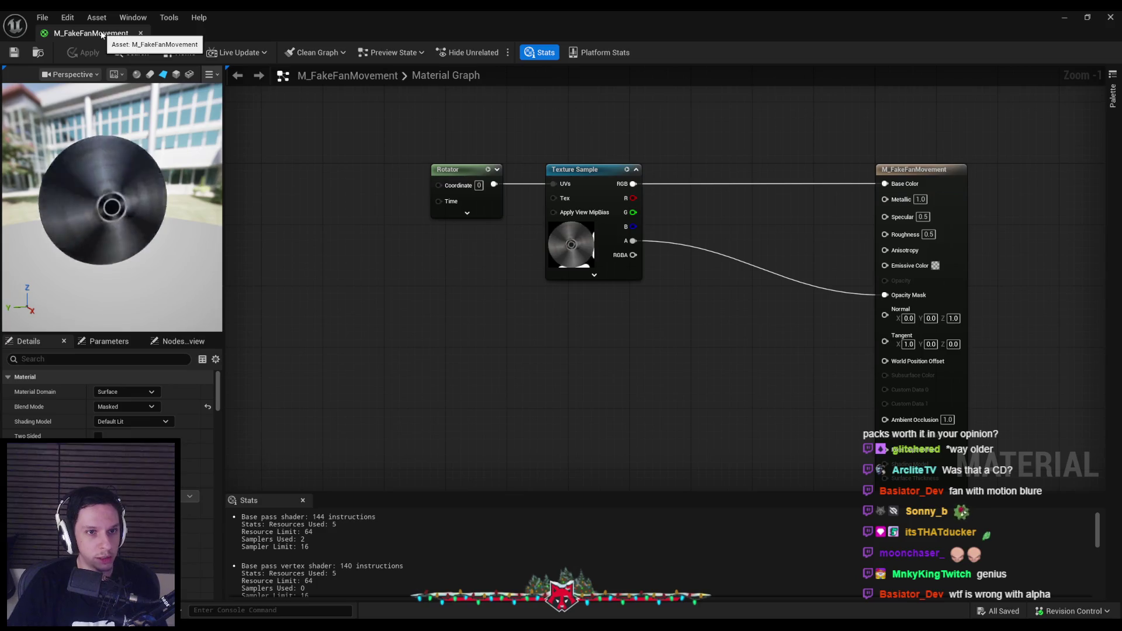
Apply the Rotator speed of -16, close the material, and open the S_Cabin-Engine mesh.
left_click(487, 198)
type("-15")
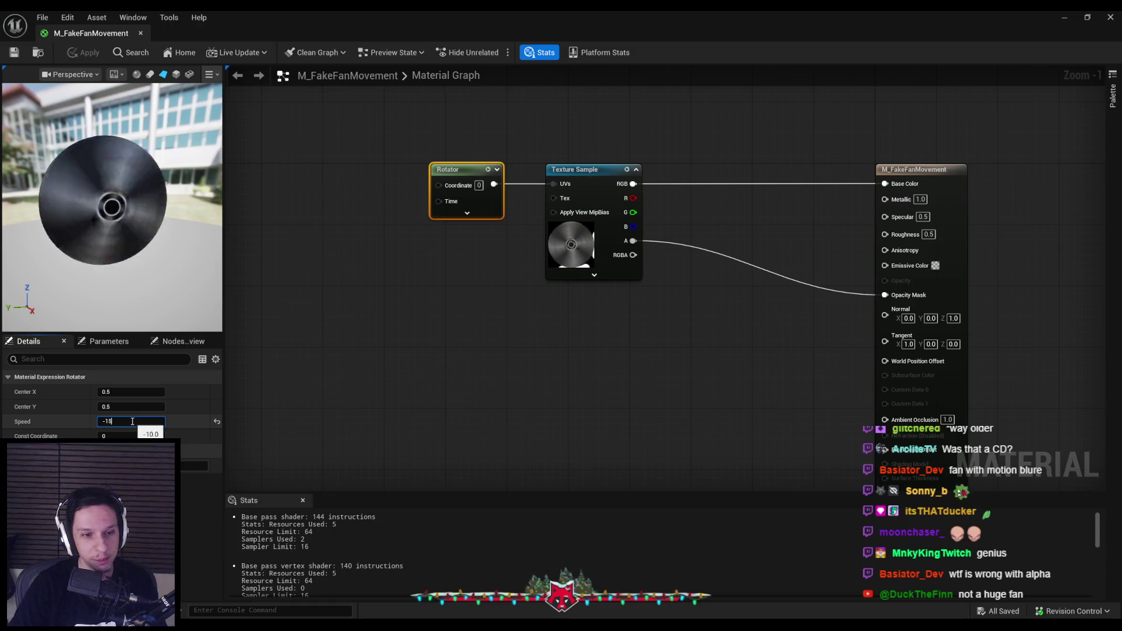
left_click(85, 53)
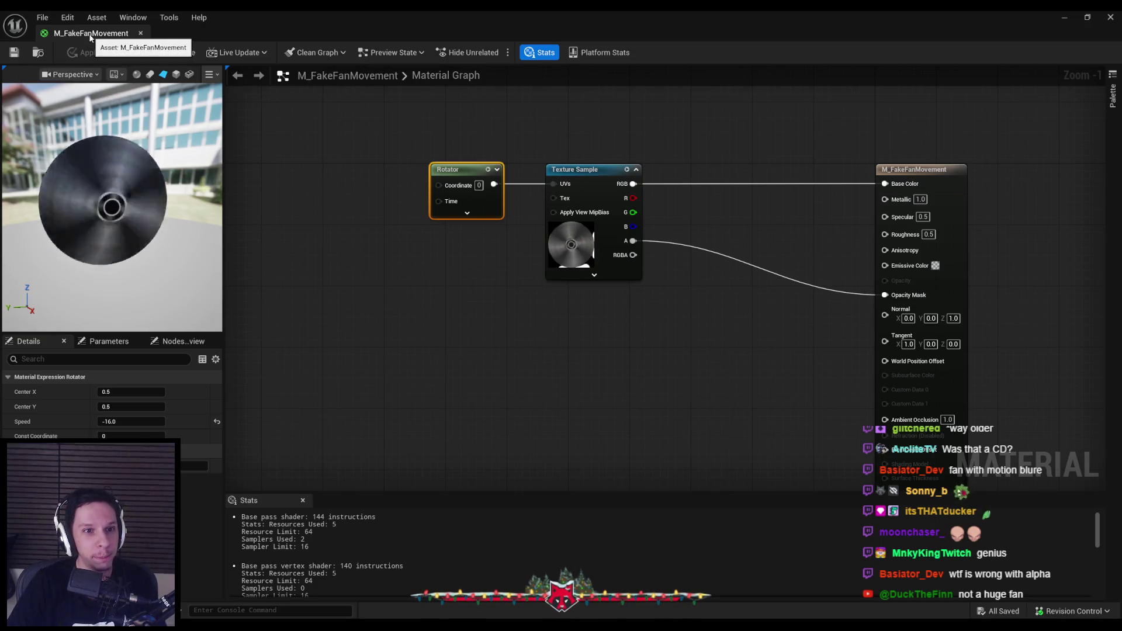
left_click(140, 33)
key("ctrl+e")
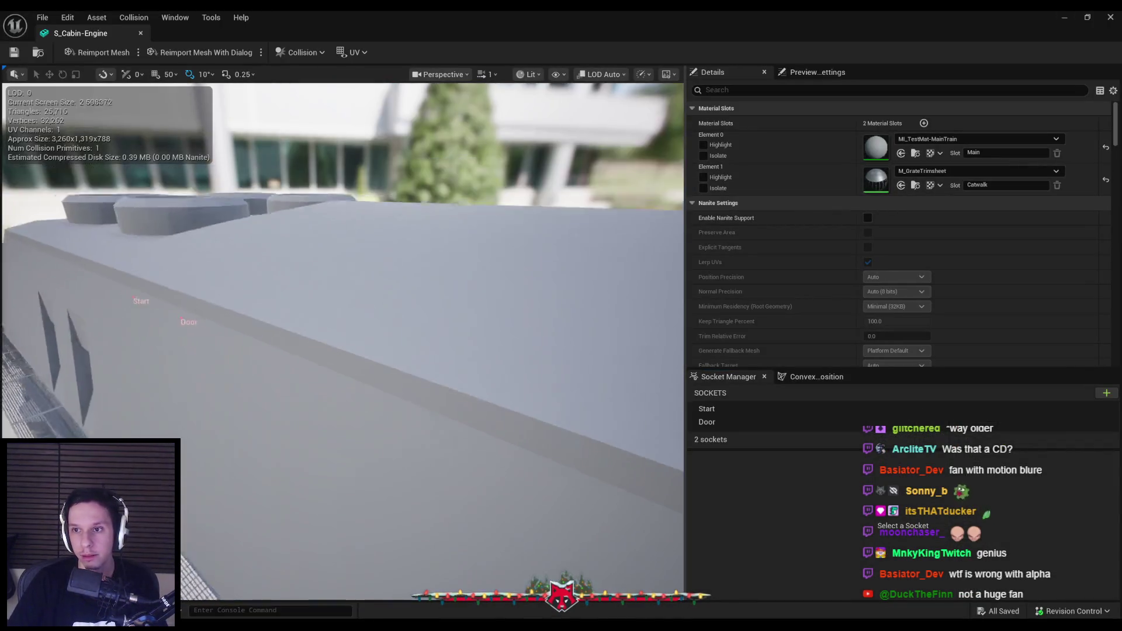
In Blender, select the front-left vent ring, exit Edit Mode, and select the whole Cabin-Engine object.
mouse_move(248, 598)
left_mouse_down()
mouse_move(304, 584)
mouse_move(248, 598)
left_mouse_up()
key("alt+Tab")
scroll(415, 484, "up", 3)
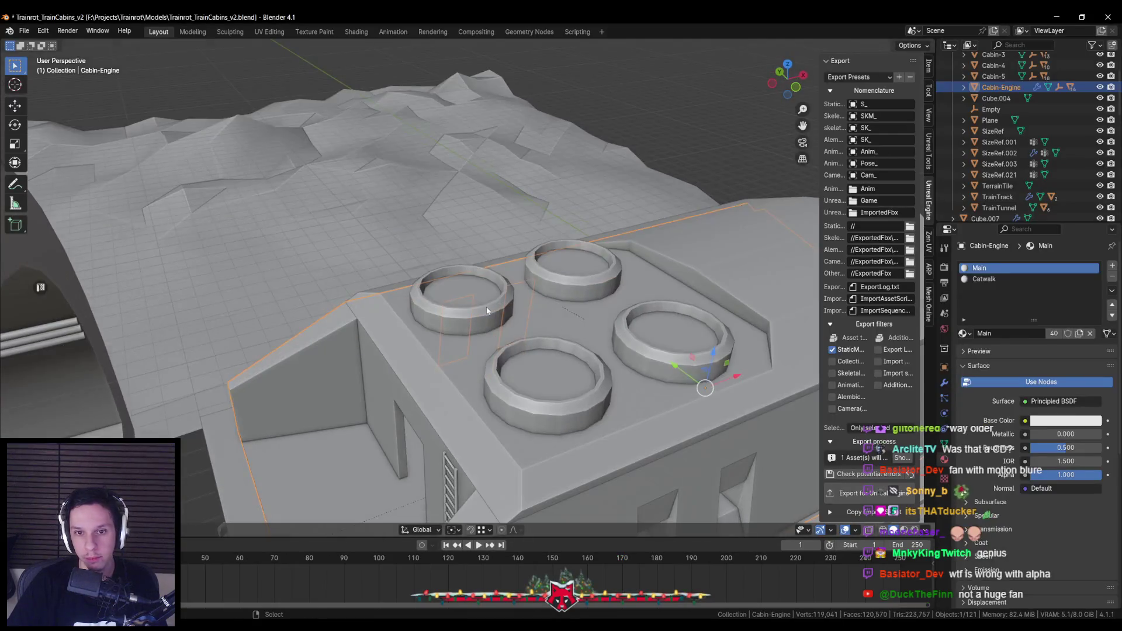
left_click(485, 306)
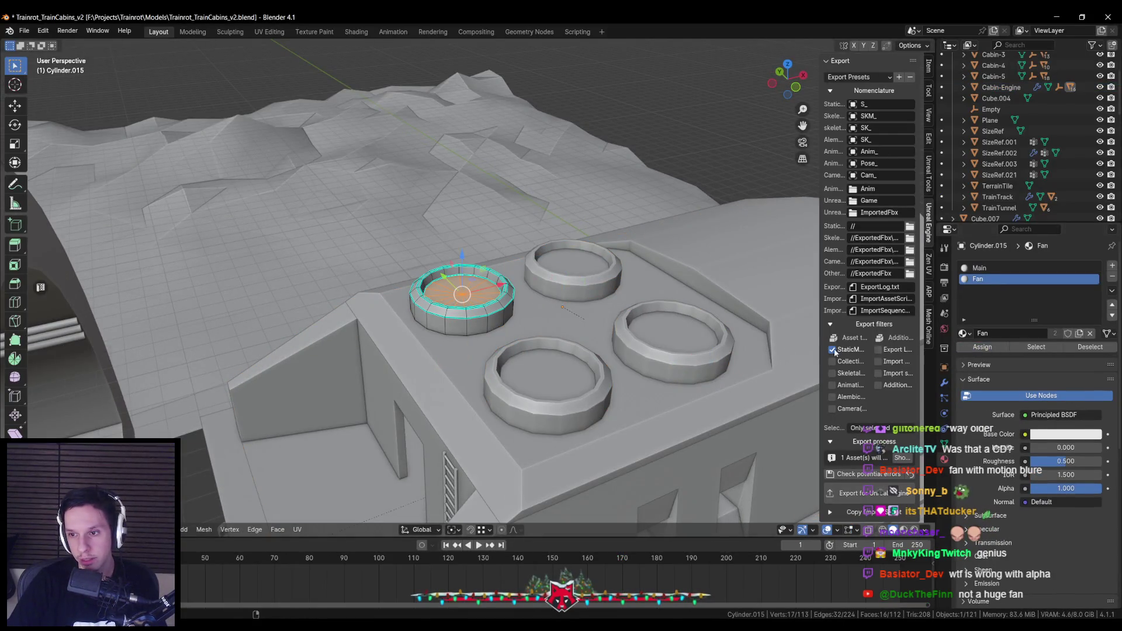
scroll(598, 362, "down", 4)
key("Tab")
left_click(598, 362)
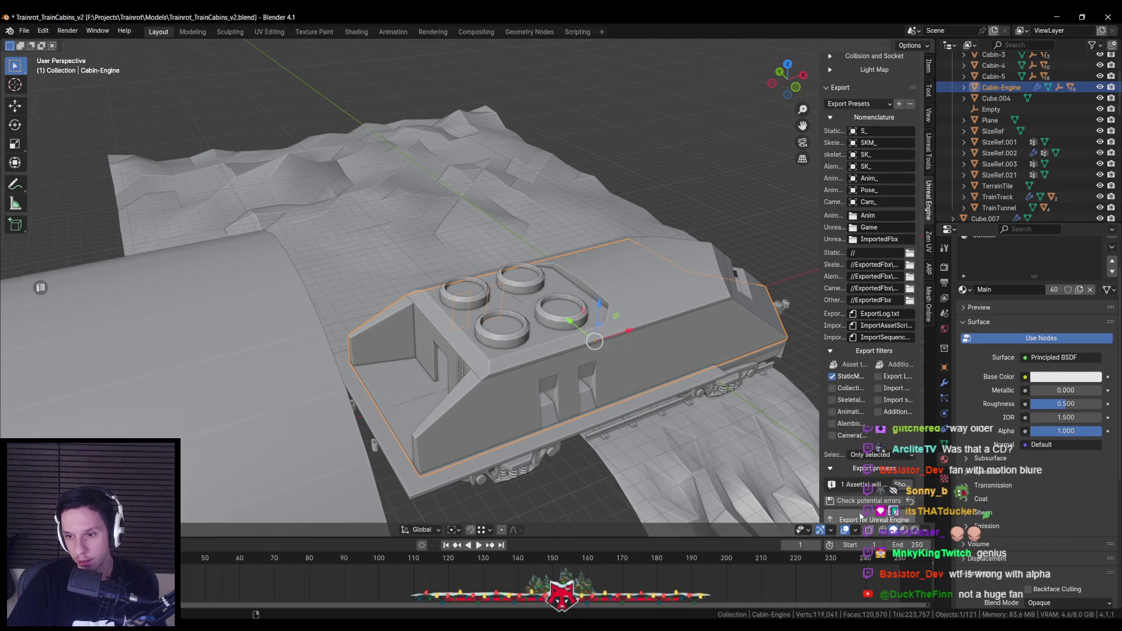
key("alt+Tab")
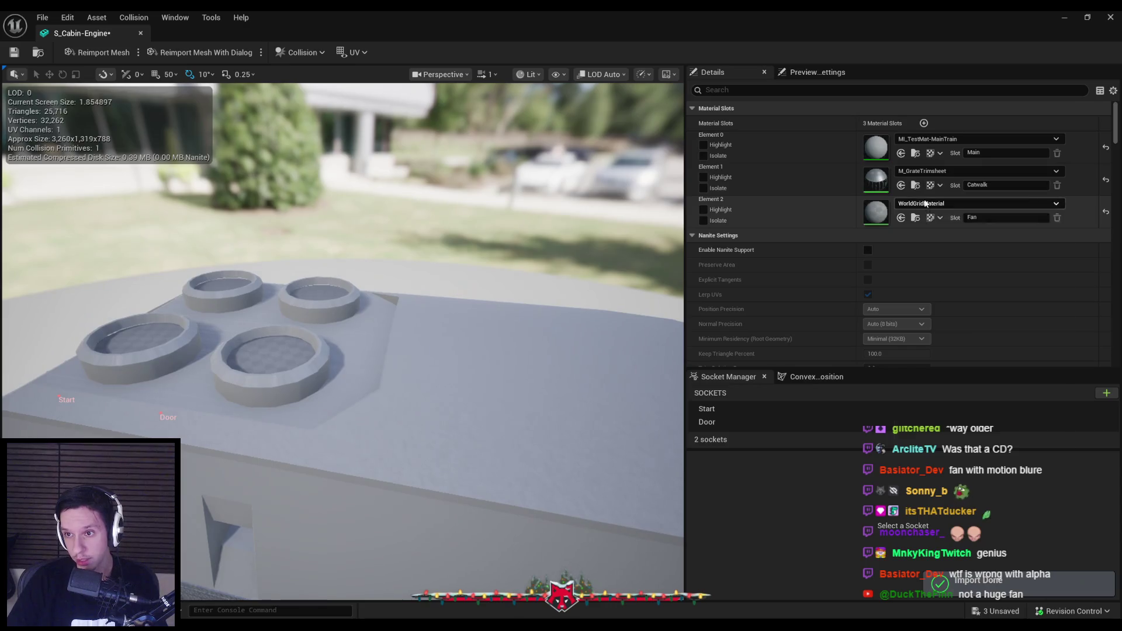
Assign M_FakeFanMovement to the mesh's Fan slot, save, and return to the level.
left_click(958, 203)
type("fan")
left_click(967, 319)
key("ctrl+s")
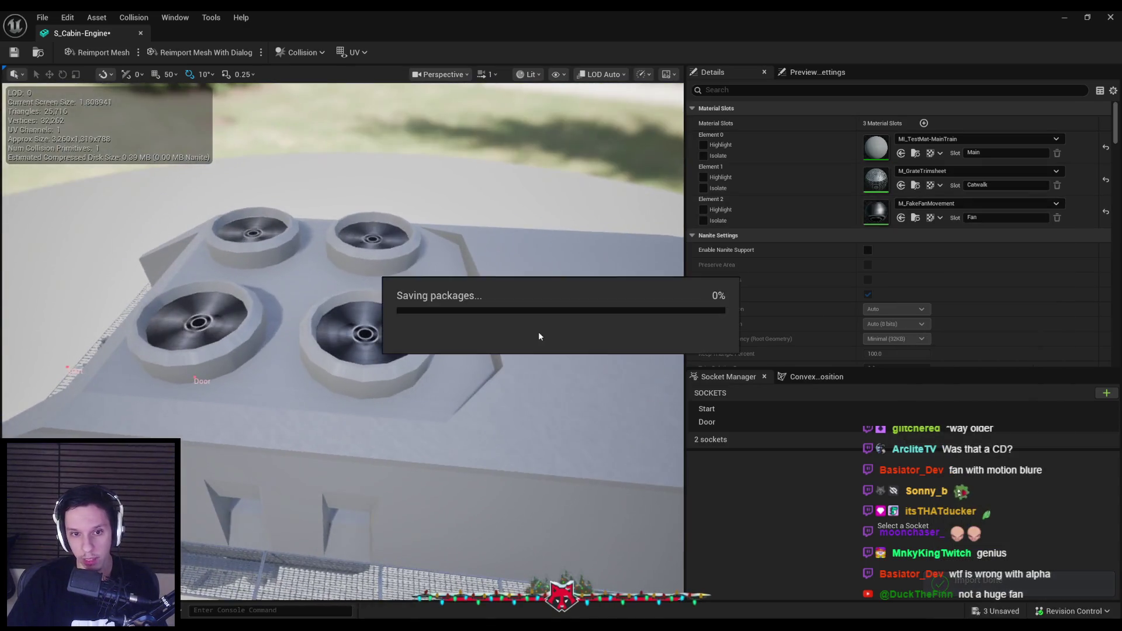
scroll(519, 321, "up", 3)
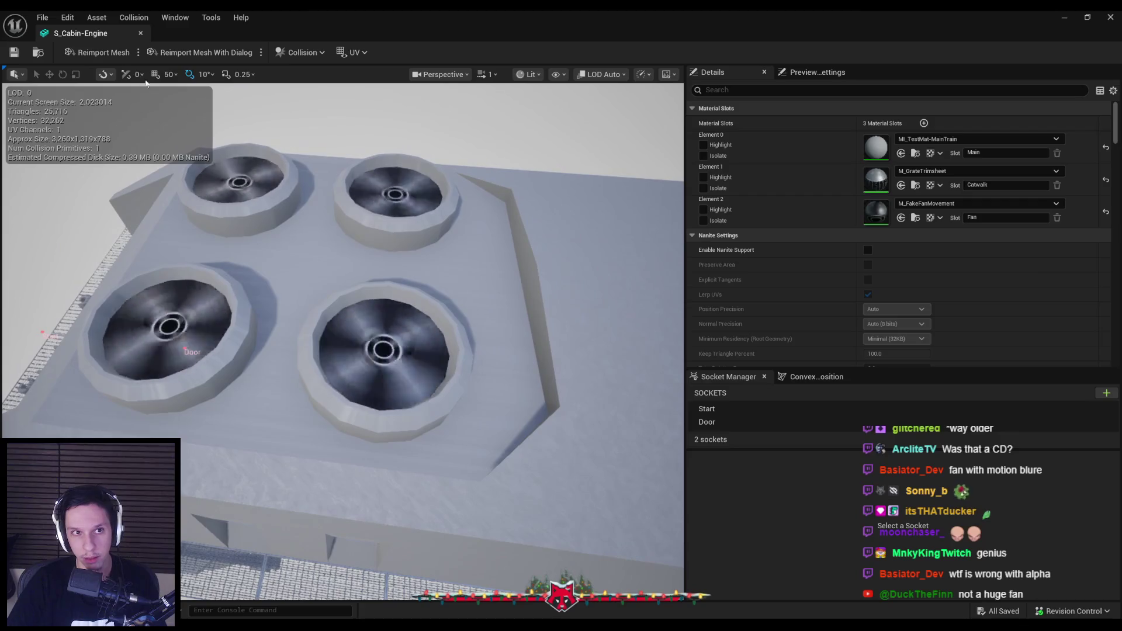
key("alt+Tab")
key("w")
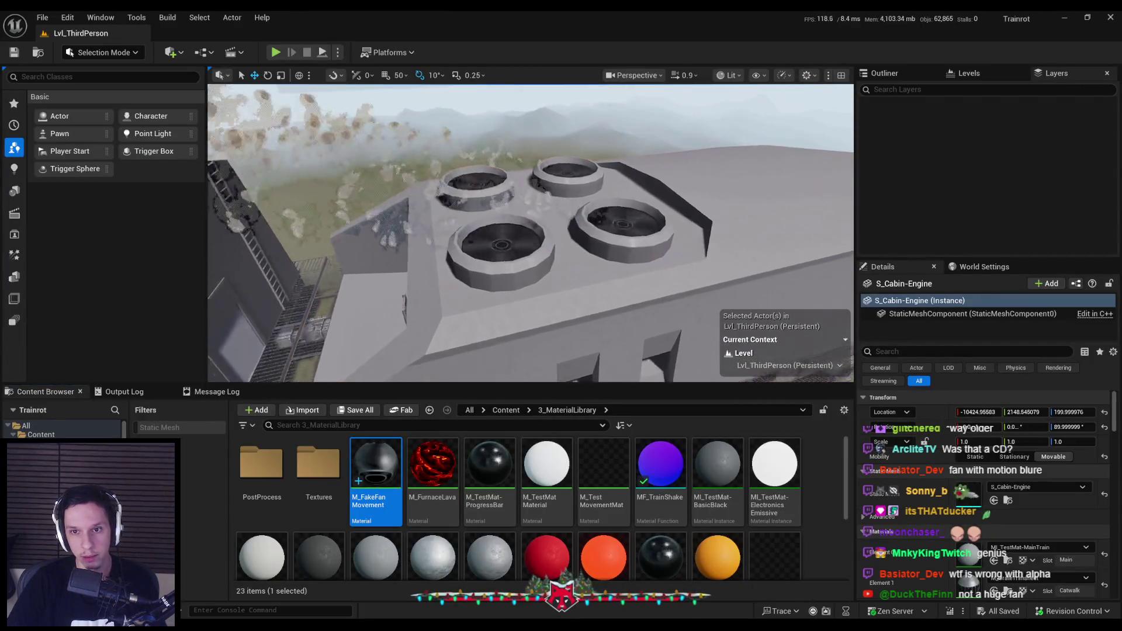
Fly the camera in and out to inspect the four roof fans.
key("s")
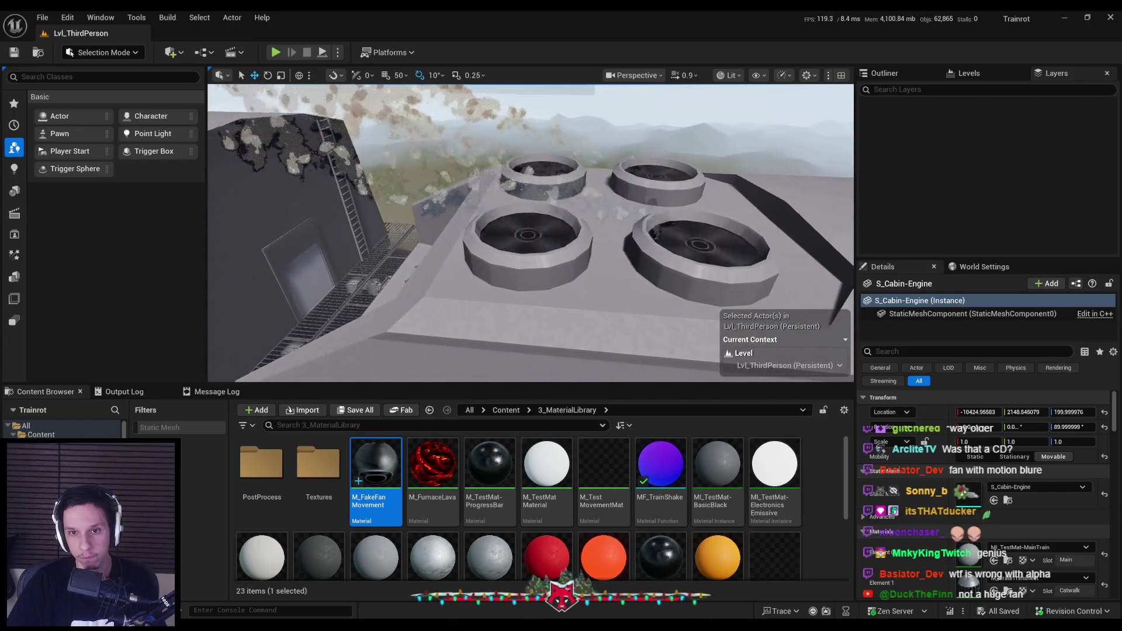
key("w")
key("s")
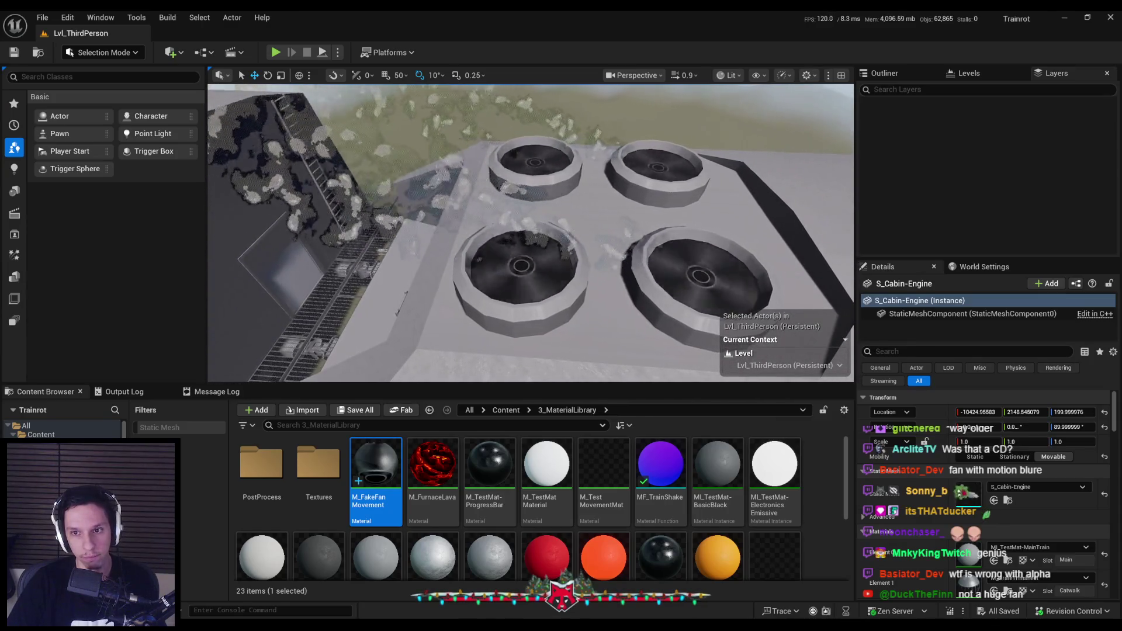
key("w")
key("s")
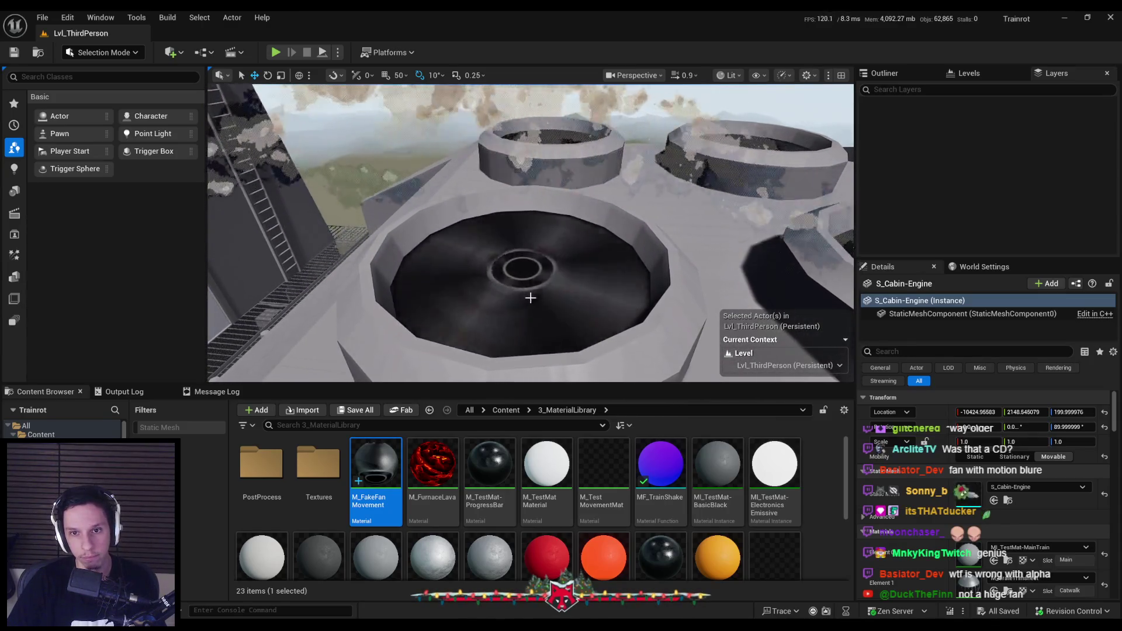
scroll(962, 538, "down", 3)
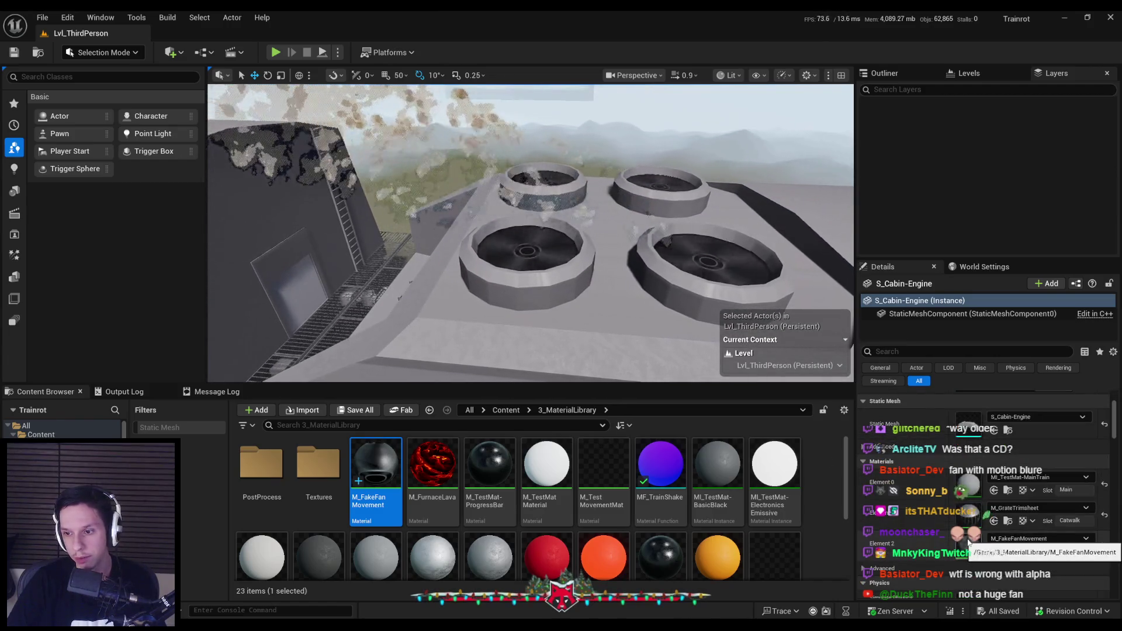
Plug MF_TrainShake into M_FakeFanMovement's World Position Offset, apply, and check the fans in the level.
double_click(968, 544)
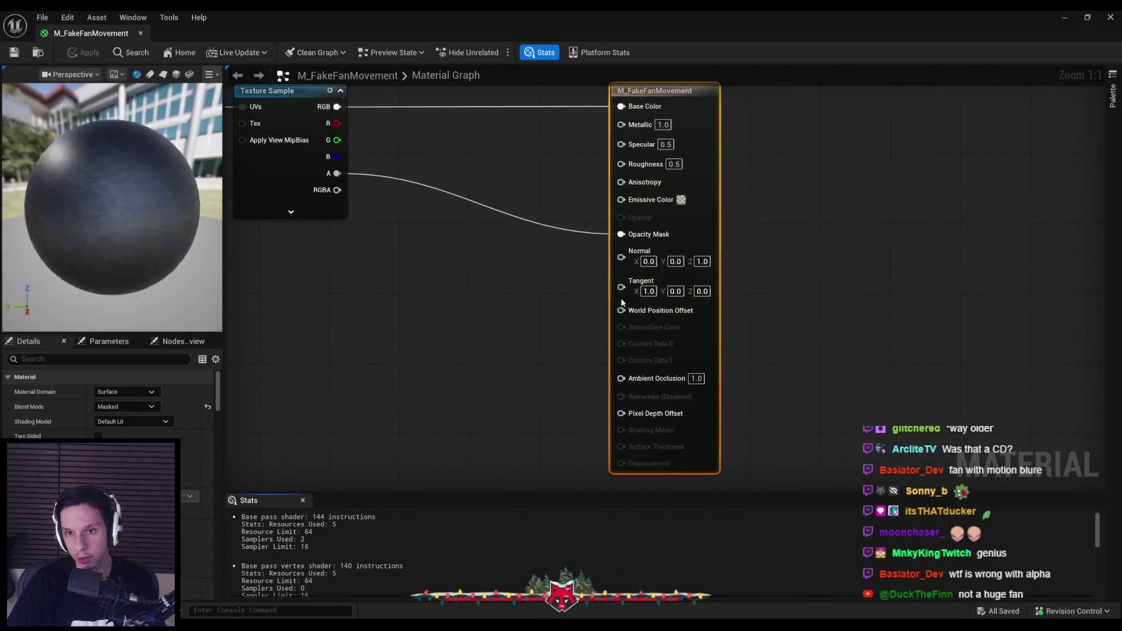
left_click_drag(541, 336, 541, 335)
type("trainshake")
key("Return")
left_click(90, 54)
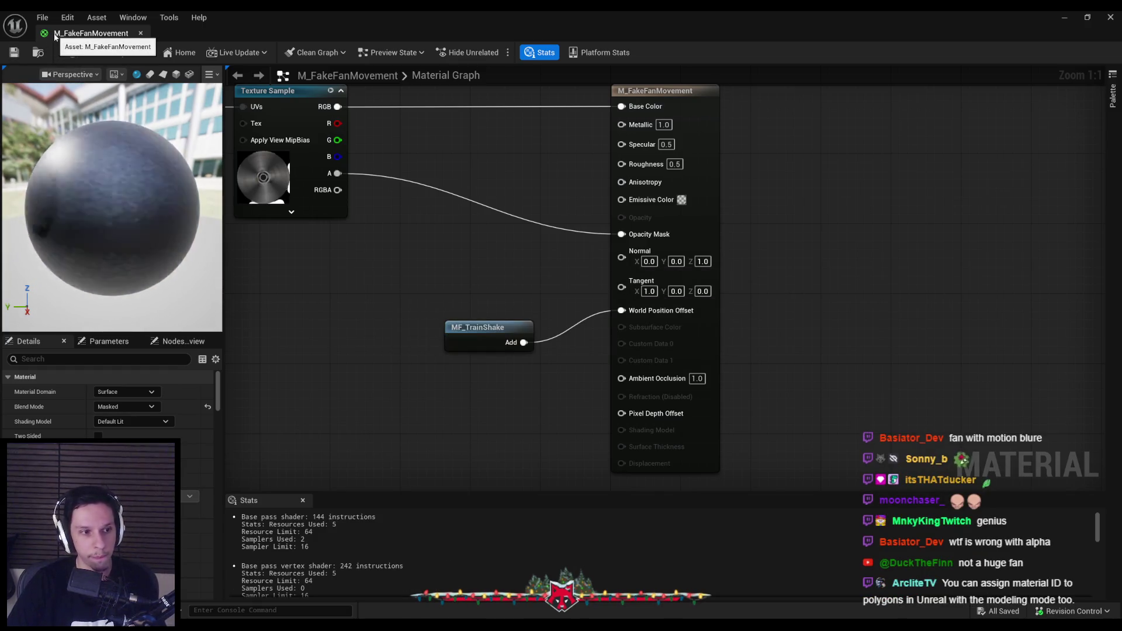
key("alt+Tab")
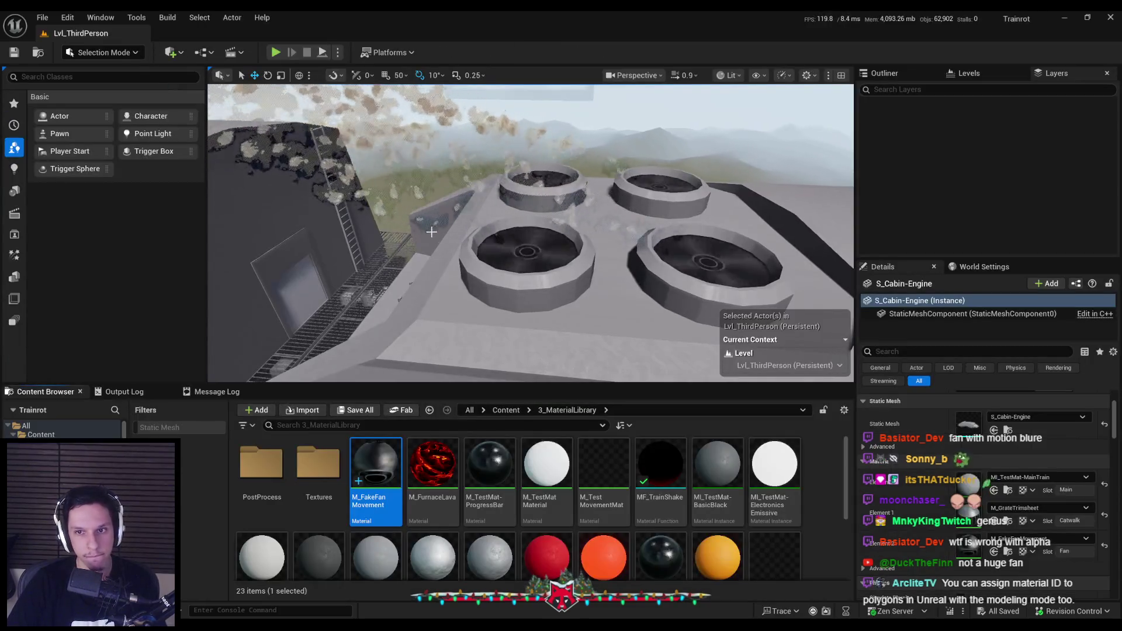
left_click_drag(432, 232, 505, 284)
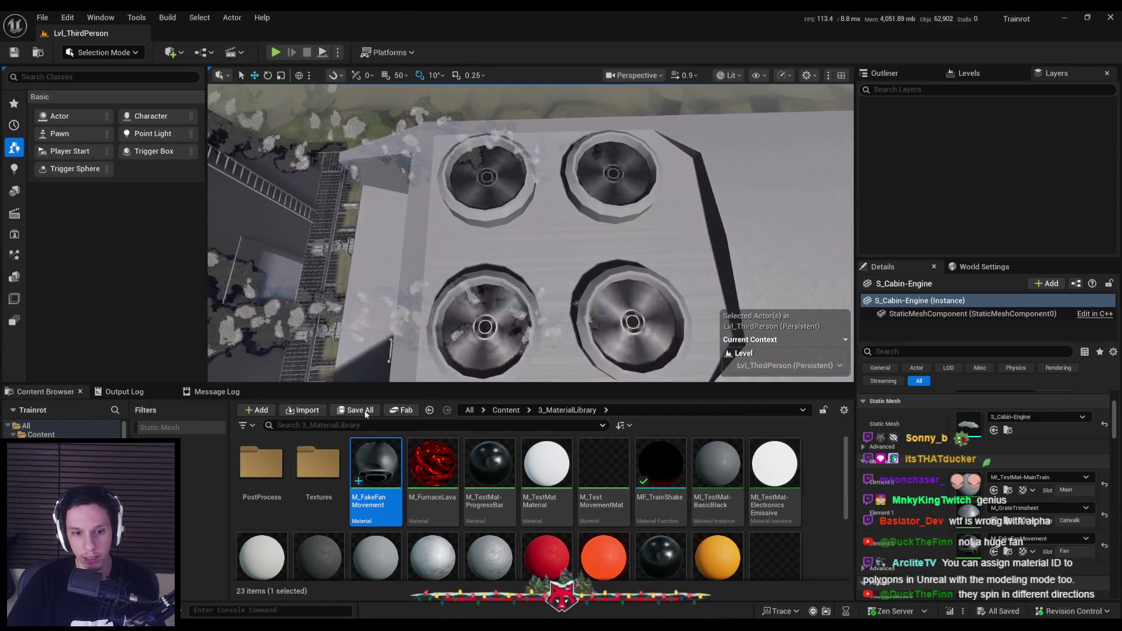
key("alt+Tab")
scroll(464, 302, "up", 3)
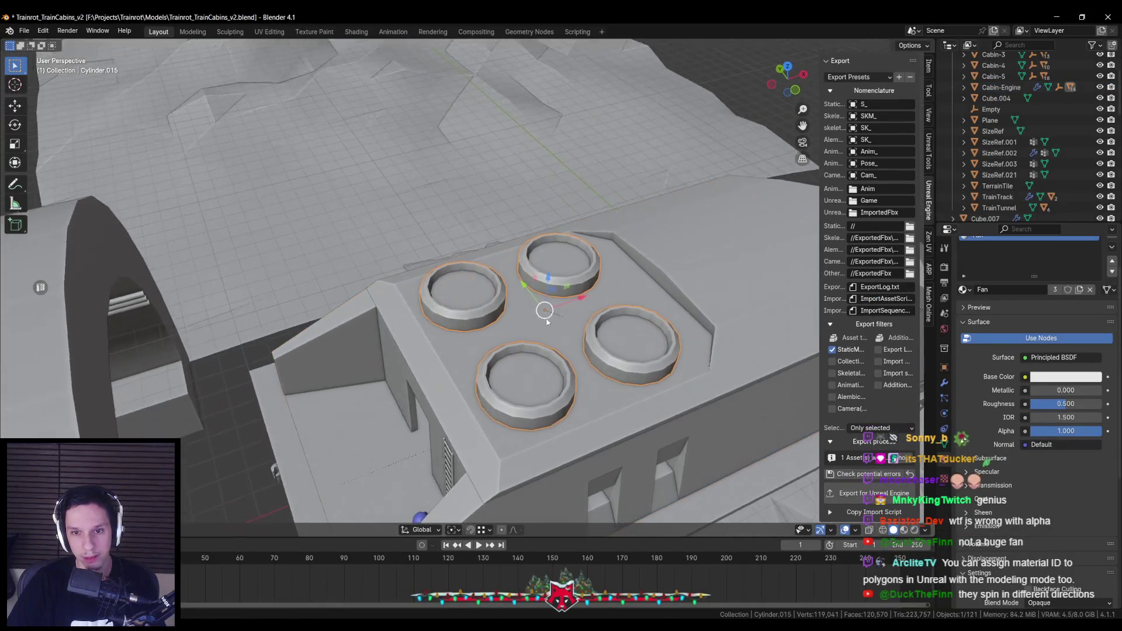
Enable the Mirror modifier's UV mirroring in U and V, both at 1.0.
left_click(944, 382)
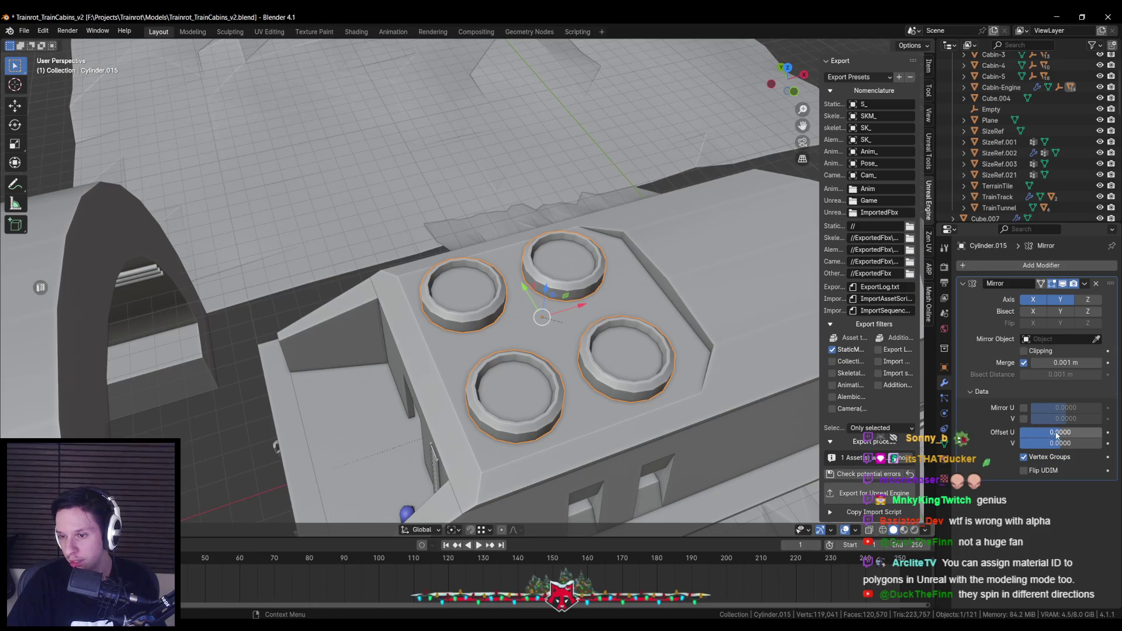
left_click(1023, 408)
left_click(1029, 411)
type("1")
key("Return")
scroll(559, 333, "down", 2)
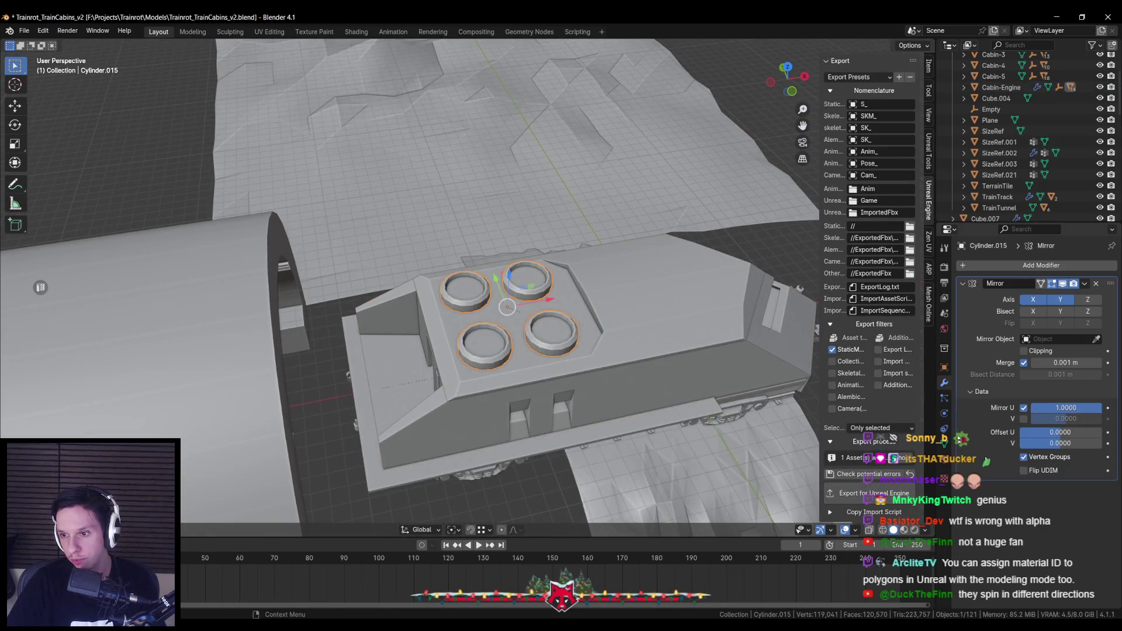
left_click(1023, 419)
left_click(1066, 419)
type("1")
key("Return")
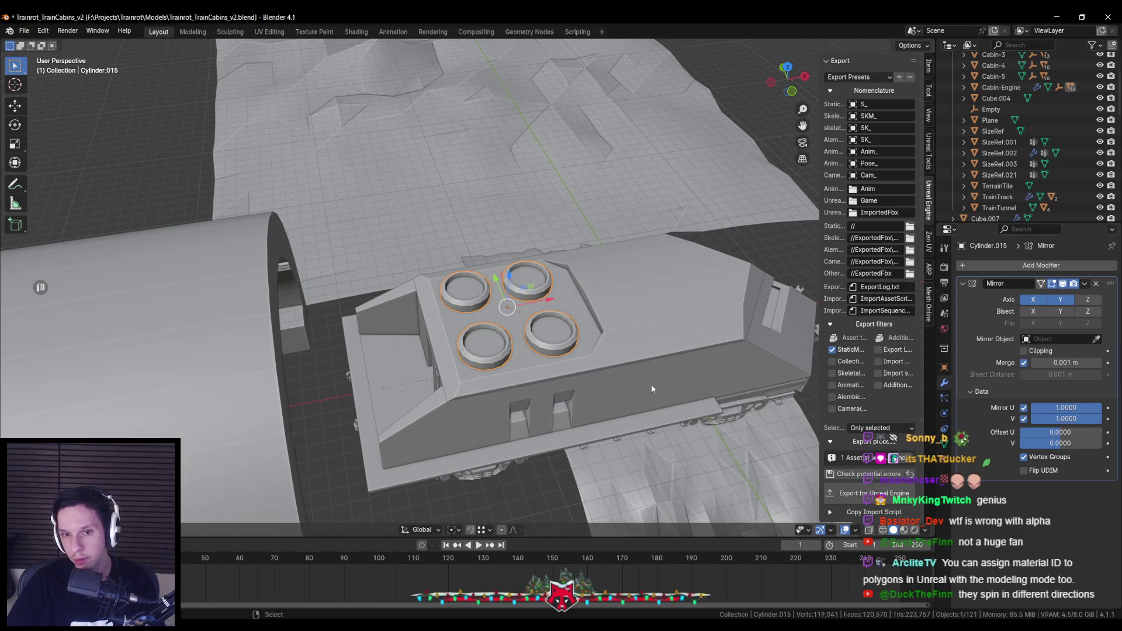
scroll(648, 388, "down", 1)
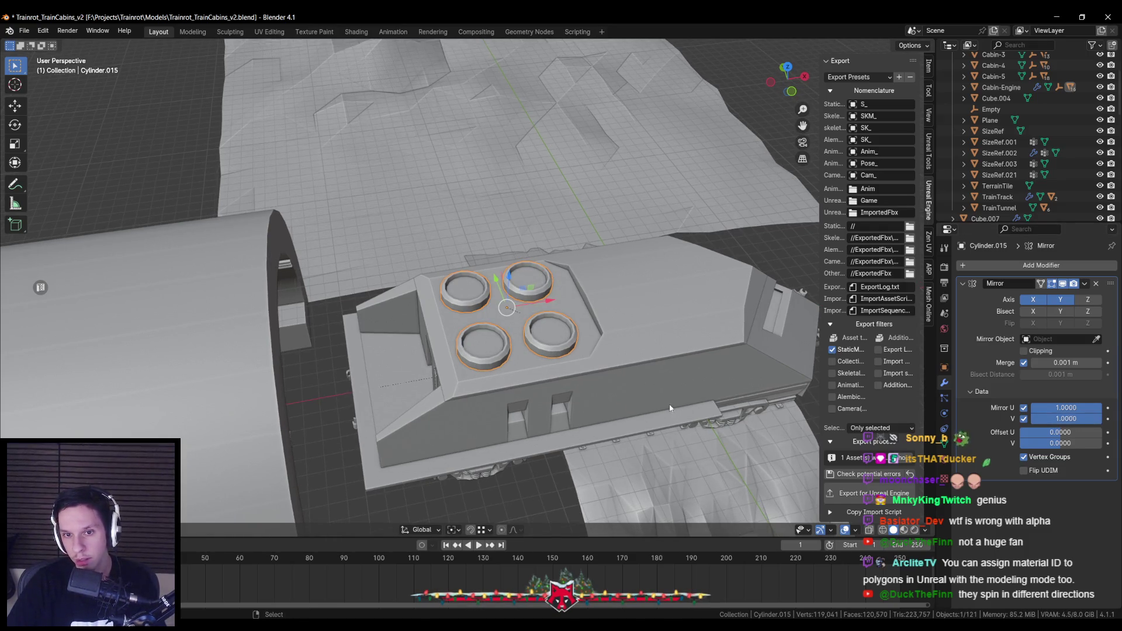
Select Cabin-Engine, export it to Unreal Engine, and show the cabin mesh in the Content Browser.
key("bracketleft")
left_click(866, 492)
key("alt+Tab")
left_click(1008, 431)
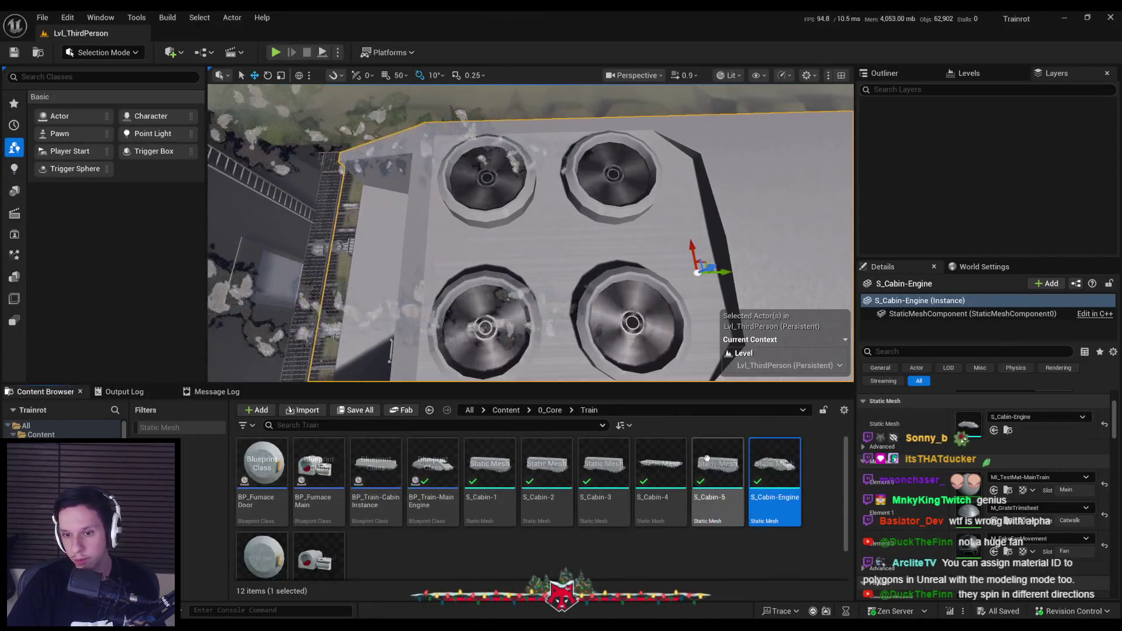
Reimport S_Cabin-Engine, inspect the roof's fan housings, then select Cylinder.015 in Blender.
right_click(761, 470)
left_click(812, 270)
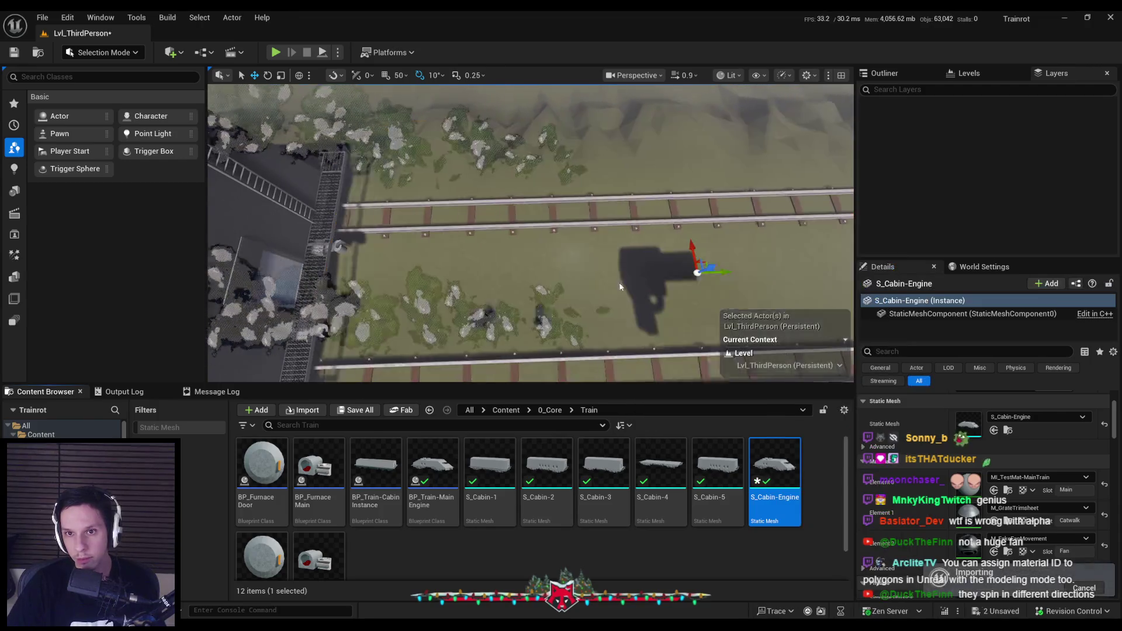
mouse_move(609, 281)
left_mouse_down()
mouse_move(602, 210)
mouse_move(586, 291)
left_mouse_up()
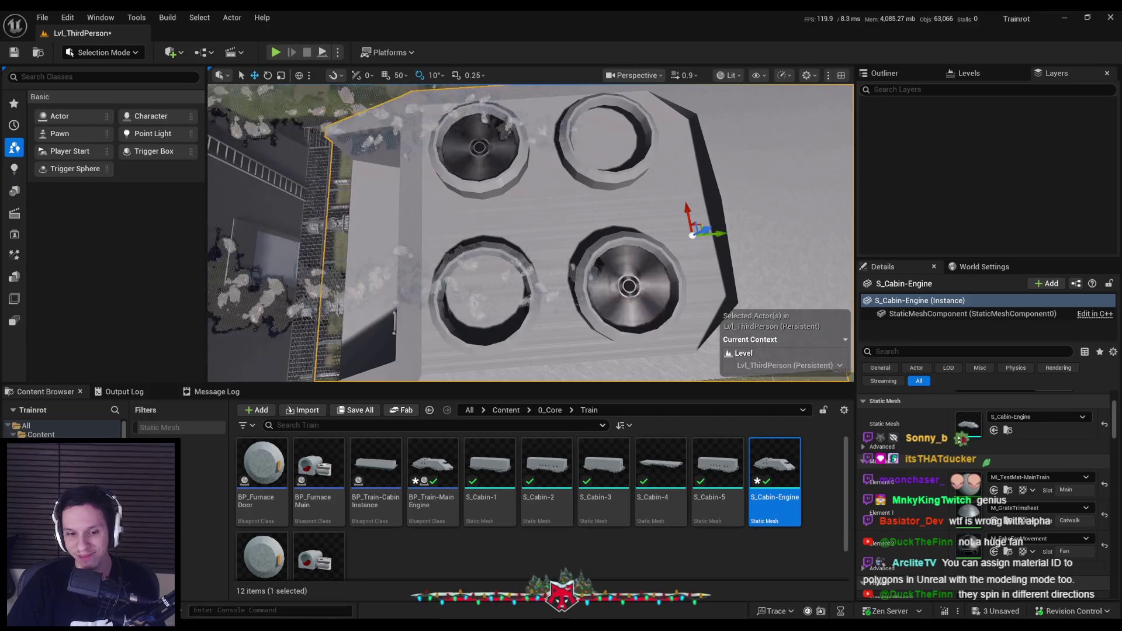
key("alt+Tab")
left_click(493, 355)
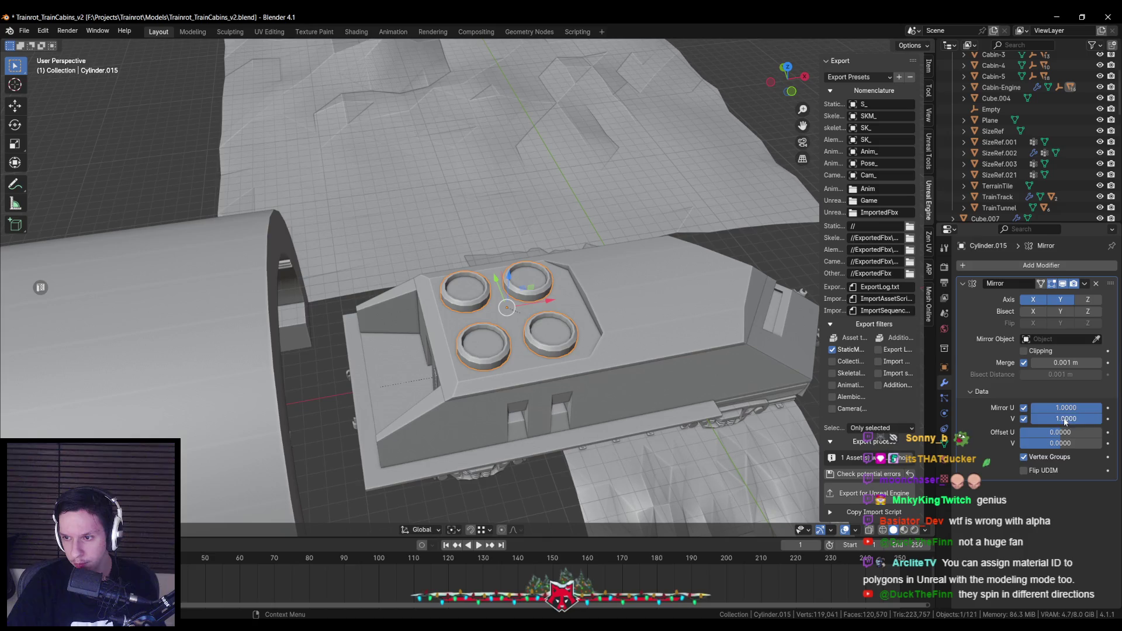
View the reimported cabin from the side in Unreal, then frame the selected fan ring in Blender.
key("alt+Tab")
left_click_drag(531, 234, 531, 164)
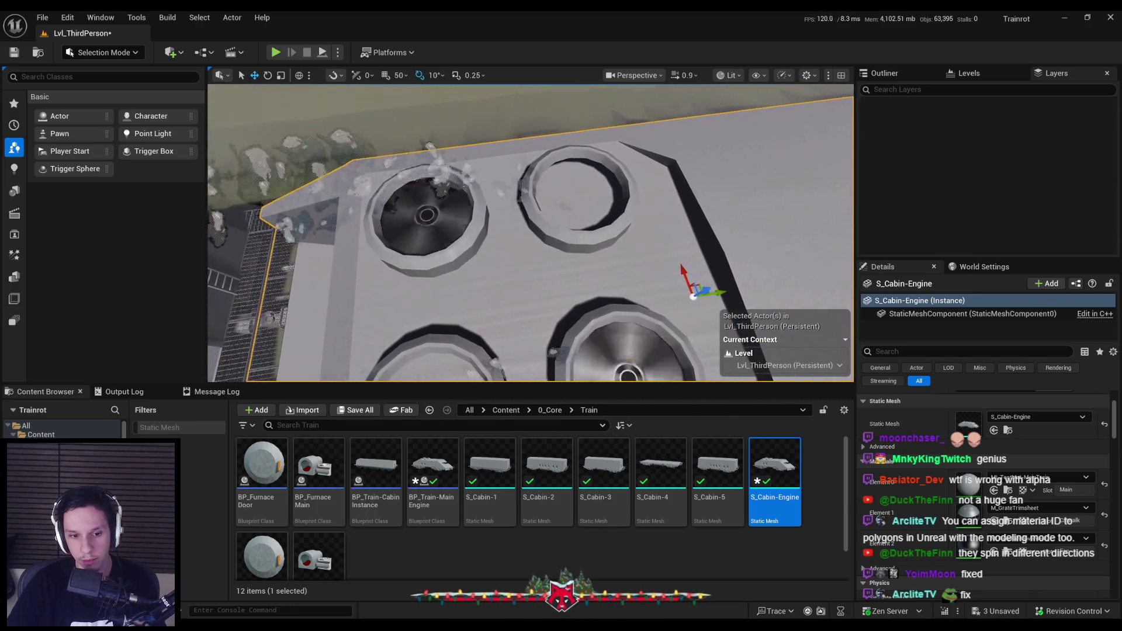
key("alt+Tab")
key("KP_Decimal")
key("Tab")
key("Tab")
key("Tab")
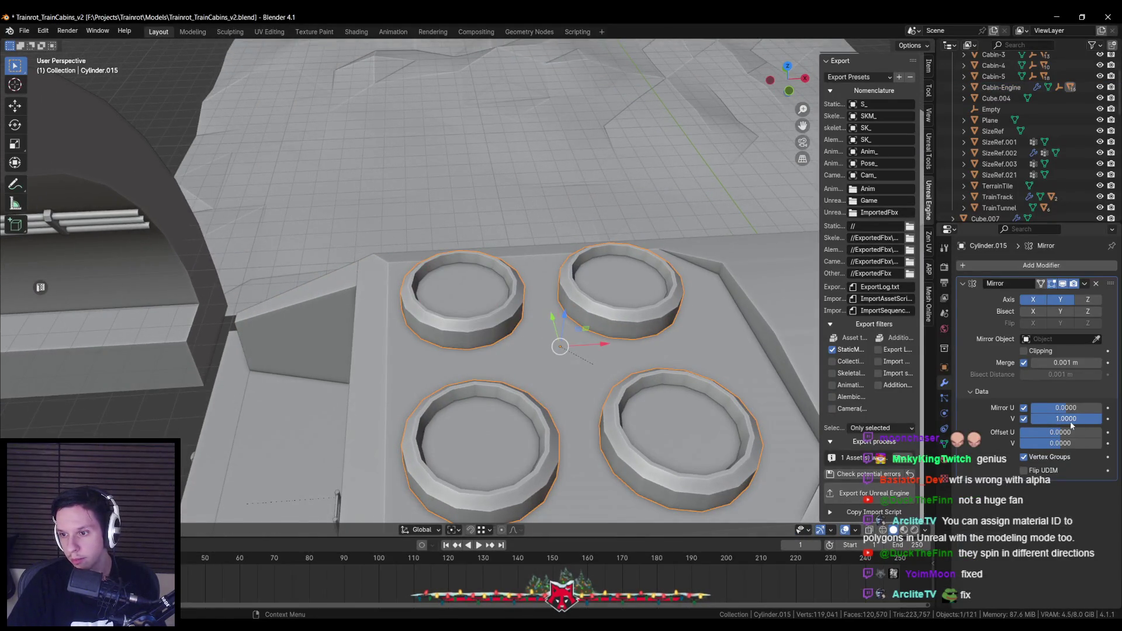
Set the Mirror modifier's Mirror V to 1.0, turn off Mirror U, and export Cabin-Engine.
left_click(1070, 419)
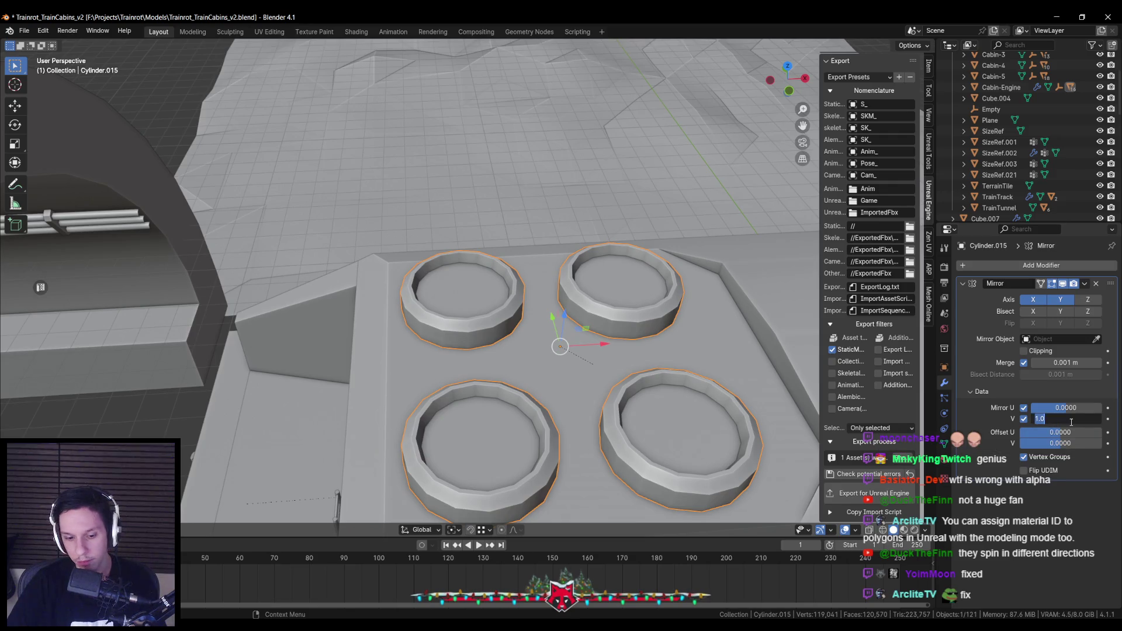
key("Return")
left_click(1023, 407)
scroll(577, 387, "down", 5)
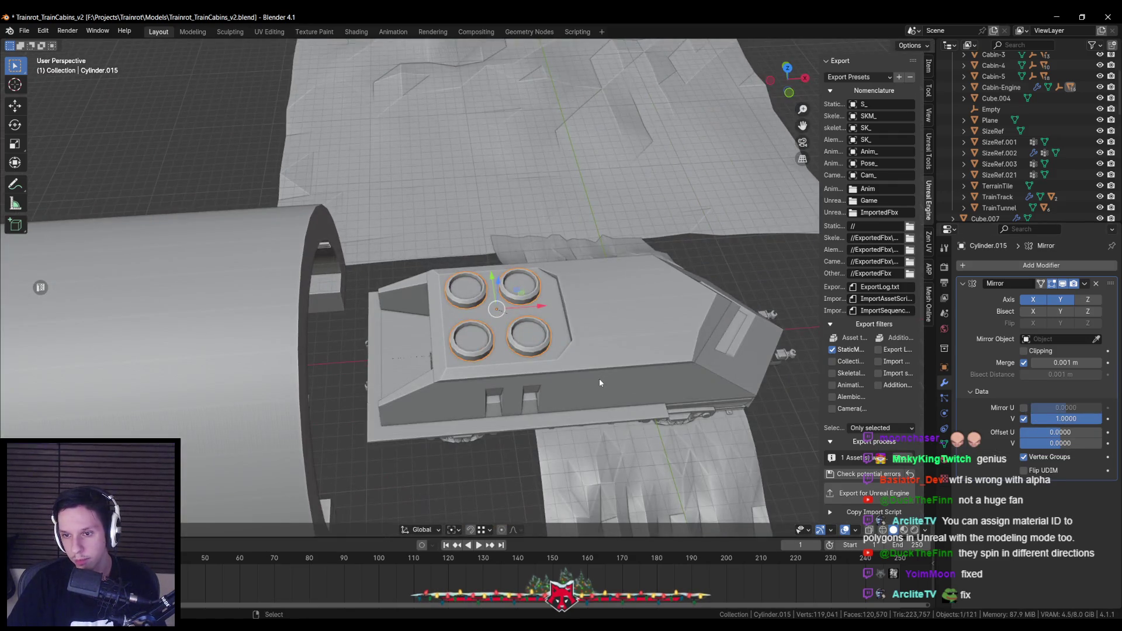
left_click(600, 382)
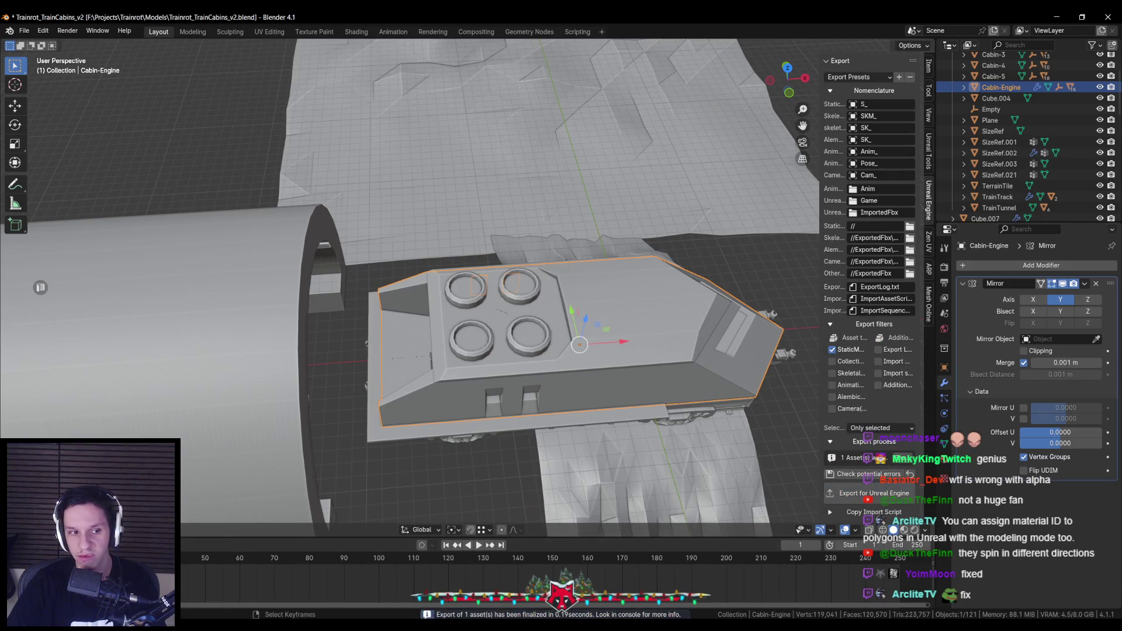
Reimport S_Cabin-Engine in Unreal and return to Blender.
key("alt+Tab")
right_click(818, 483)
right_click(778, 465)
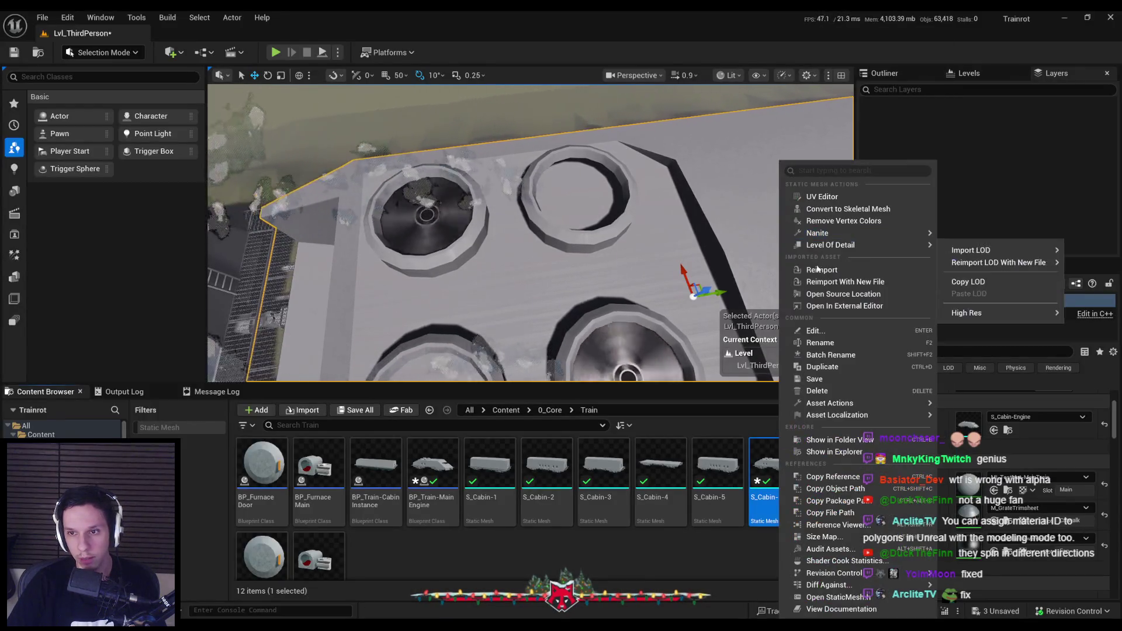
left_click(821, 269)
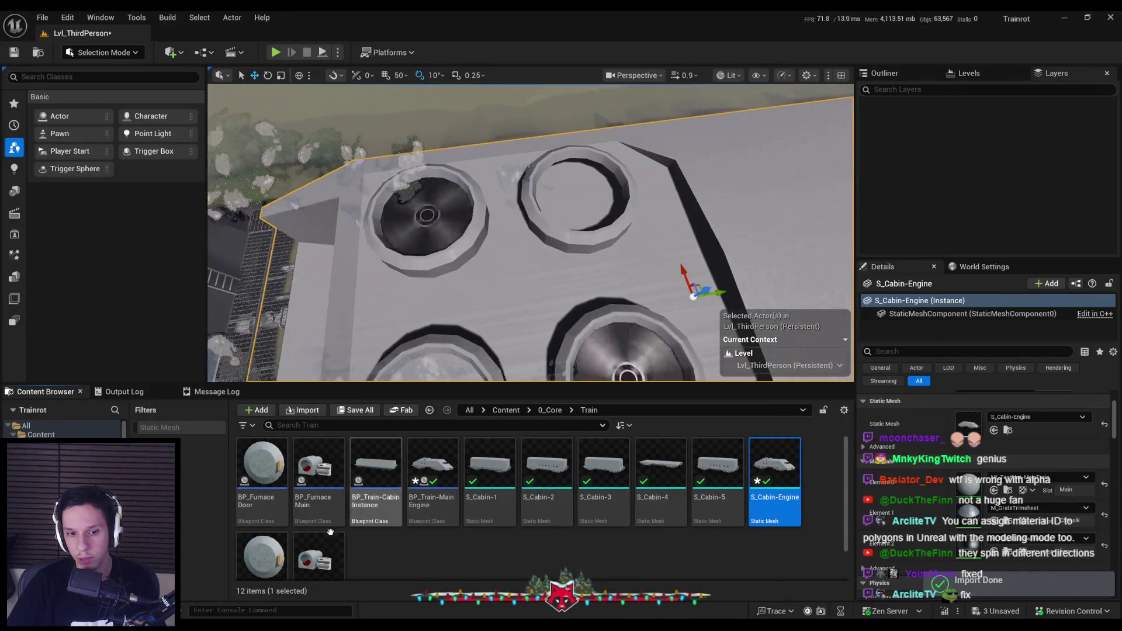
key("alt+Tab")
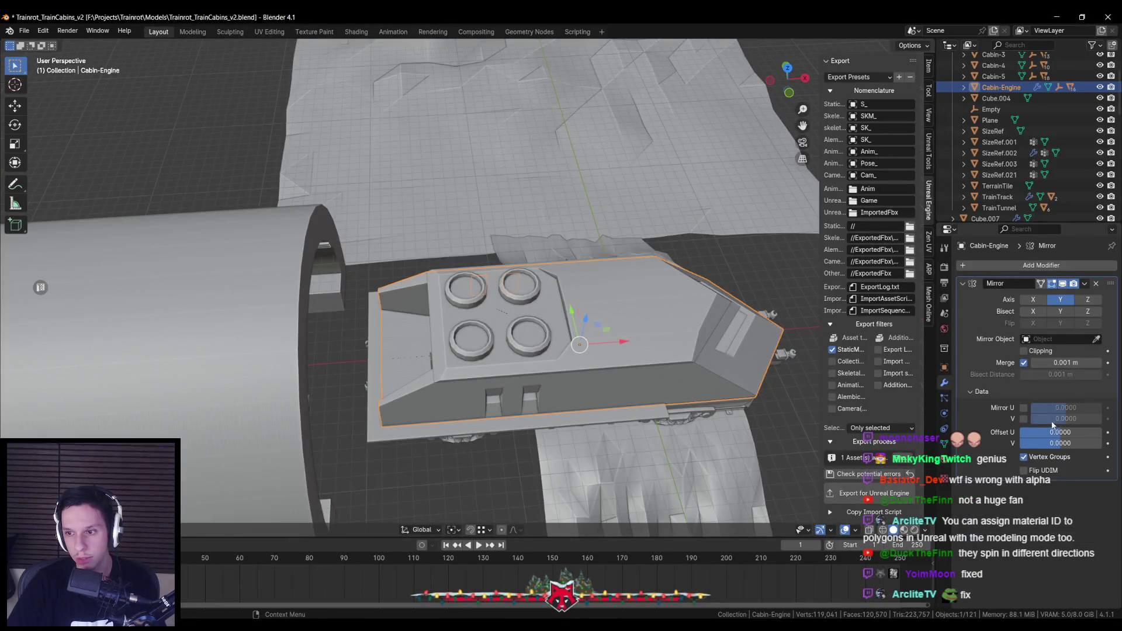
Disable Mirror V on Cylinder.015's Mirror modifier and export Cabin-Engine for Unreal Engine.
left_click(489, 332)
left_click(1023, 419)
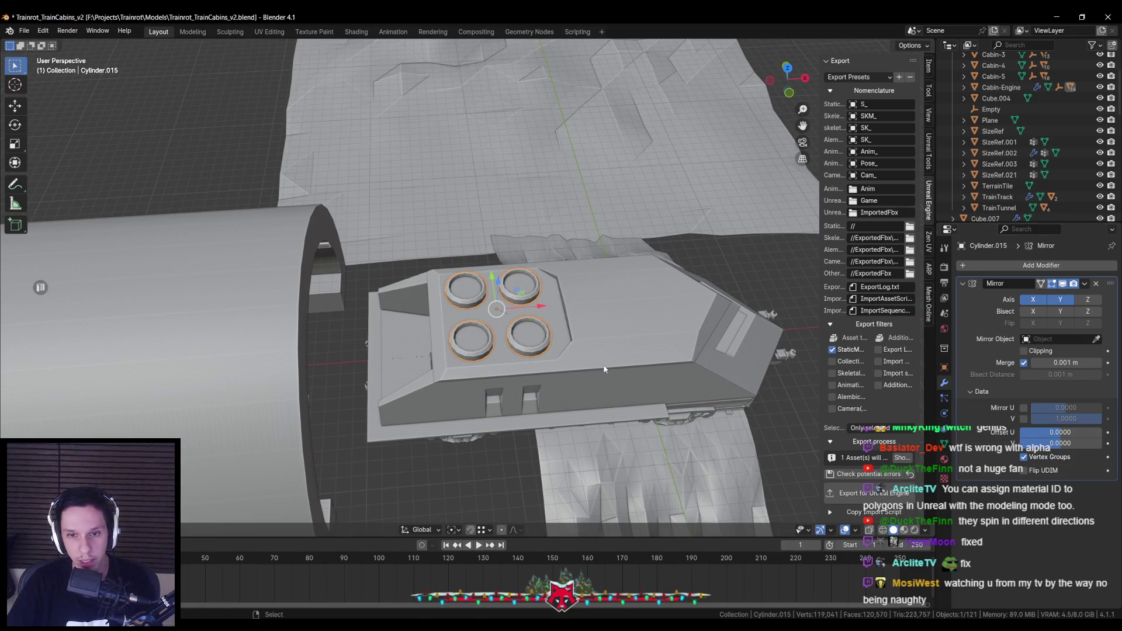
left_click_drag(604, 369, 596, 359)
scroll(602, 361, "up", 3)
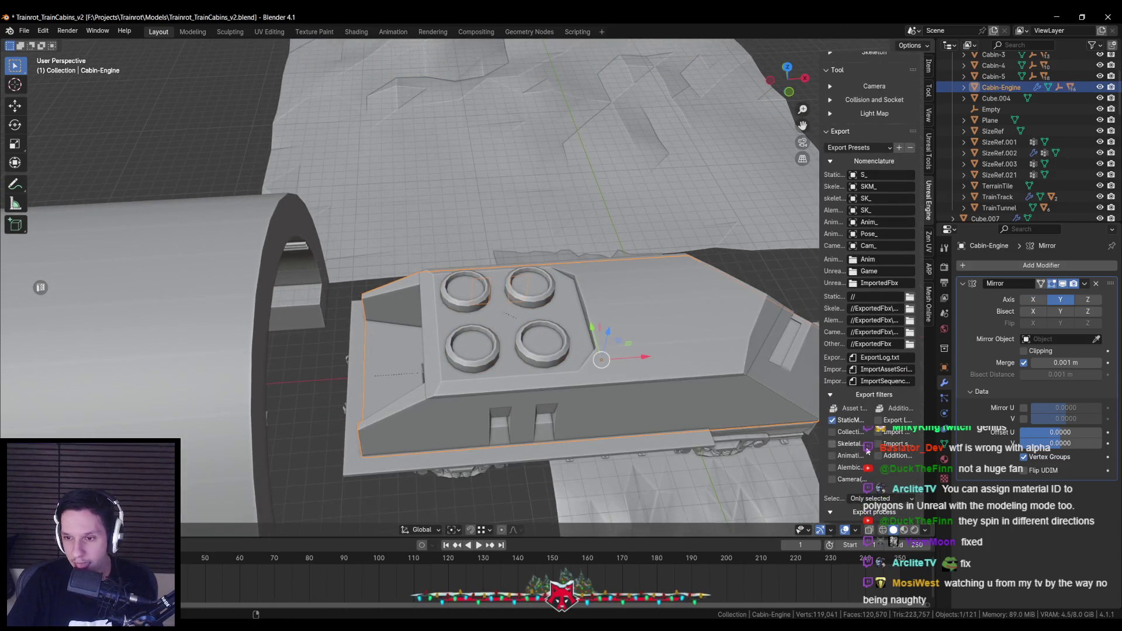
left_click(873, 493)
Reimport S_Cabin-Engine in Unreal and save all changes.
key("alt+Tab")
key("alt+Tab")
key("alt+Tab")
key("Tab")
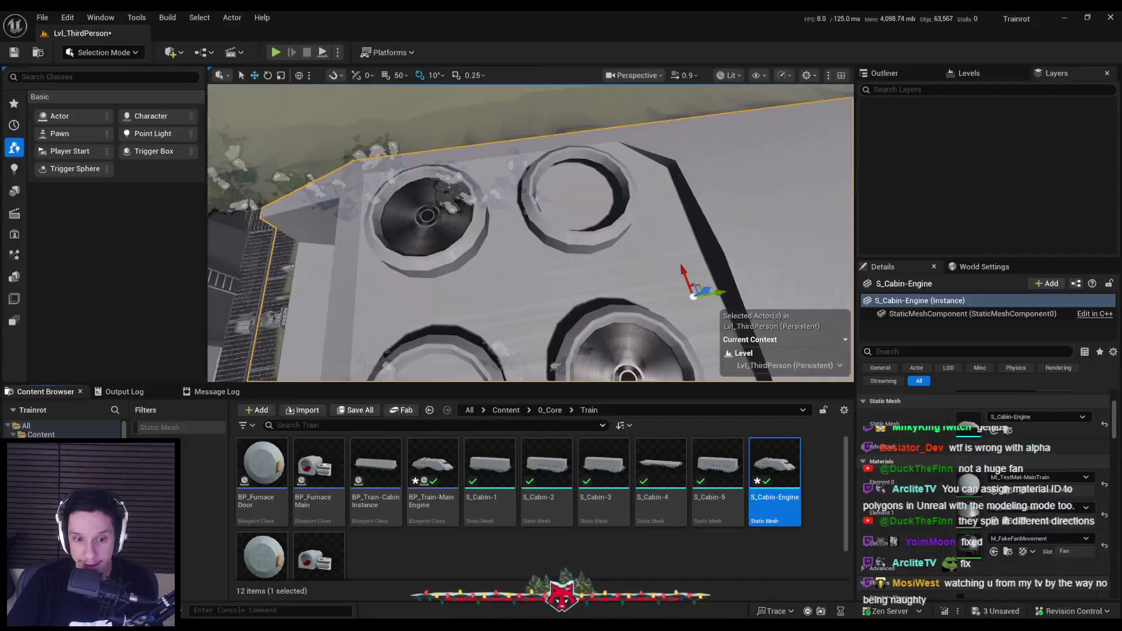
right_click(774, 462)
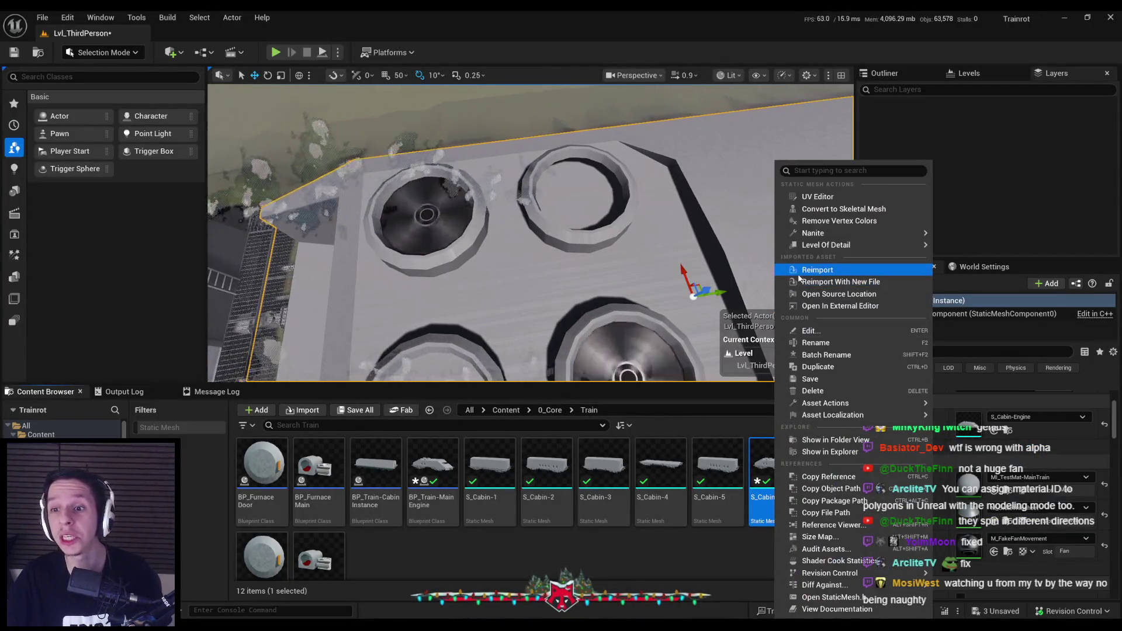
left_click(798, 270)
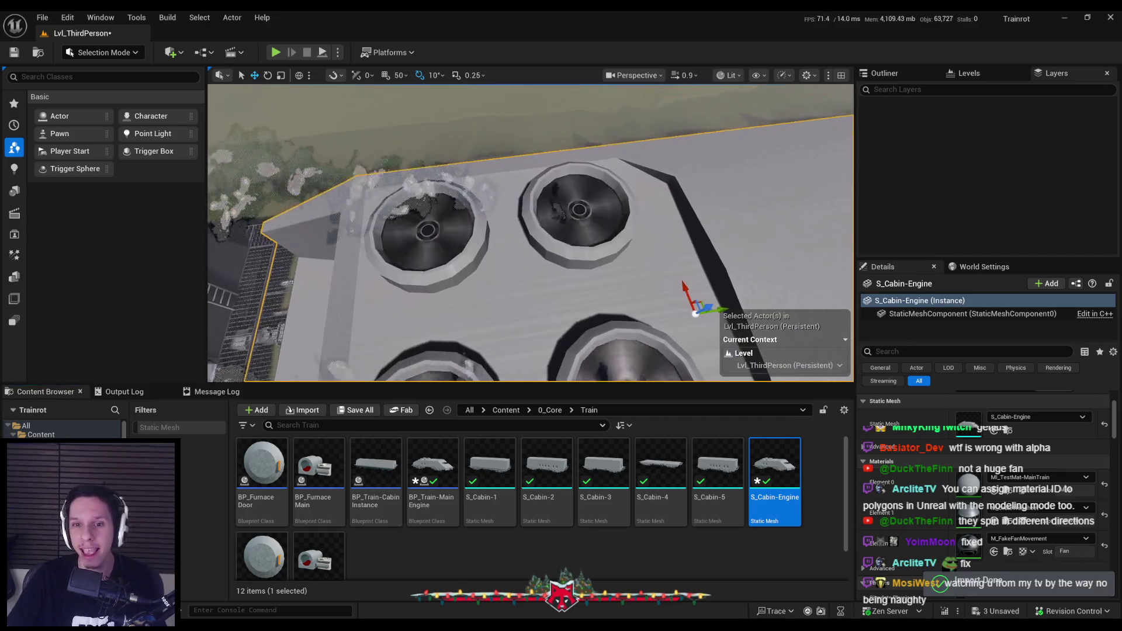
key("ctrl+shift+s")
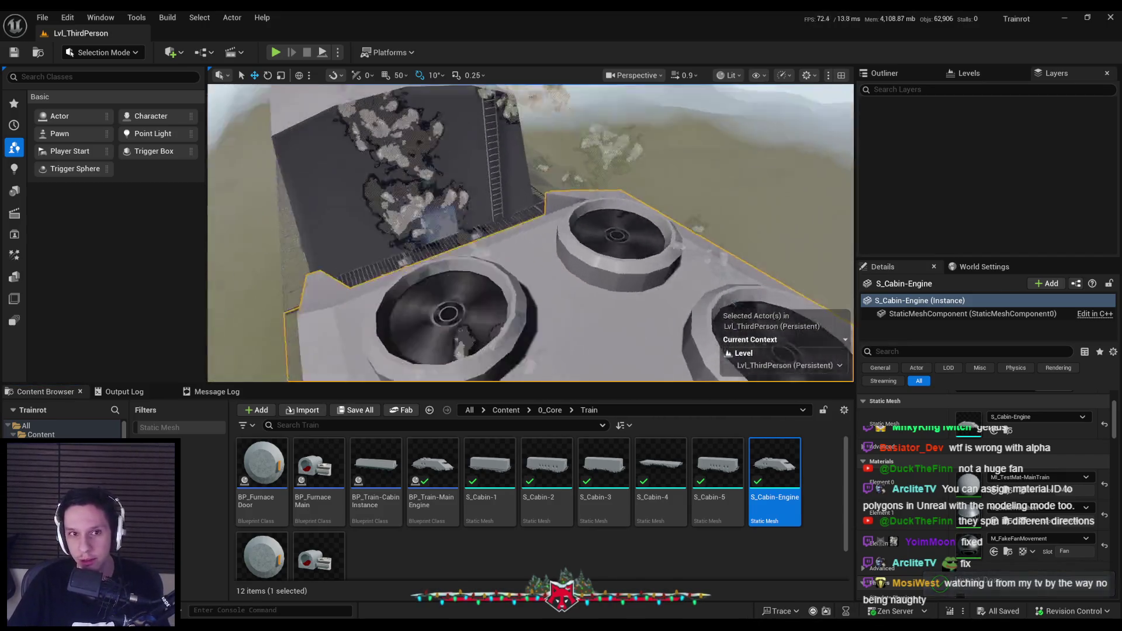
Play the level full-screen, walk over the roof to check the spinning fans, then stop.
key("alt+p")
key("F11")
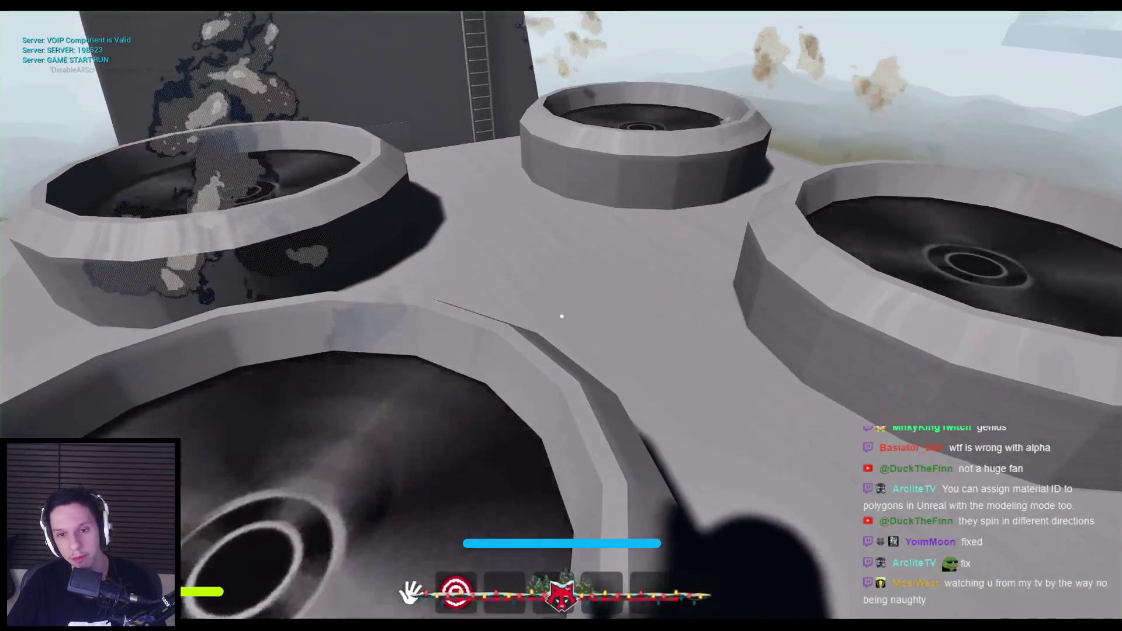
key("w")
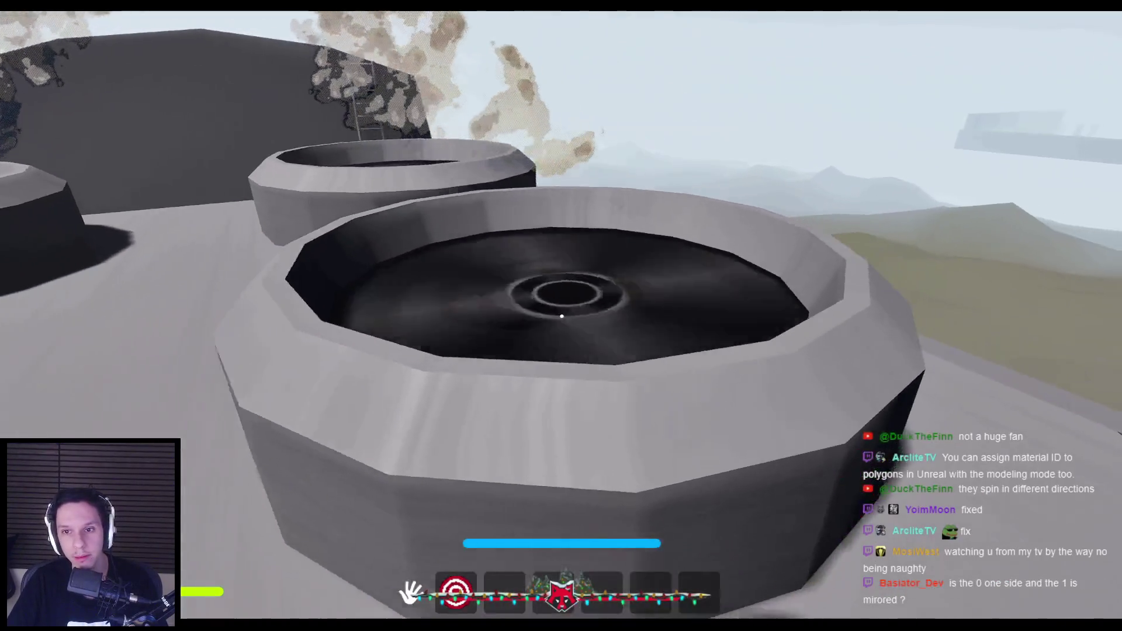
key("w")
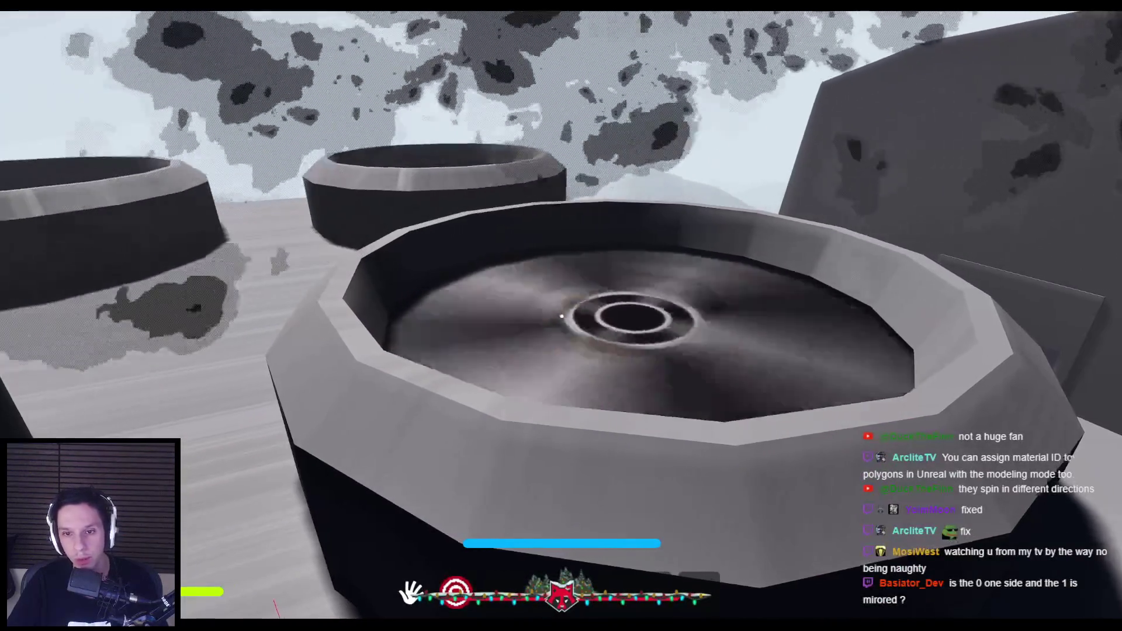
key("w")
key("w")
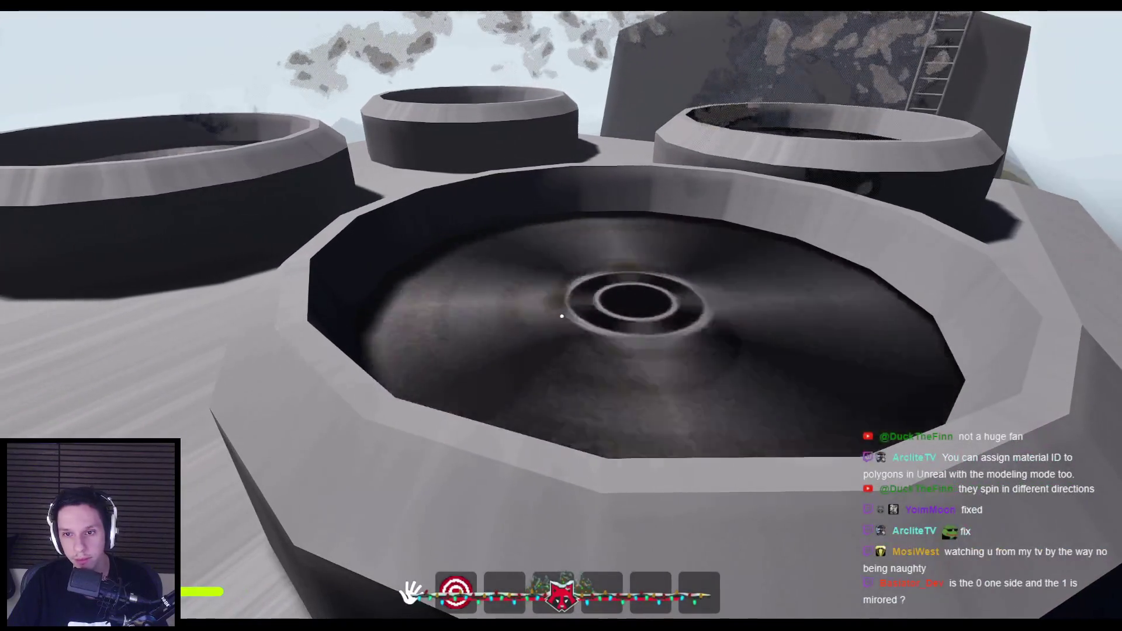
key("Escape")
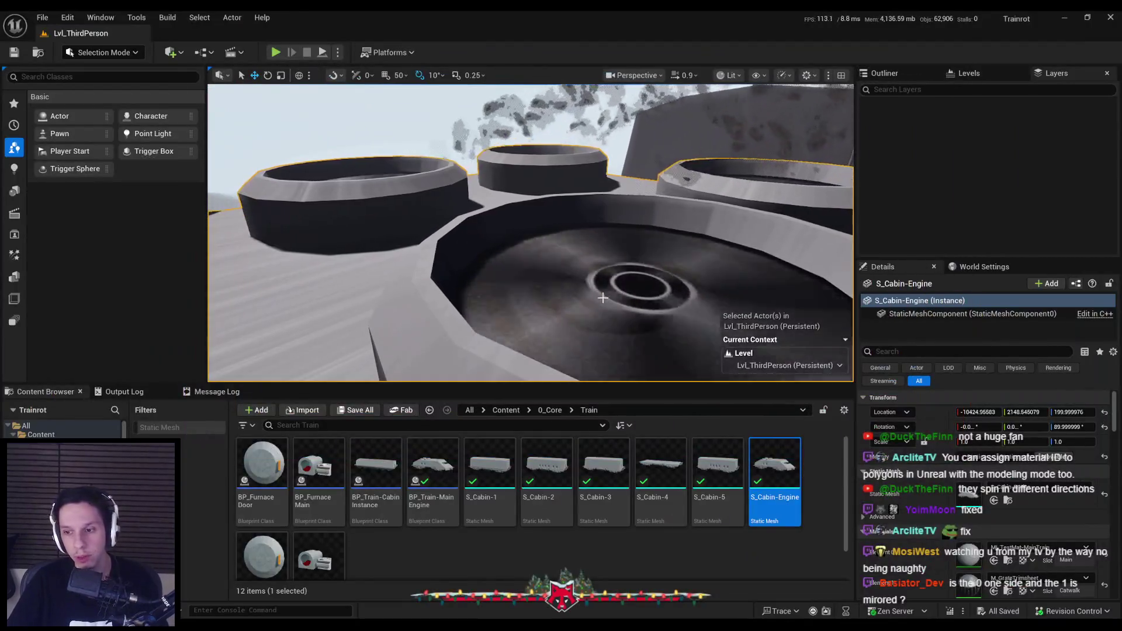
Set M_FakeFanMovement's Rotator Speed to -25, then apply and save the material.
double_click(980, 525)
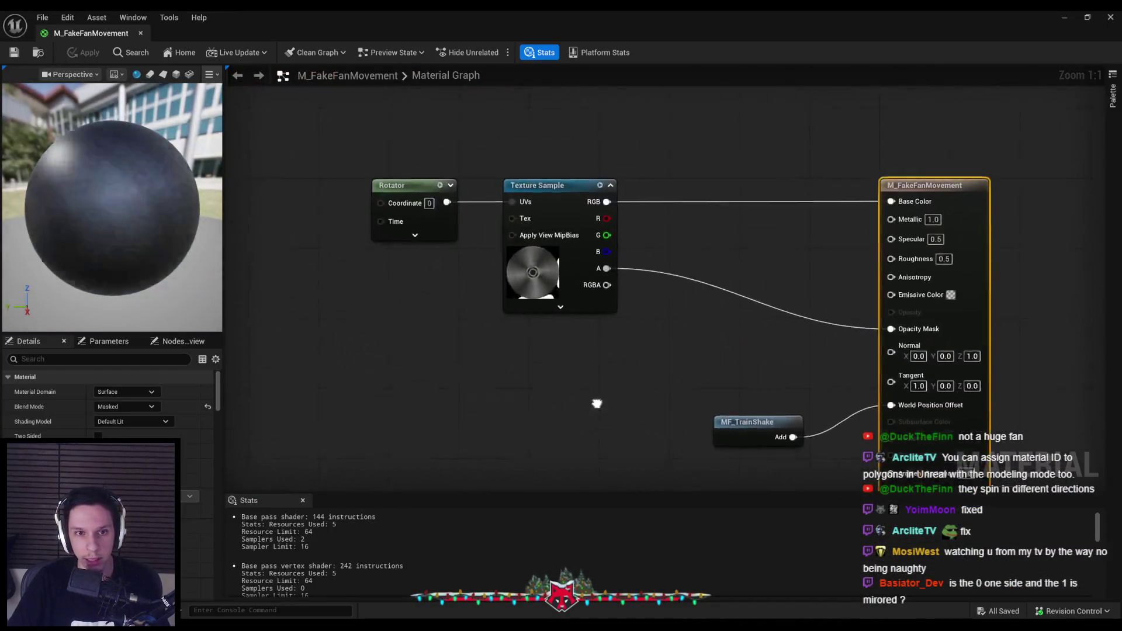
left_click(530, 242)
left_click(129, 422)
type("-25")
key("Return")
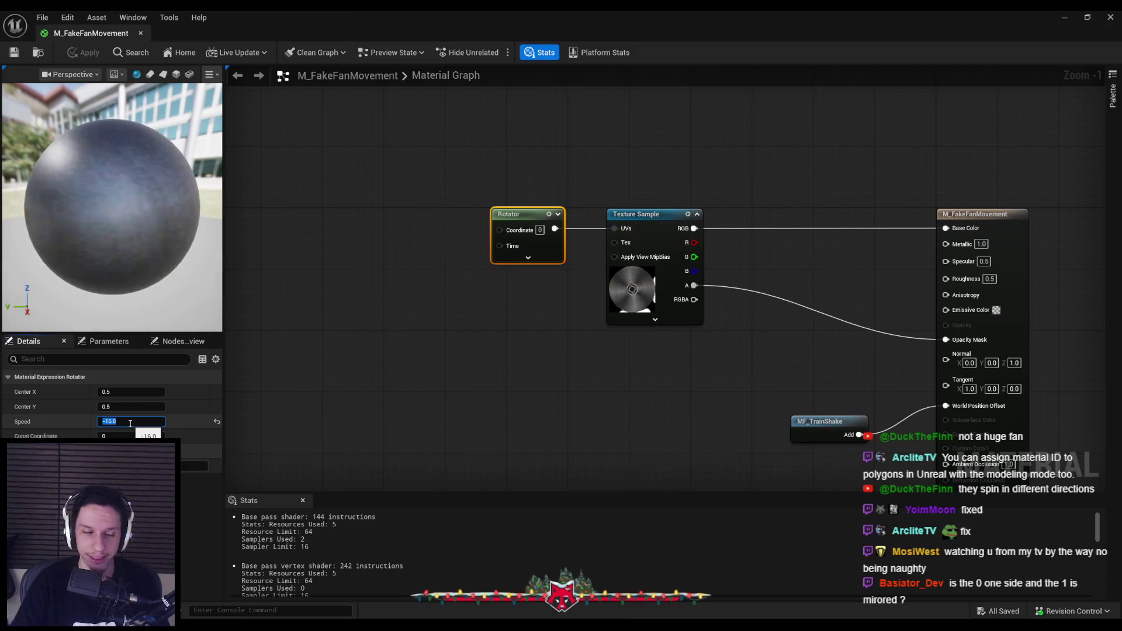
left_click(78, 55)
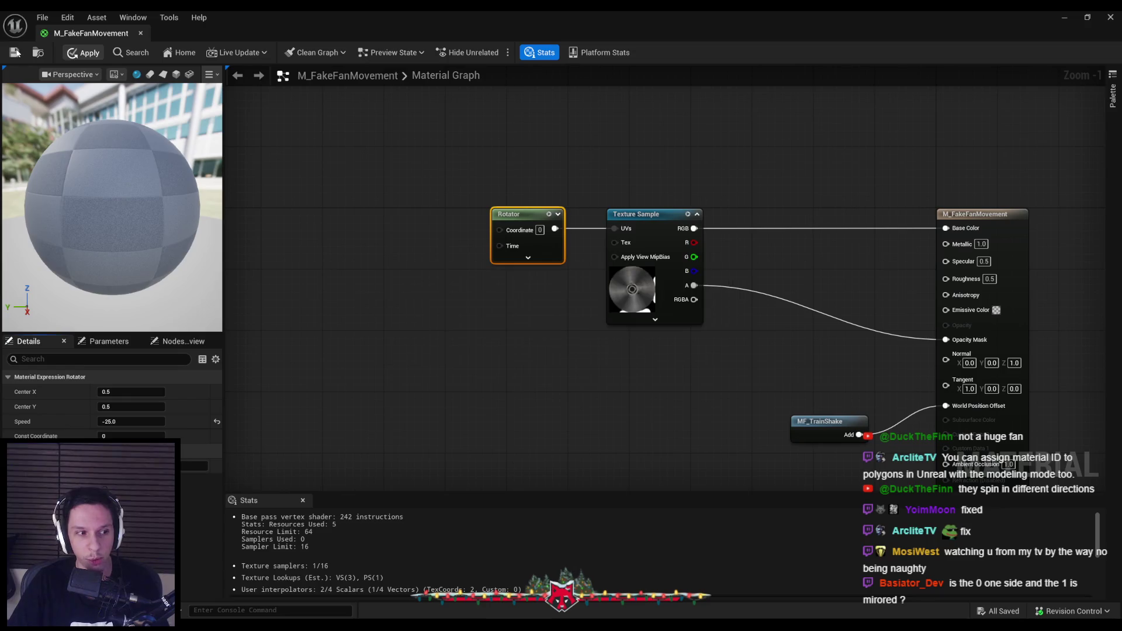
left_click(15, 53)
Return to Blender and enter Edit Mode on the fan ring mesh.
scroll(546, 146, "down", 5)
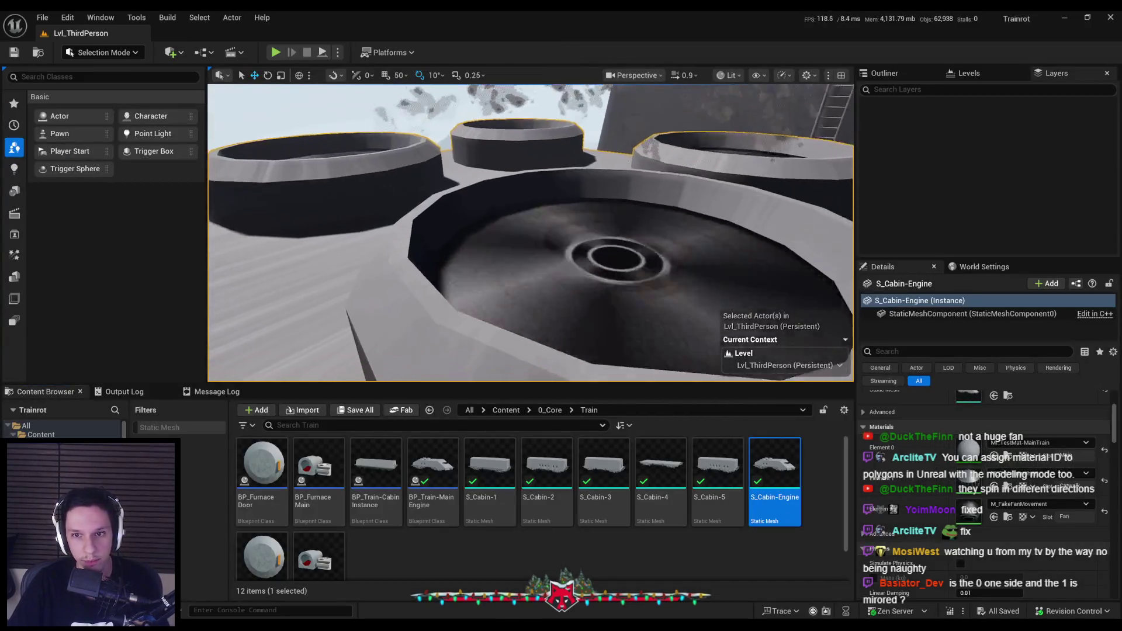
scroll(531, 234, "up", 5)
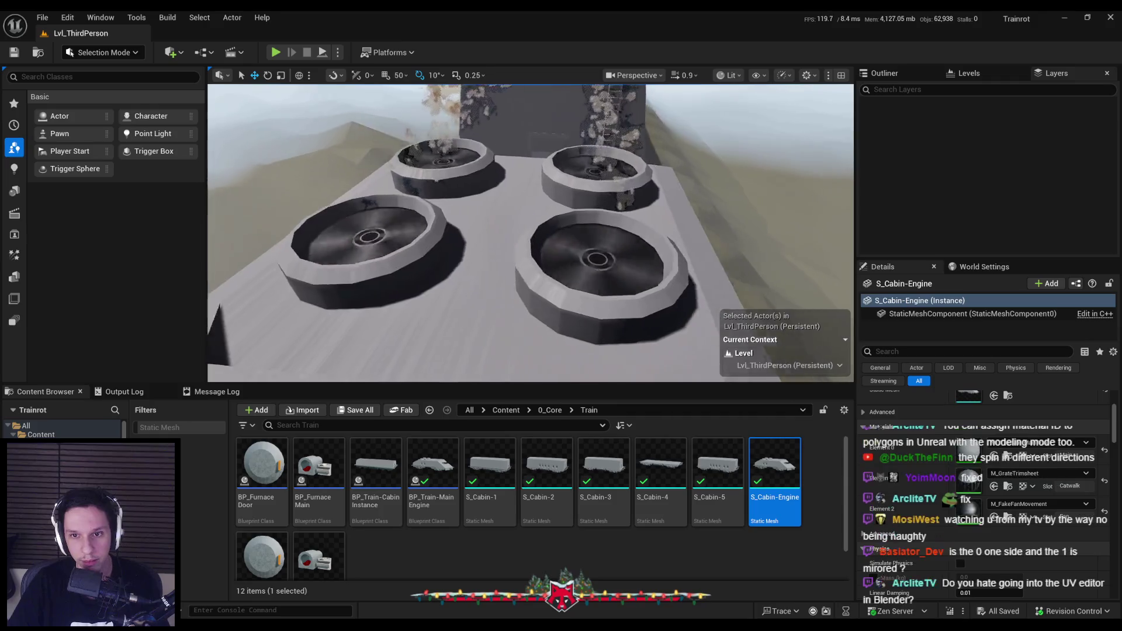
scroll(530, 233, "down", 5)
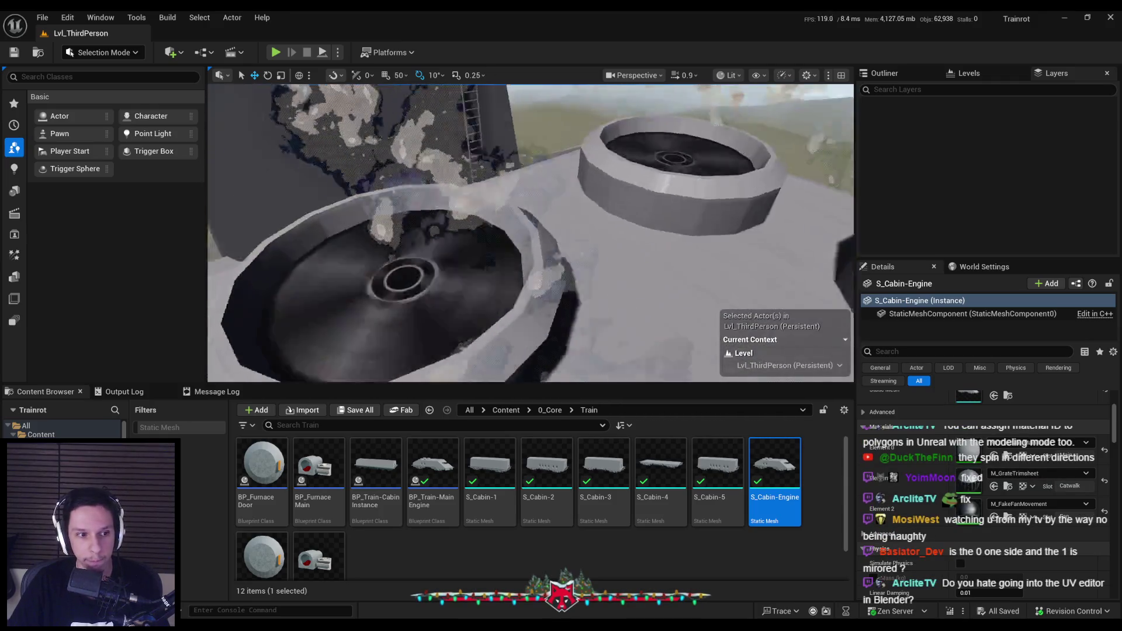
scroll(531, 233, "up", 5)
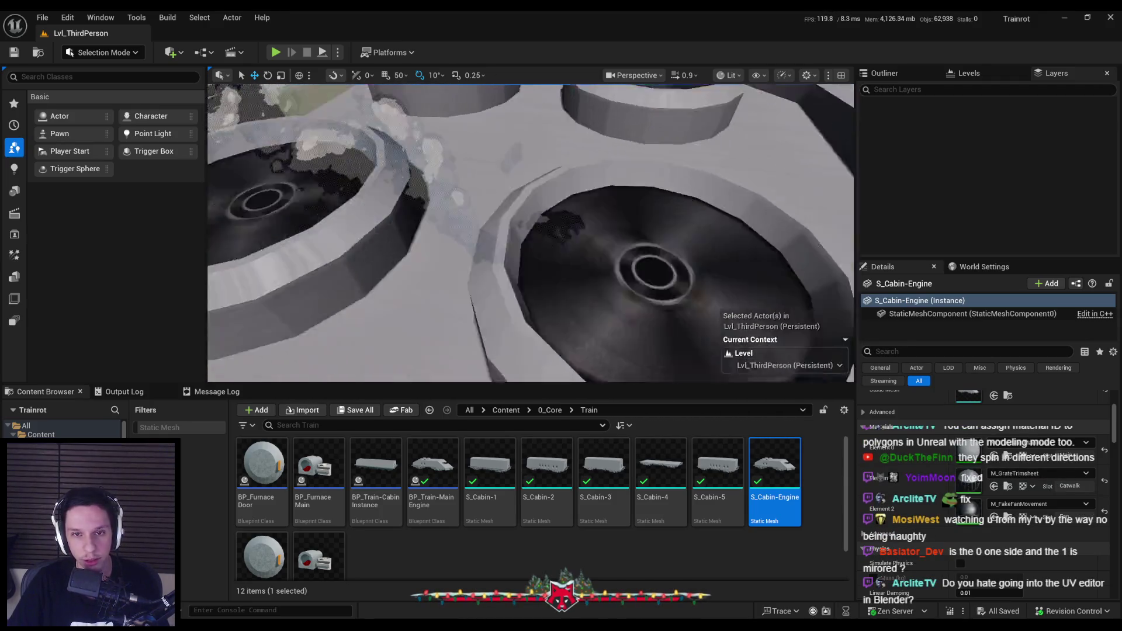
key("alt+Tab")
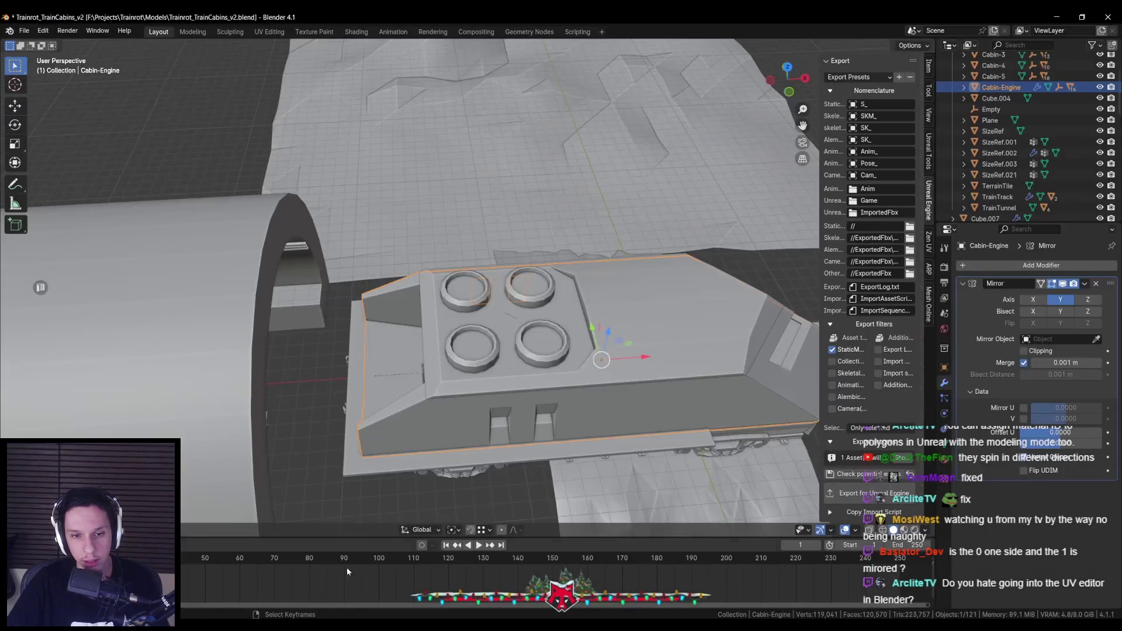
scroll(489, 229, "up", 3)
key("Tab")
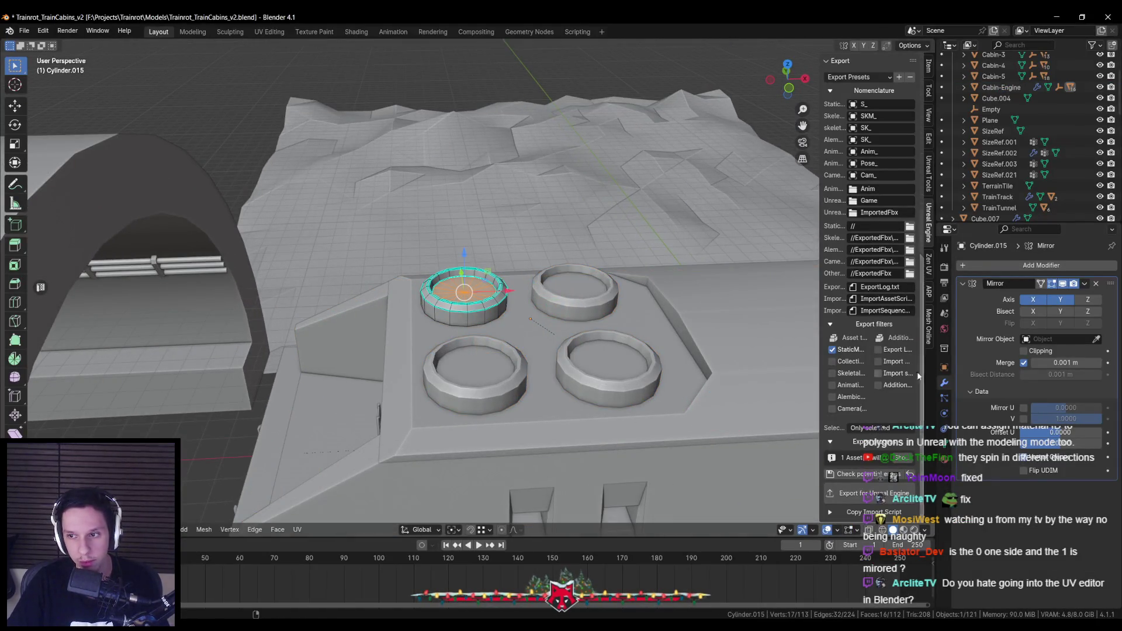
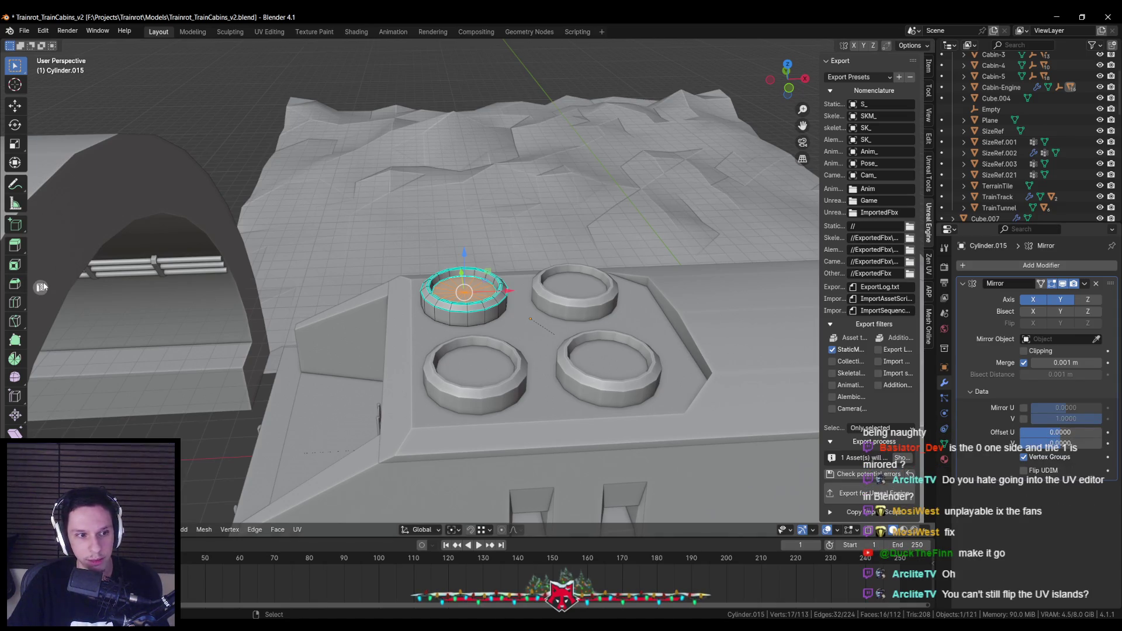
Open a UV Editor beside the 3D view and browse its sidebar tabs, ending on UV vertex coordinates.
key("shift+F10")
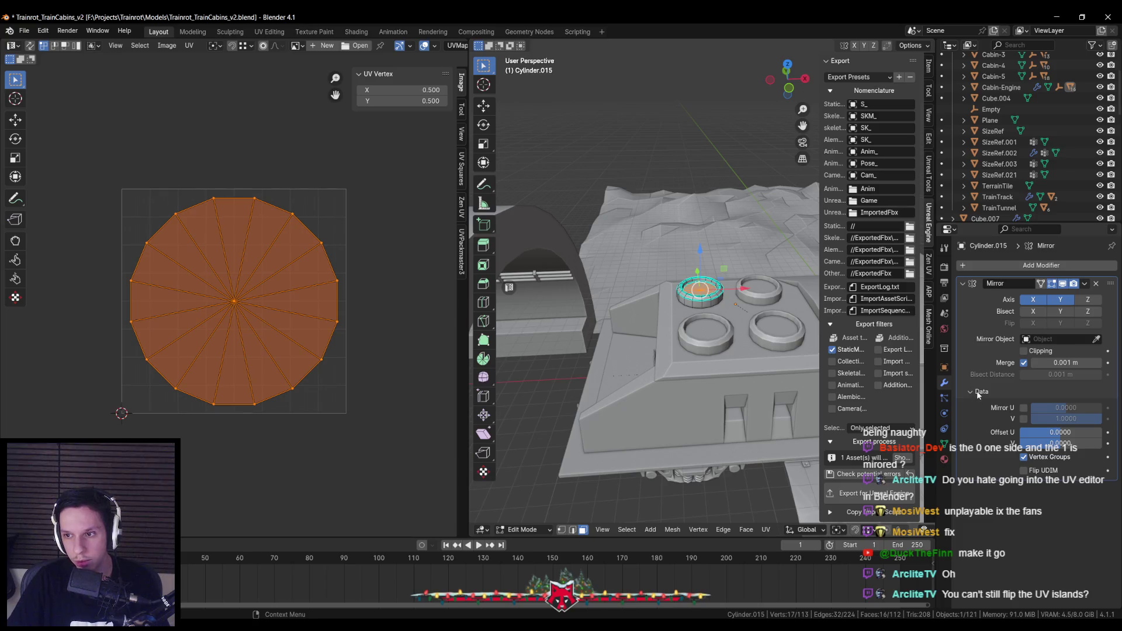
left_click(460, 110)
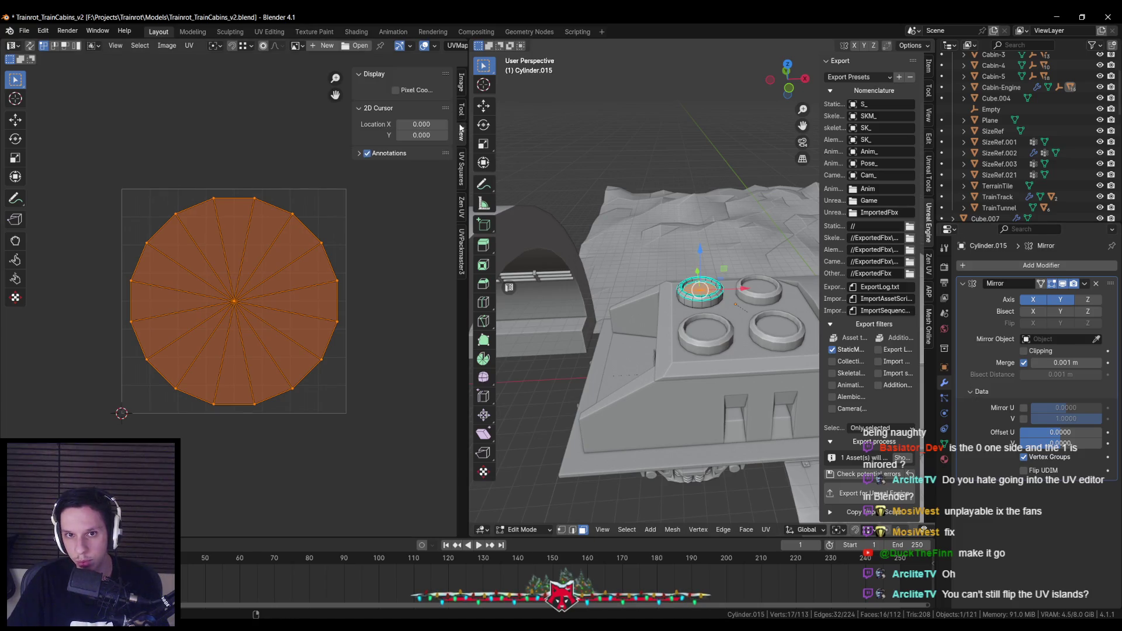
left_click(462, 132)
left_click(461, 83)
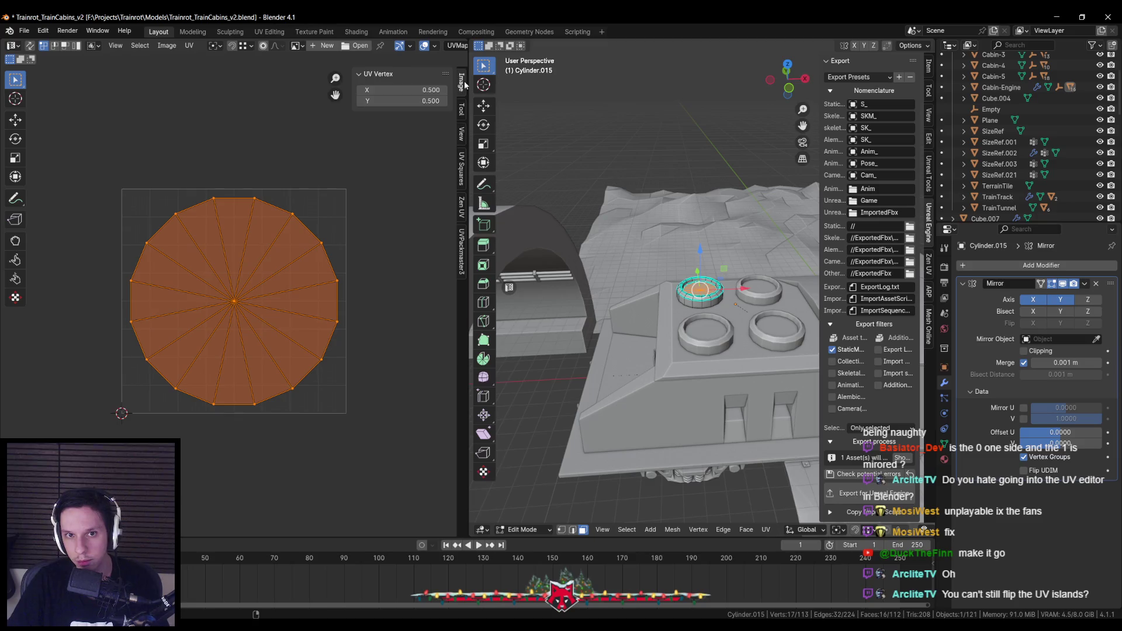
left_click(461, 109)
left_click(461, 135)
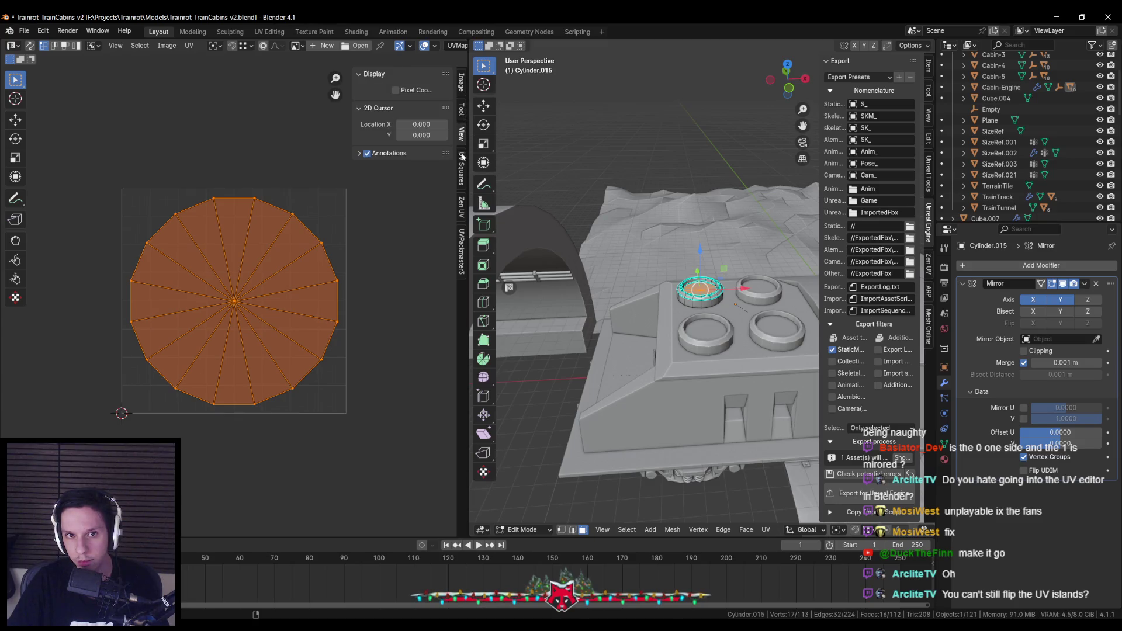
left_click(463, 164)
left_click(462, 109)
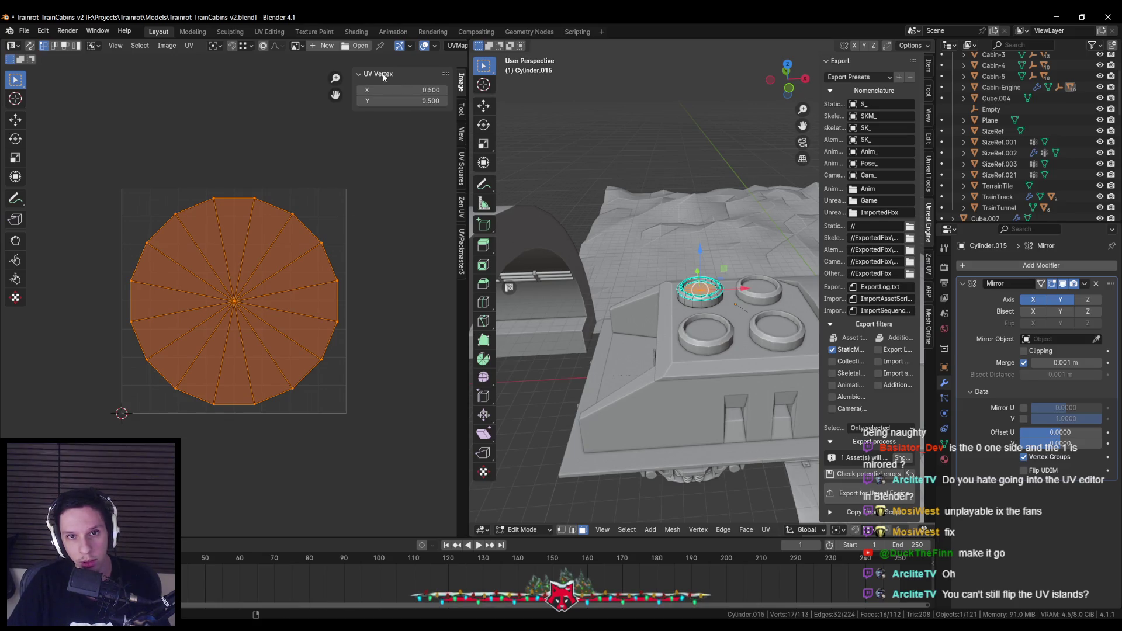
Try setting the UV Vertex X to 0, then undo it back to 0.5.
left_click(394, 90)
type("0")
key("Return")
scroll(284, 199, "right", 1)
key("ctrl+z")
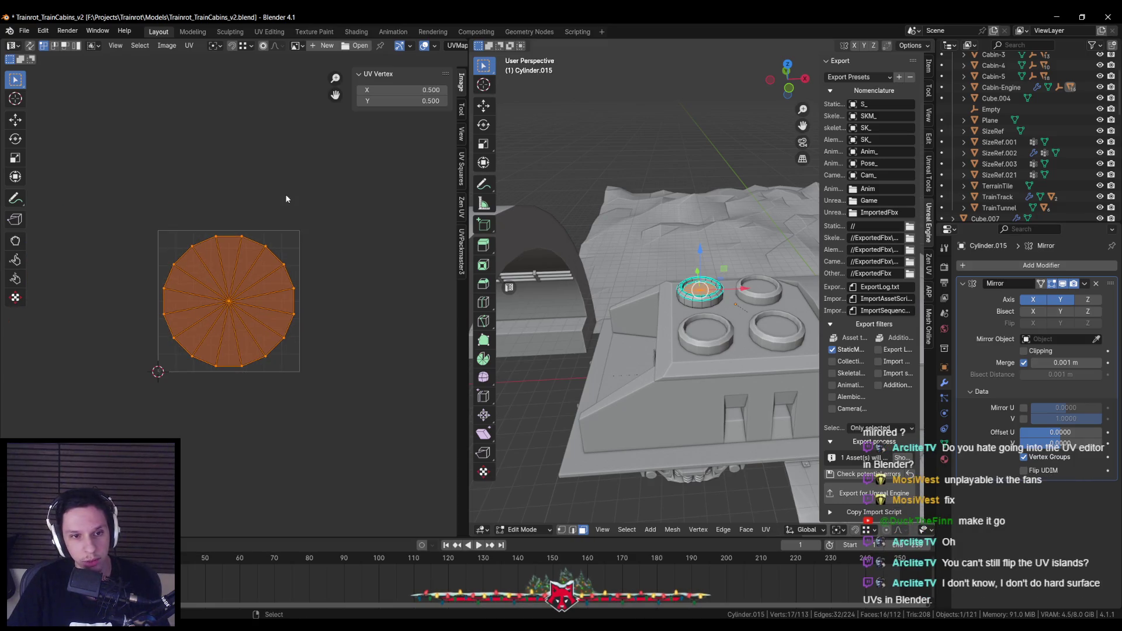
Save Trainrot_TrainCabins_v2.blend and return to Object Mode.
key("ctrl+s")
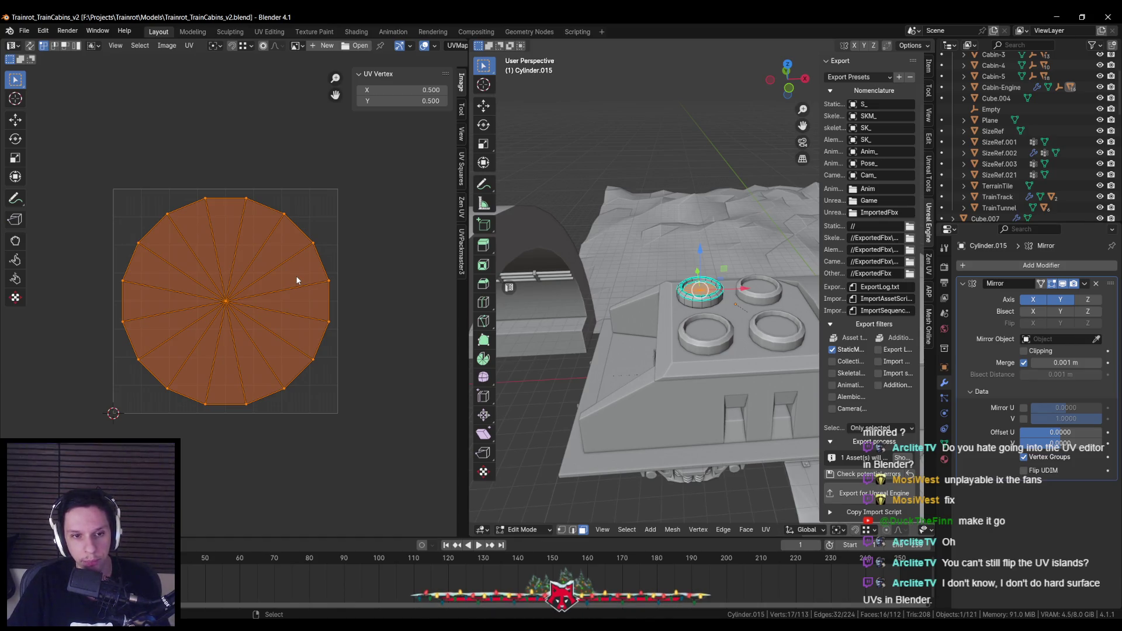
left_click_drag(244, 265, 259, 271)
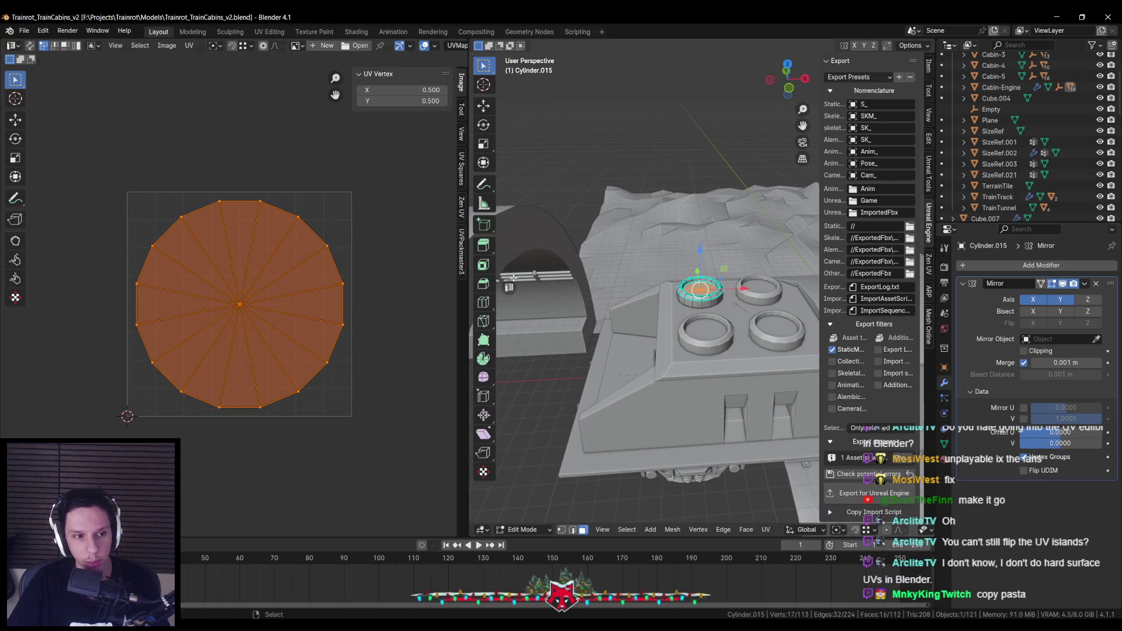
key("Tab")
Close the sidebar, save, and let the 3D viewport fill the whole workspace.
key("n")
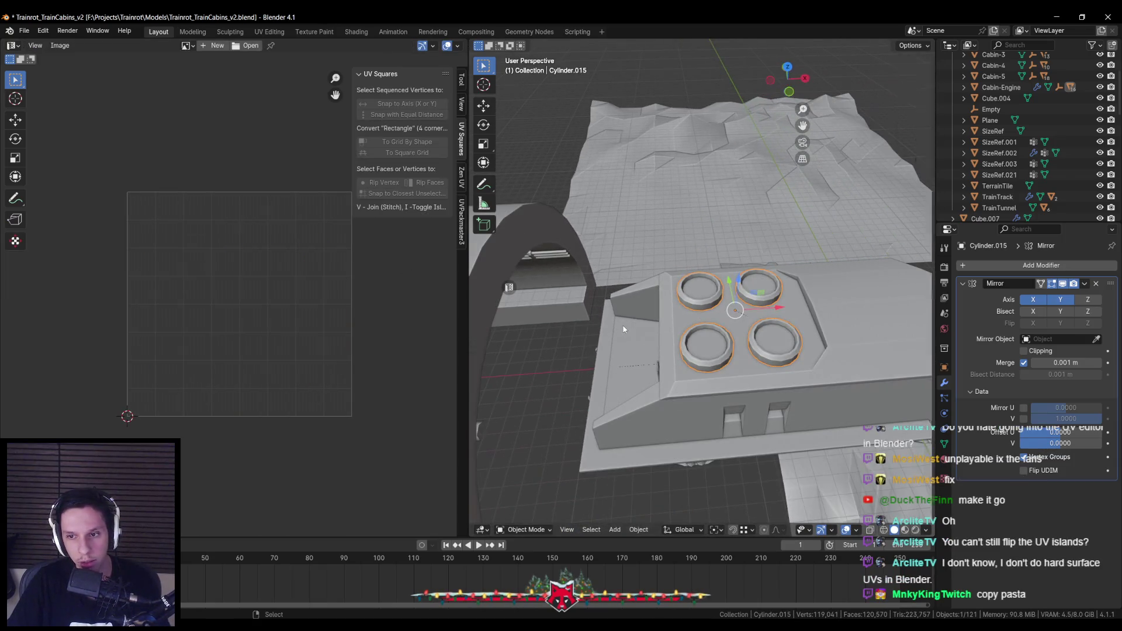
key("ctrl+s")
key("ctrl+space")
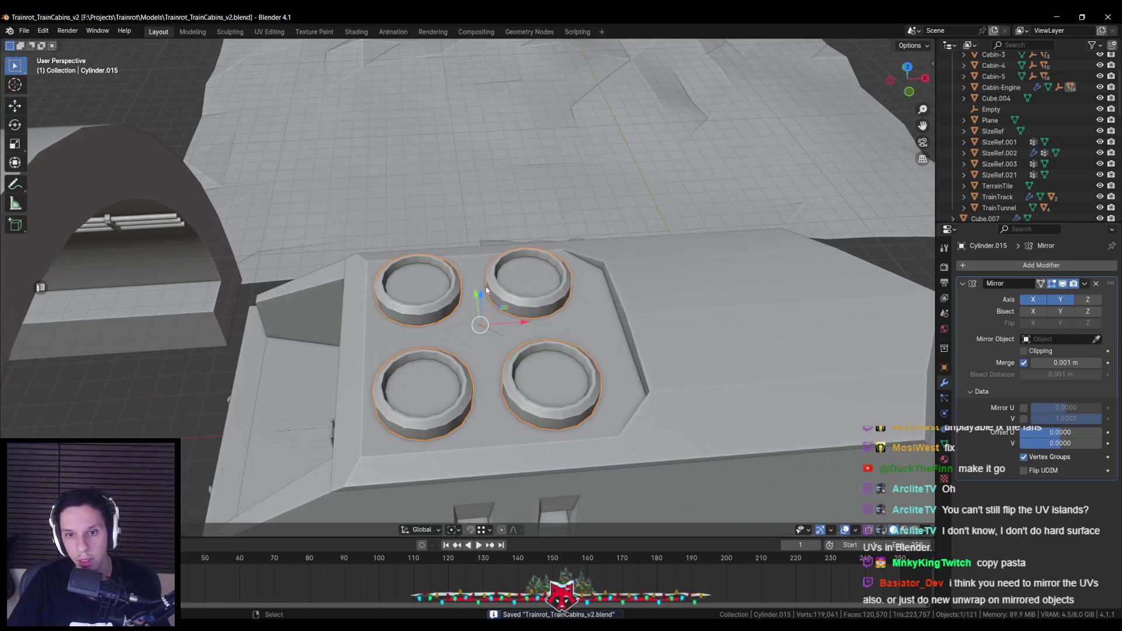
scroll(486, 302, "down", 3)
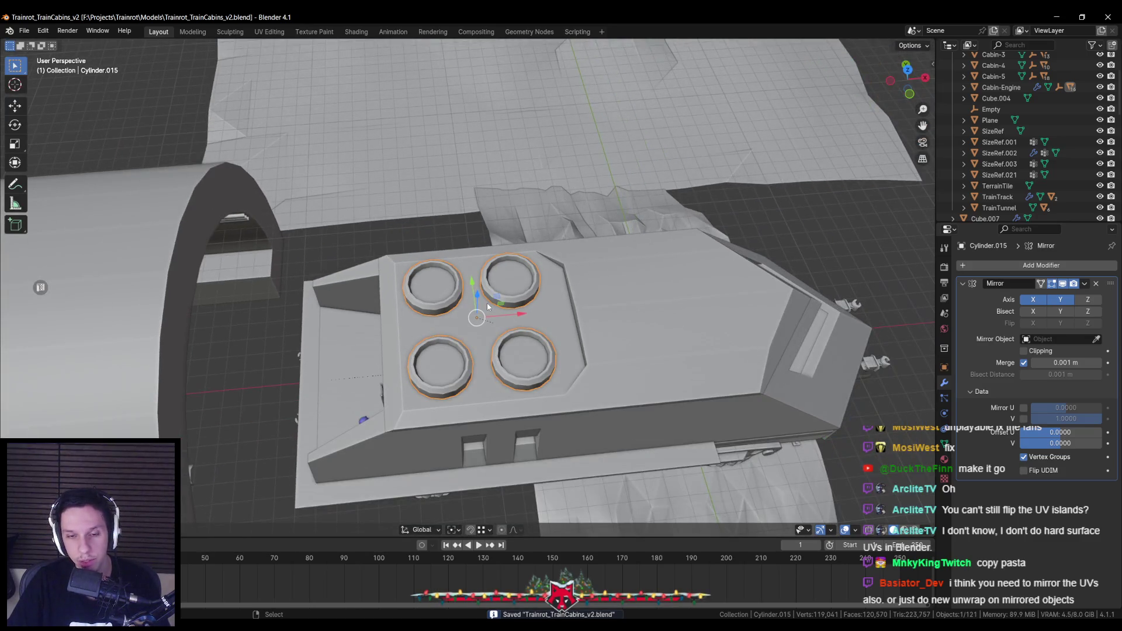
scroll(488, 306, "down", 2)
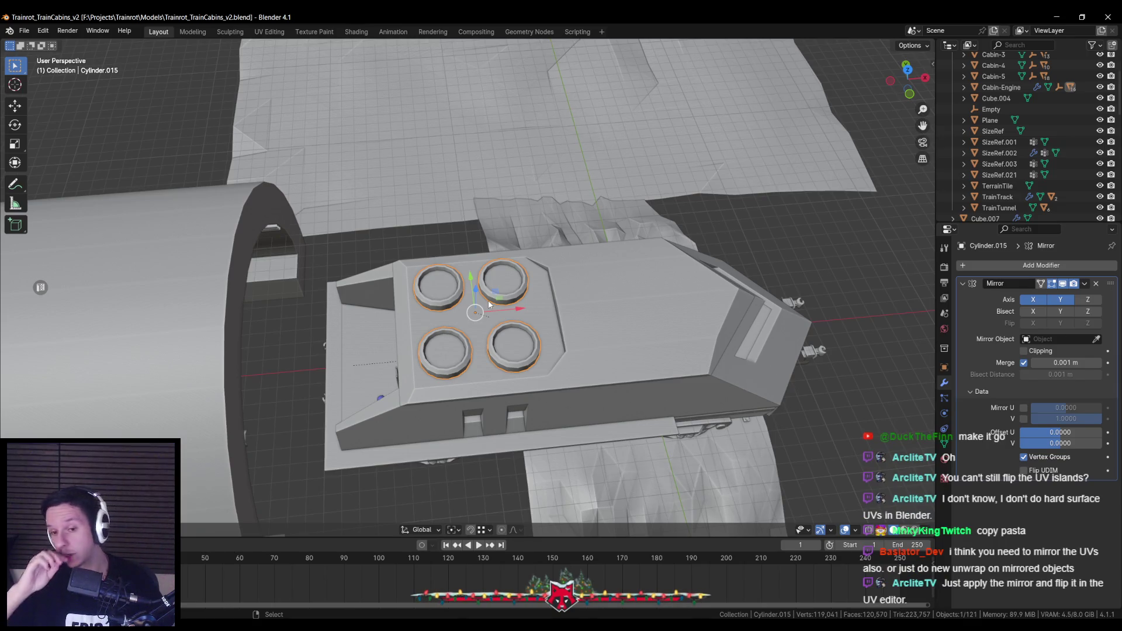
Select cabin body Cabin-3.004, enter mesh editing, then pick the Cylinder.015 vent rings.
mouse_move(452, 303)
left_mouse_down()
mouse_move(505, 286)
mouse_move(426, 265)
mouse_move(539, 321)
mouse_move(487, 338)
mouse_move(563, 356)
mouse_move(496, 373)
mouse_move(481, 363)
mouse_move(545, 371)
mouse_move(566, 356)
mouse_move(557, 346)
mouse_move(538, 366)
mouse_move(453, 332)
mouse_move(465, 333)
mouse_move(453, 346)
mouse_move(437, 331)
left_mouse_up()
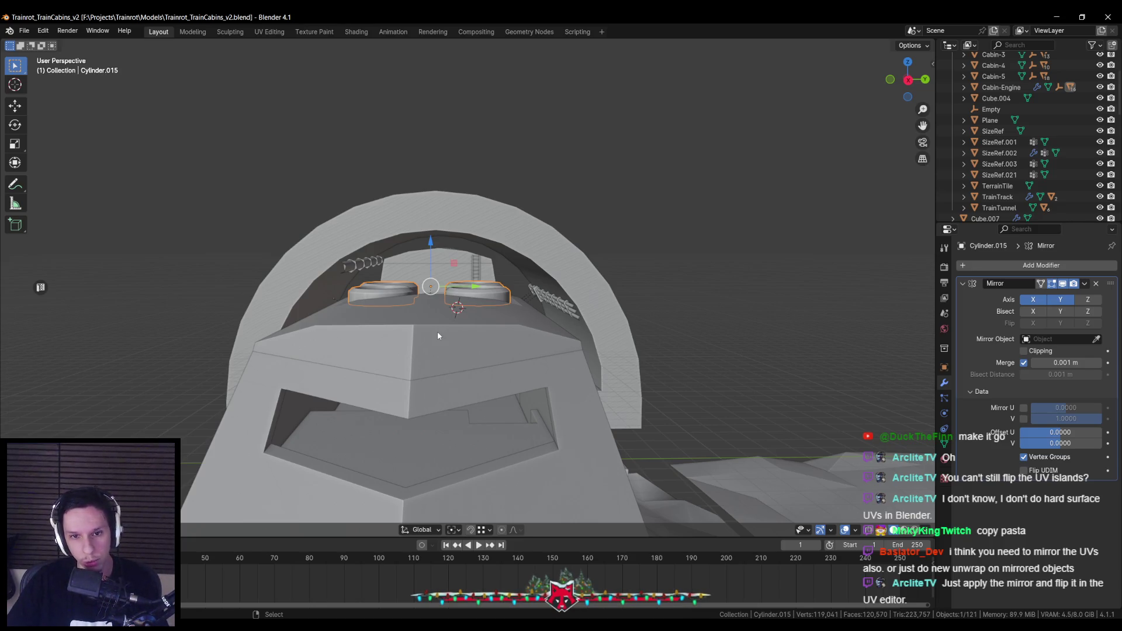
left_click_drag(437, 331, 460, 333)
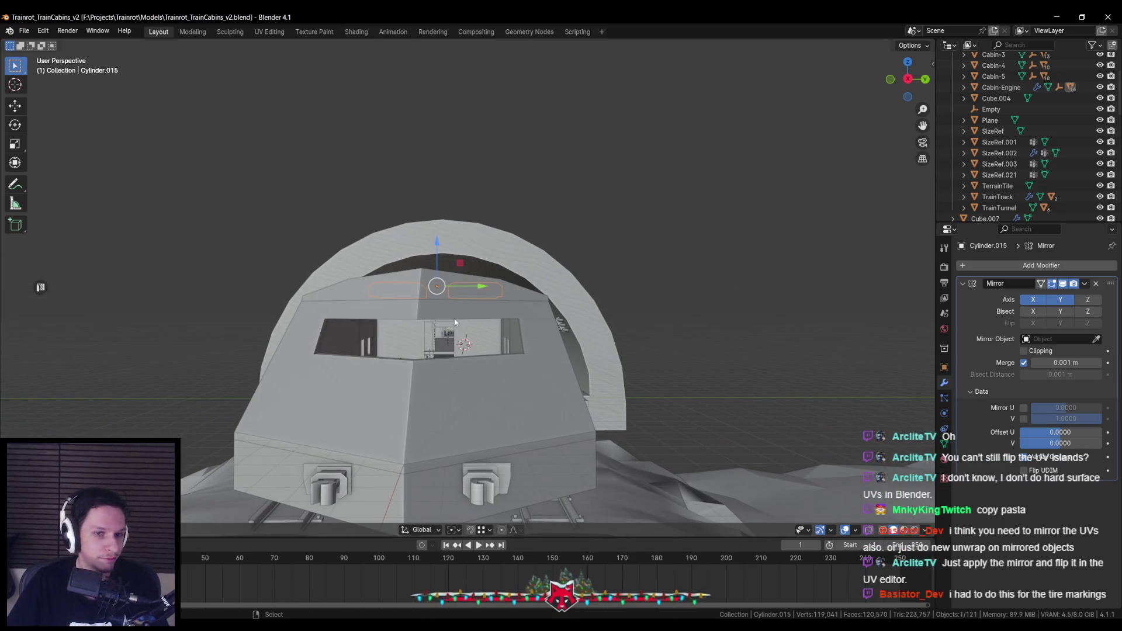
scroll(454, 323, "up", 3)
left_click(525, 300)
mouse_move(525, 300)
left_mouse_down()
mouse_move(511, 331)
mouse_move(326, 344)
mouse_move(408, 352)
mouse_move(517, 331)
mouse_move(515, 359)
mouse_move(470, 374)
left_mouse_up()
key("Tab")
key("Tab")
scroll(330, 344, "down", 4)
scroll(518, 331, "up", 3)
left_click(387, 315)
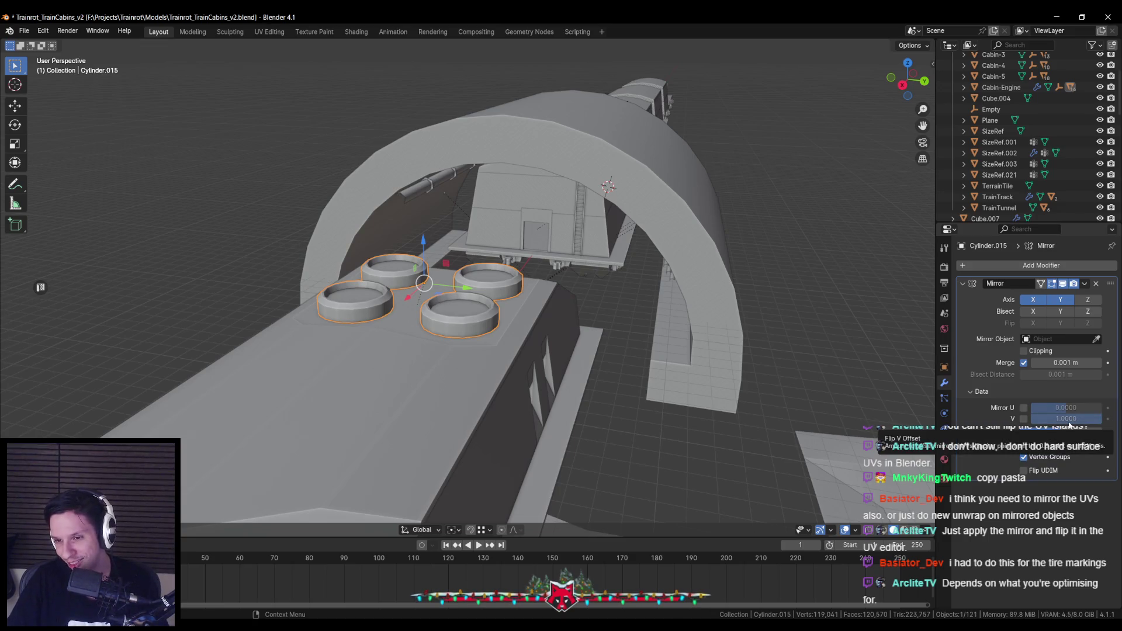
Inspect the mirrored Cylinder.015 vent rings, save the file, then select the cabin body.
mouse_move(848, 403)
left_mouse_down()
mouse_move(632, 353)
mouse_move(626, 387)
left_mouse_up()
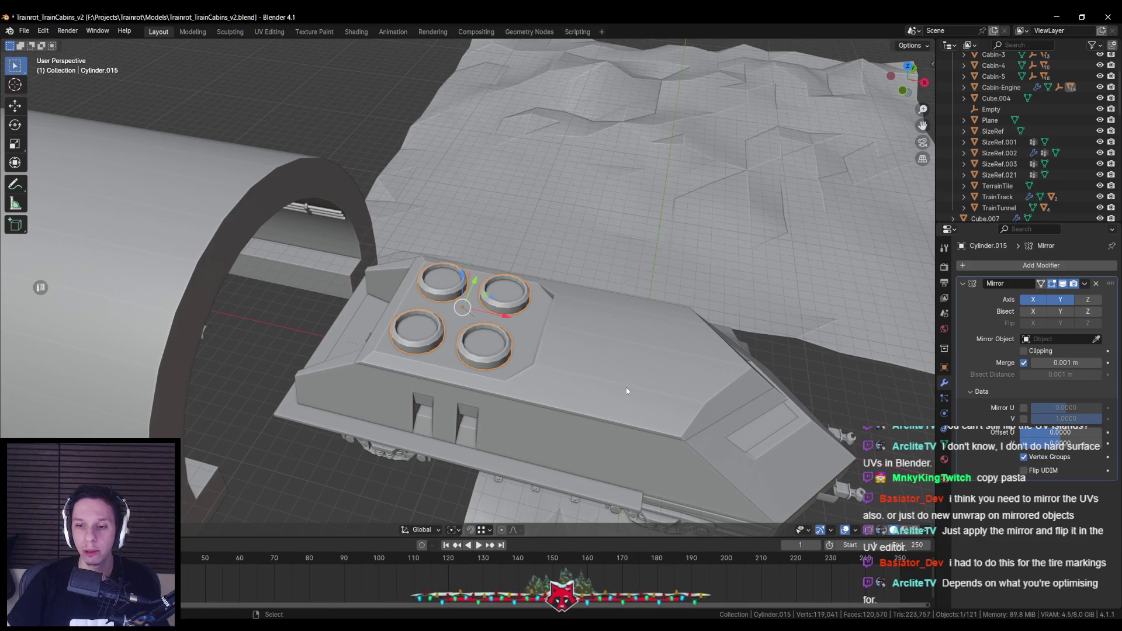
scroll(626, 387, "up", 3)
key("ctrl+s")
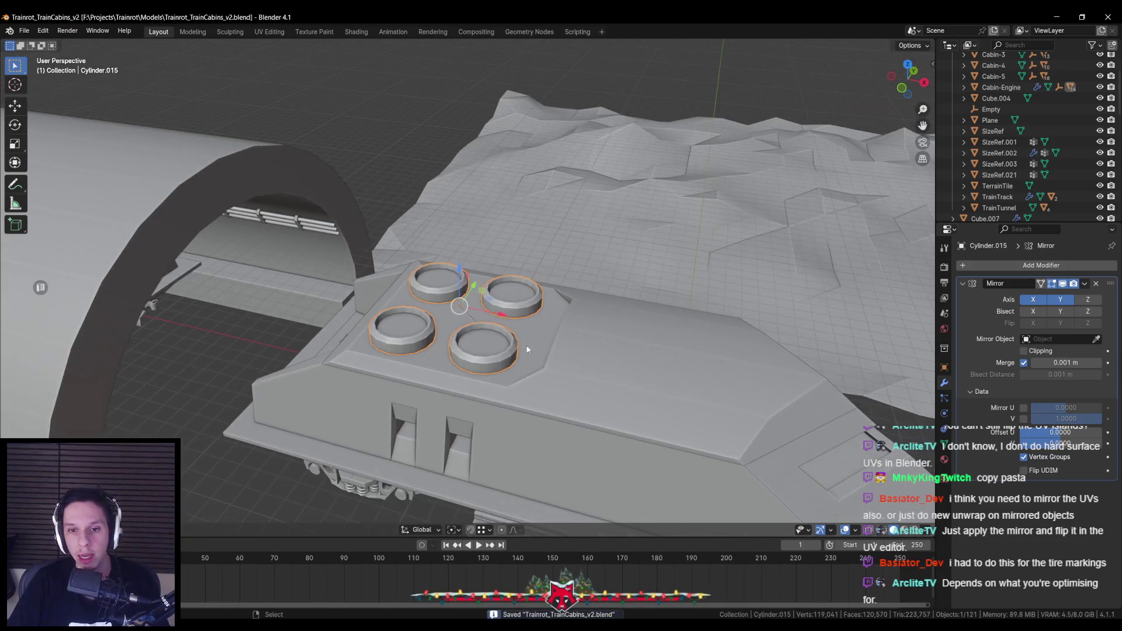
scroll(495, 349, "up", 4)
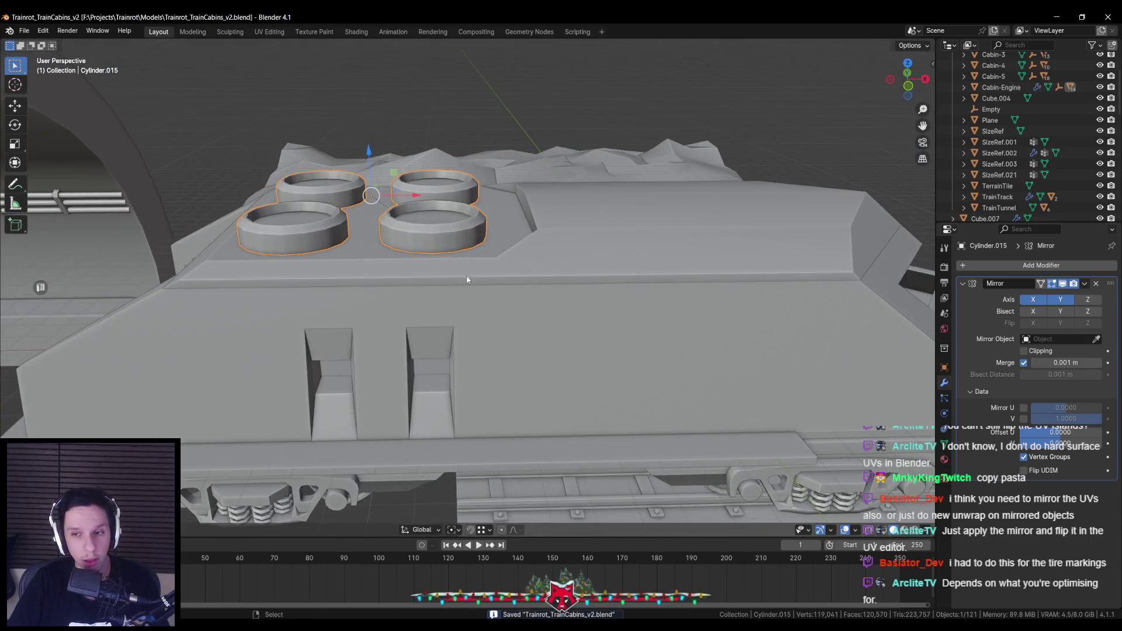
scroll(448, 277, "down", 3)
scroll(422, 291, "up", 2)
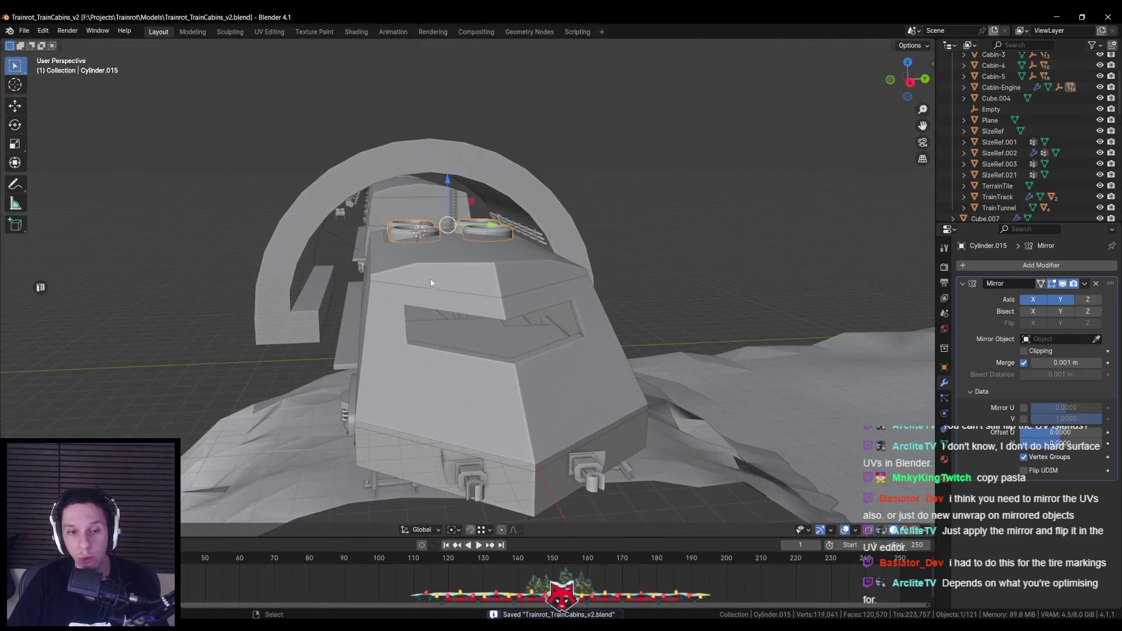
left_click(429, 285)
Save the file and orbit around the cabin to survey its roof.
mouse_move(477, 342)
left_mouse_down()
mouse_move(351, 342)
mouse_move(441, 342)
left_mouse_up()
key("ctrl+s")
scroll(440, 342, "up", 4)
mouse_move(507, 335)
left_mouse_down()
mouse_move(515, 328)
mouse_move(485, 328)
left_mouse_up()
scroll(485, 327, "up", 5)
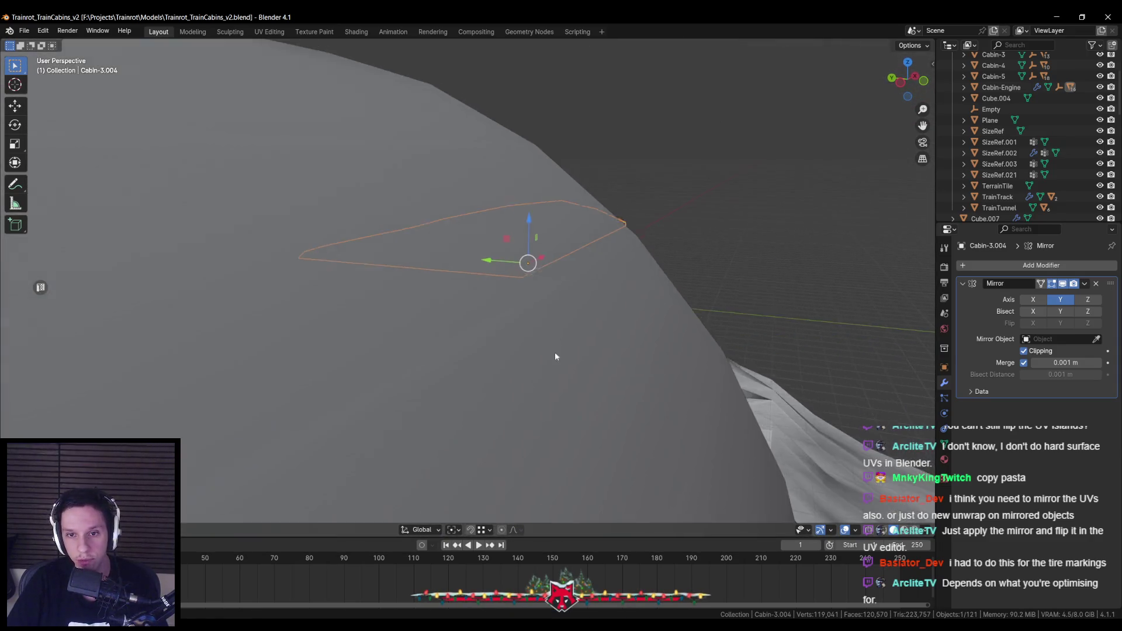
left_click_drag(556, 354, 467, 365)
scroll(467, 366, "down", 5)
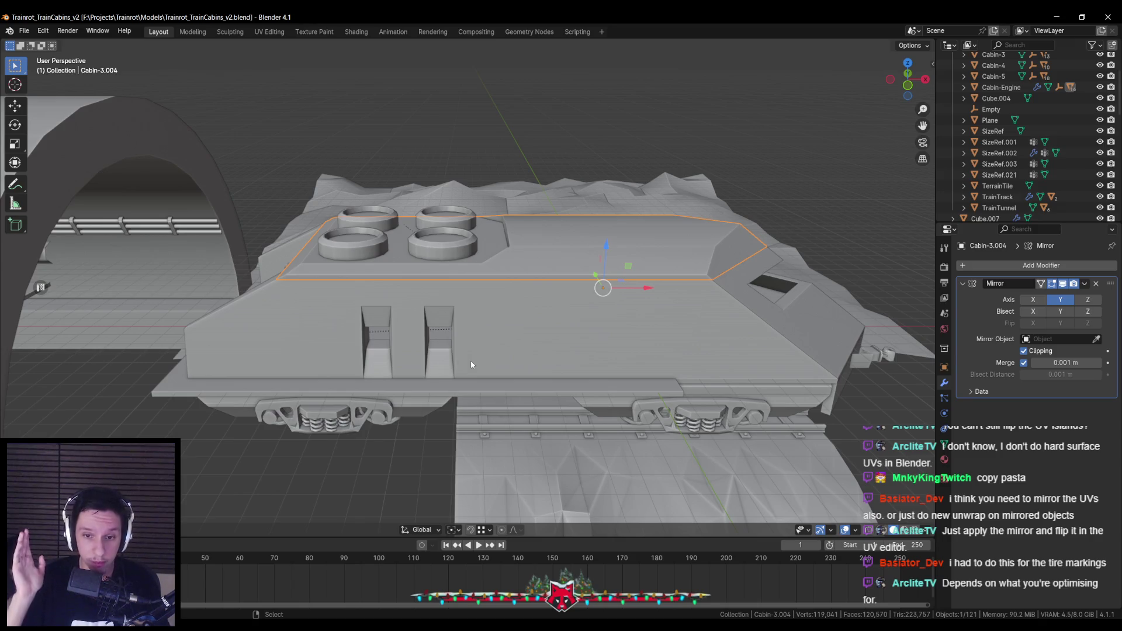
From a high angle over the roof, toggle mesh editing on Cabin-3.004.
scroll(493, 331, "up", 3)
left_click_drag(493, 331, 419, 316)
scroll(418, 307, "up", 3)
scroll(418, 307, "down", 3)
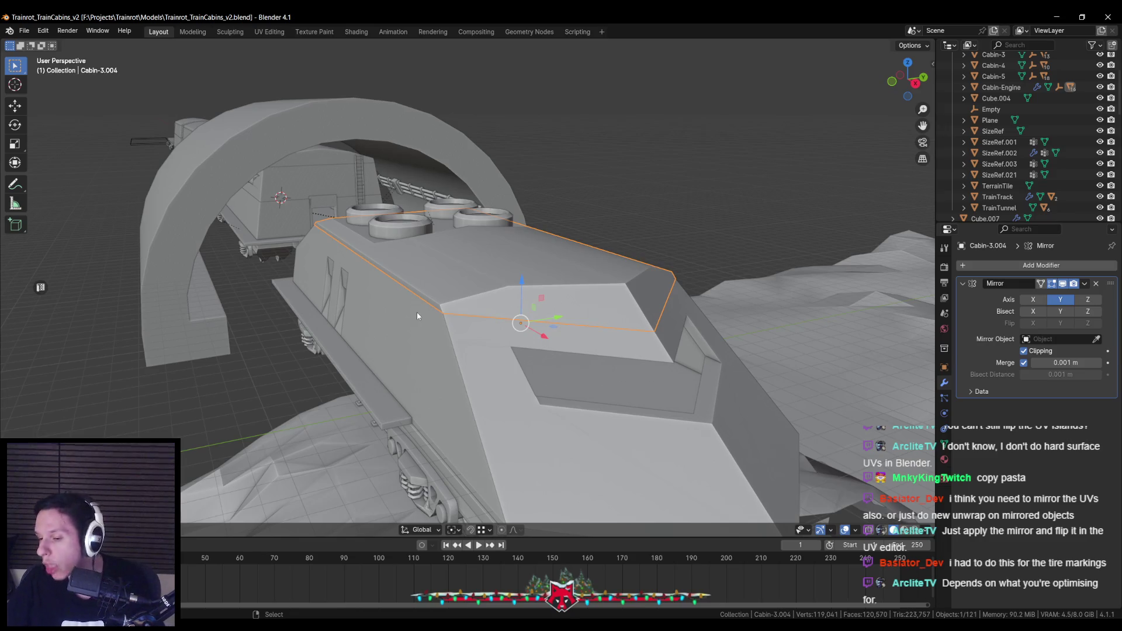
scroll(433, 295, "up", 4)
scroll(449, 281, "down", 3)
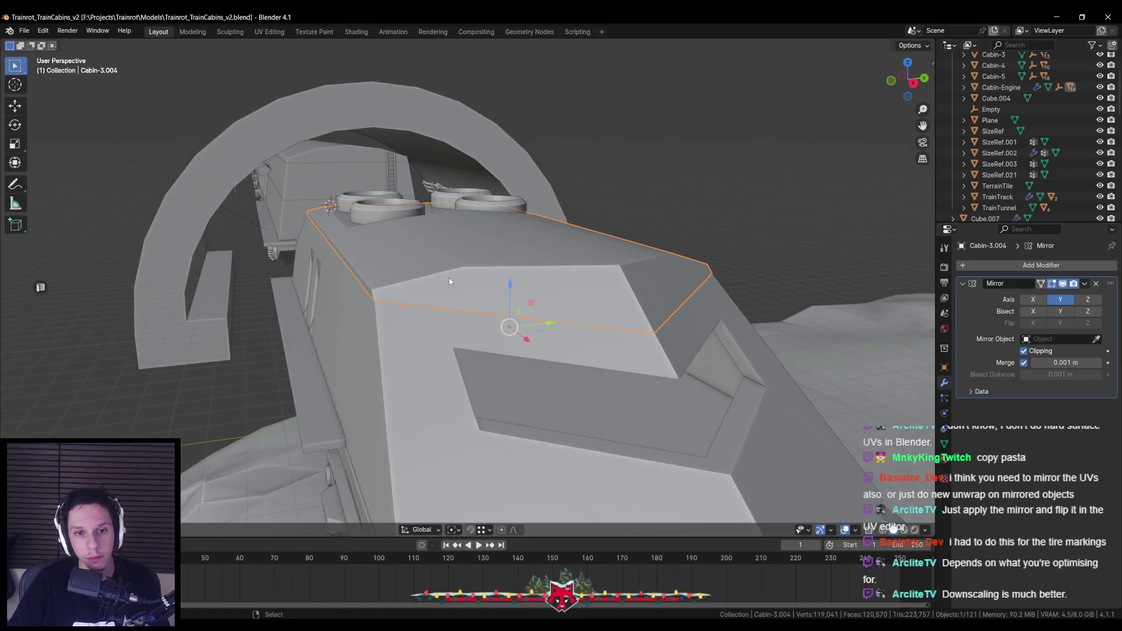
key("Tab")
mouse_move(449, 281)
left_mouse_down()
mouse_move(501, 269)
mouse_move(511, 280)
mouse_move(503, 264)
left_mouse_up()
key("Tab")
key("Tab")
scroll(503, 264, "up", 2)
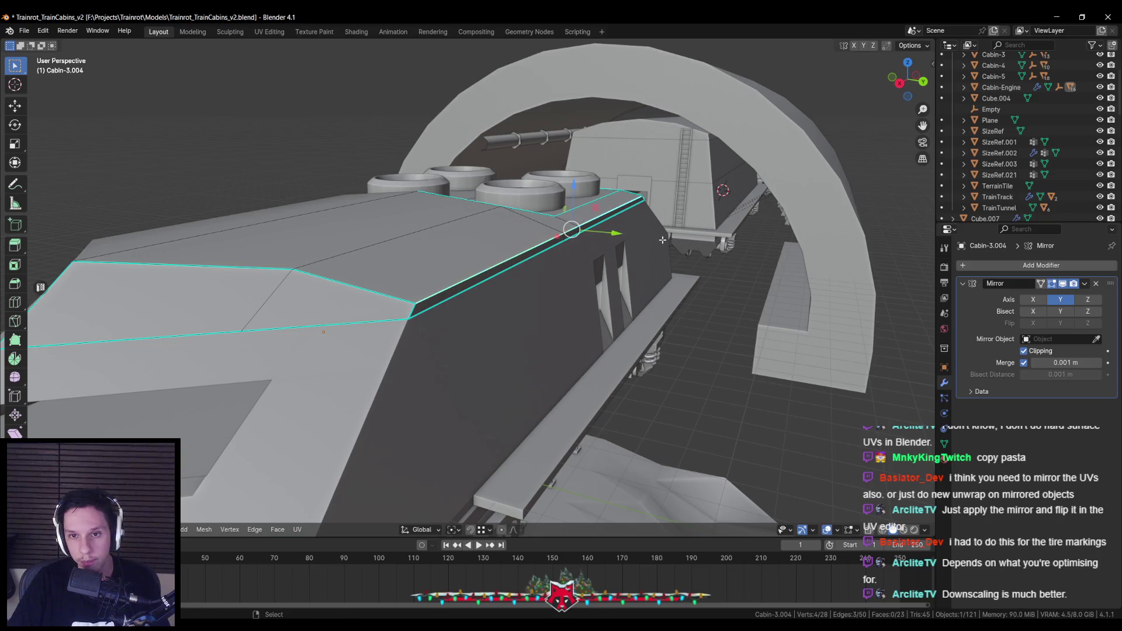
Edge-slide the roof bevel loop and return to Object Mode.
key("g")
key("g")
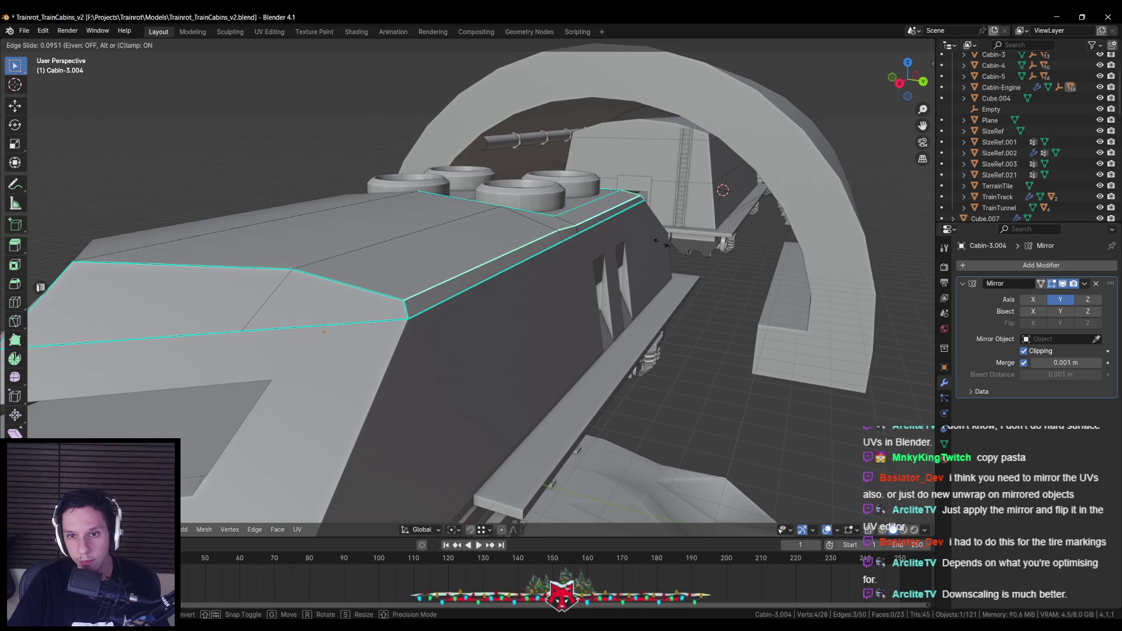
left_click(660, 243)
key("Tab")
scroll(614, 245, "down", 5)
Slide the roof edge loop inward again and leave mesh editing.
key("Tab")
scroll(636, 259, "up", 6)
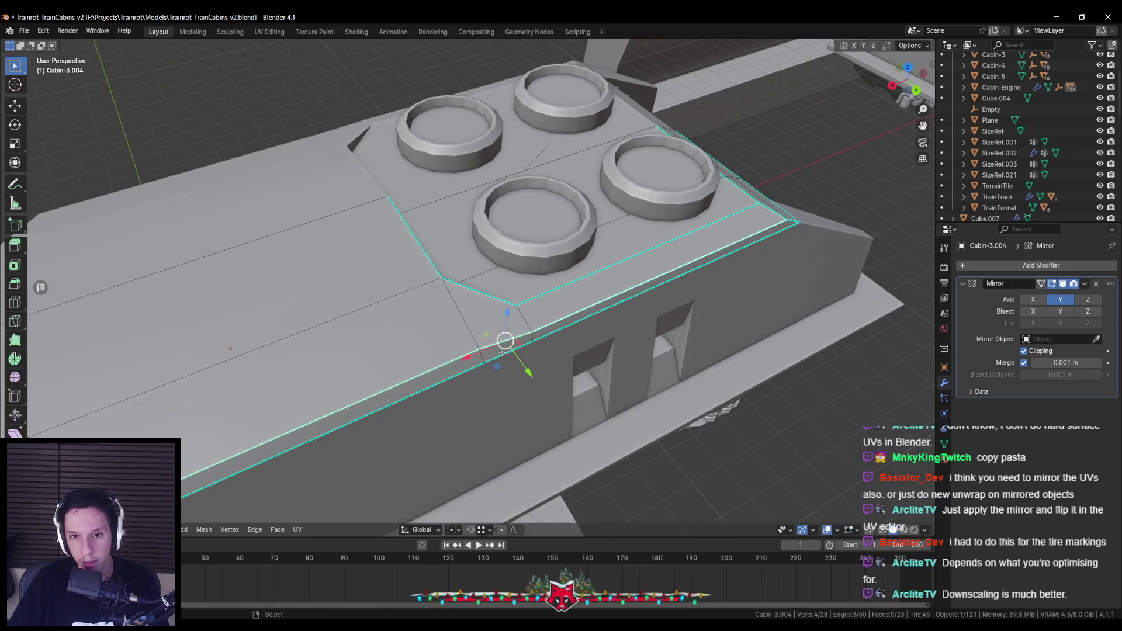
key("Tab")
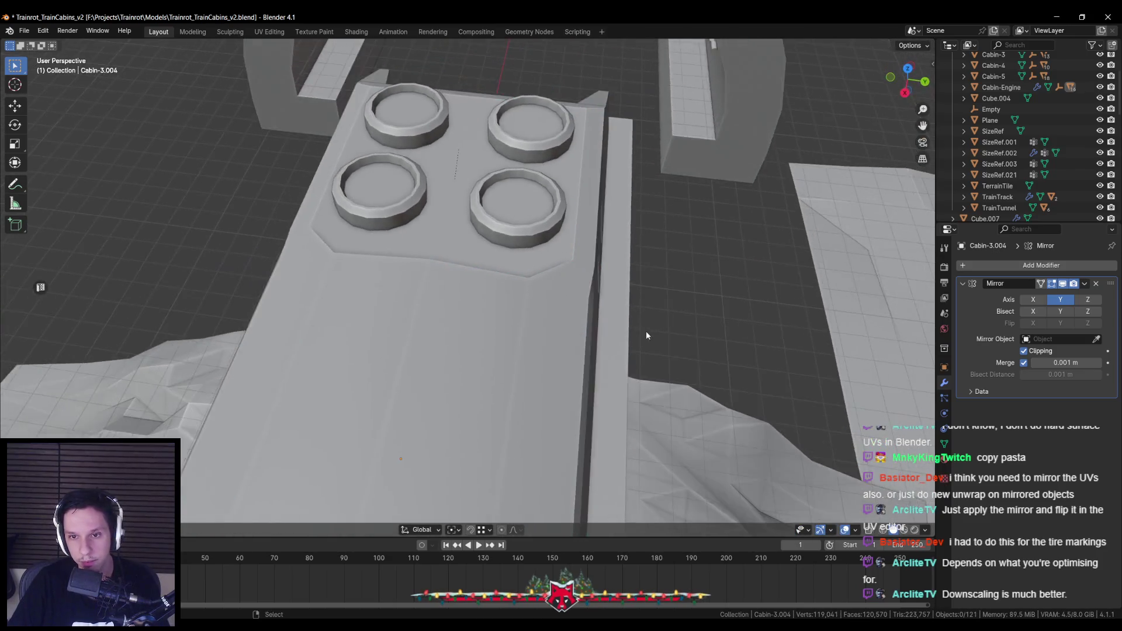
key("Tab")
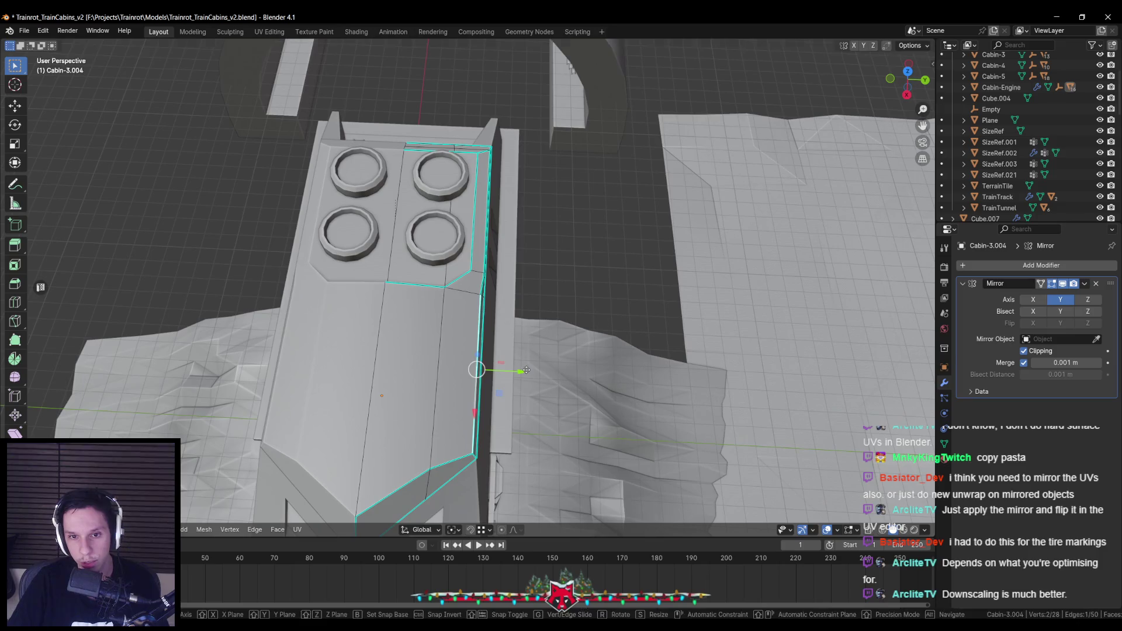
key("g")
left_click(522, 368)
key("Tab")
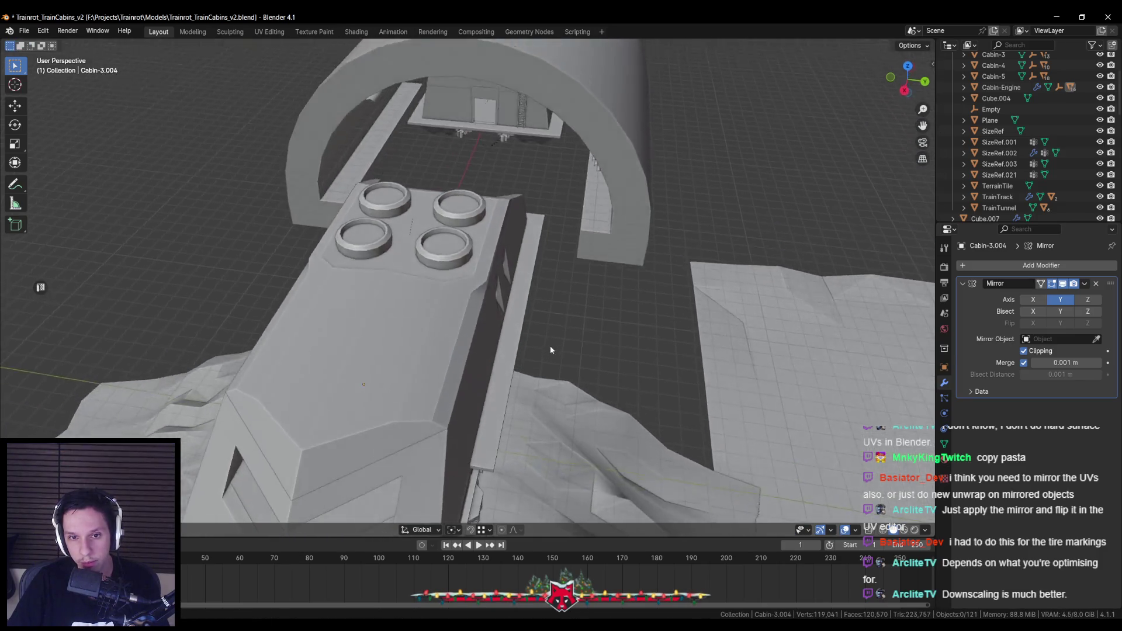
scroll(504, 318, "down", 5)
scroll(487, 302, "up", 6)
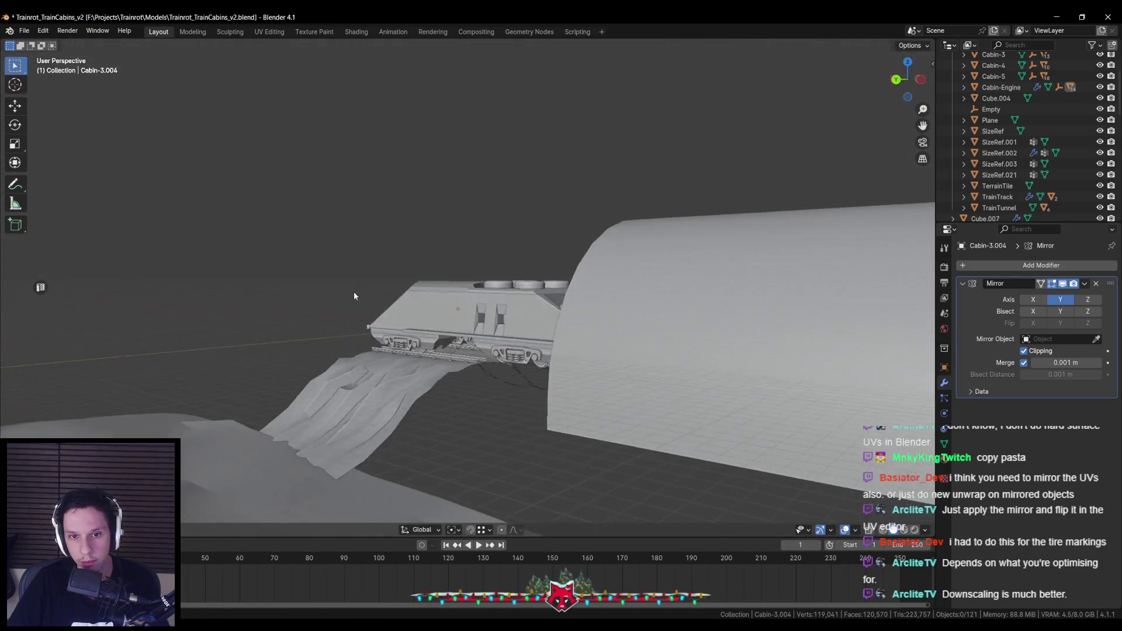
Leave editing on the roof loop and save Trainrot_TrainCabins_v2.blend.
key("Tab")
key("Tab")
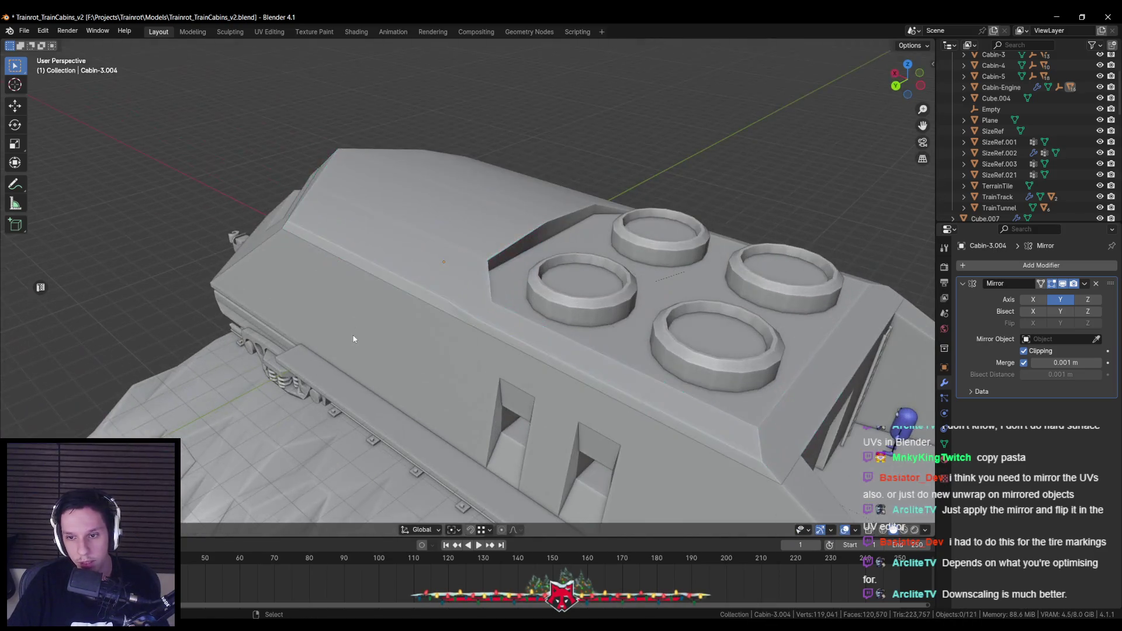
scroll(352, 335, "down", 4)
key("ctrl+s")
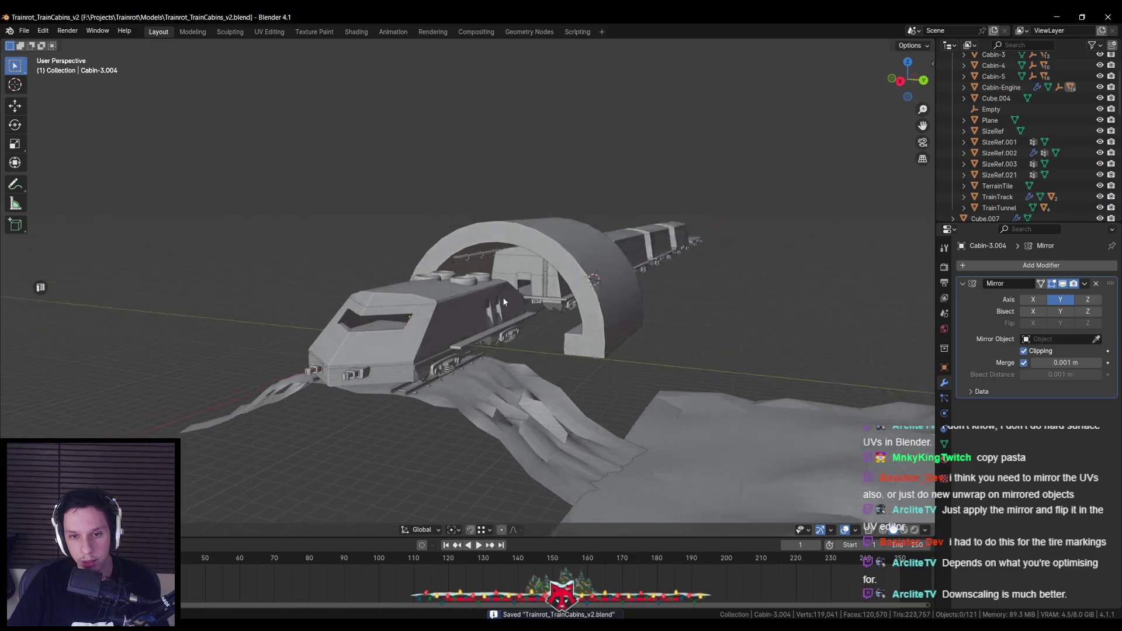
scroll(425, 299, "up", 5)
Select the Cabin-Engine object and show its Unreal Export settings in the sidebar.
left_click_drag(426, 300, 419, 350)
scroll(426, 348, "up", 3)
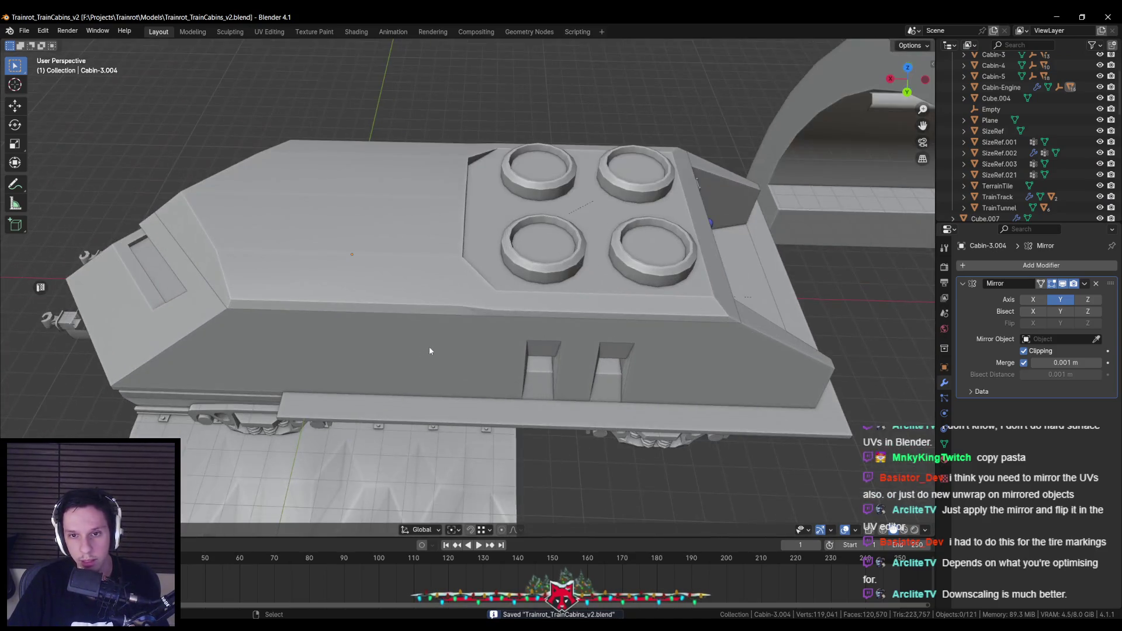
mouse_move(557, 286)
left_mouse_down()
mouse_move(451, 333)
mouse_move(425, 296)
mouse_move(451, 308)
mouse_move(457, 290)
left_mouse_up()
left_click(451, 332)
left_click(576, 363)
key("n")
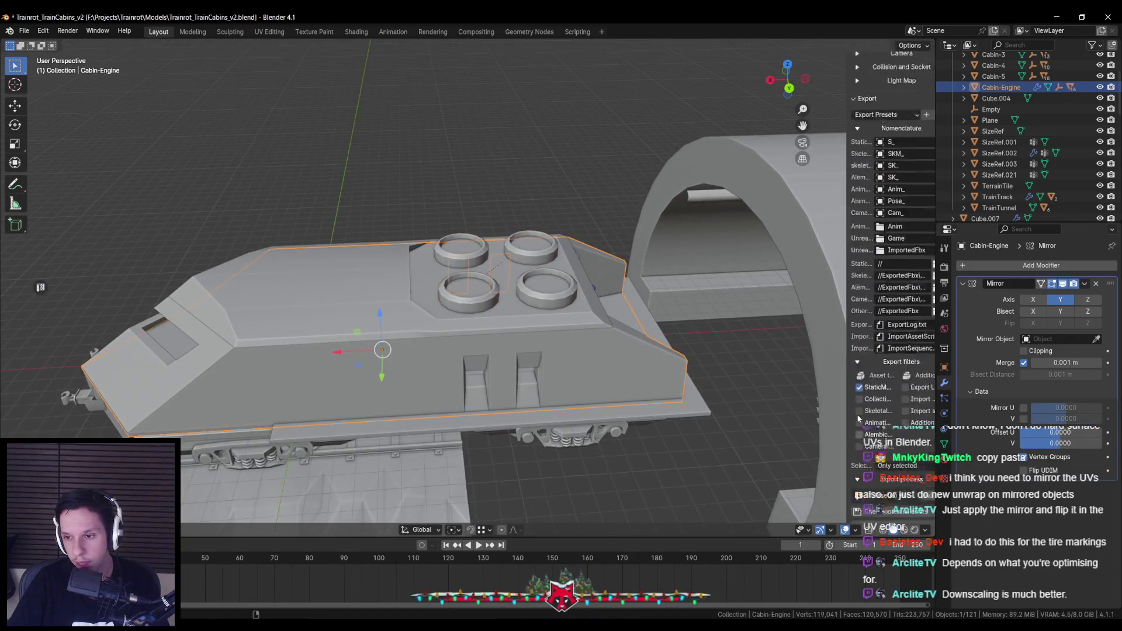
key("alt+Tab")
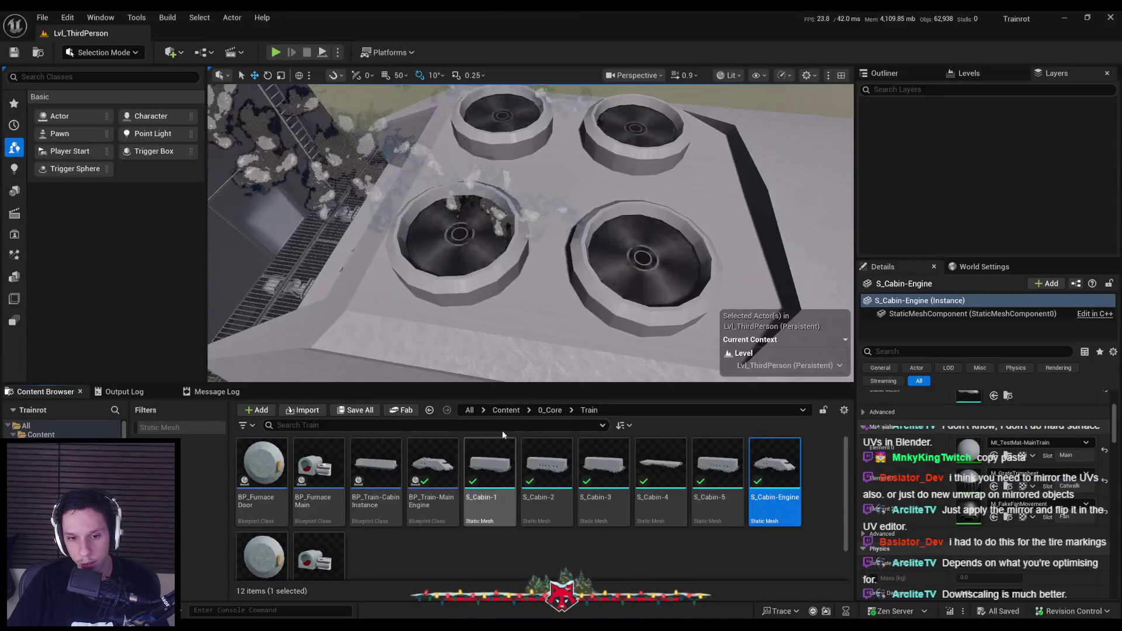
Reimport the S_Cabin-Engine mesh and save all changes.
right_click(774, 467)
left_click(821, 136)
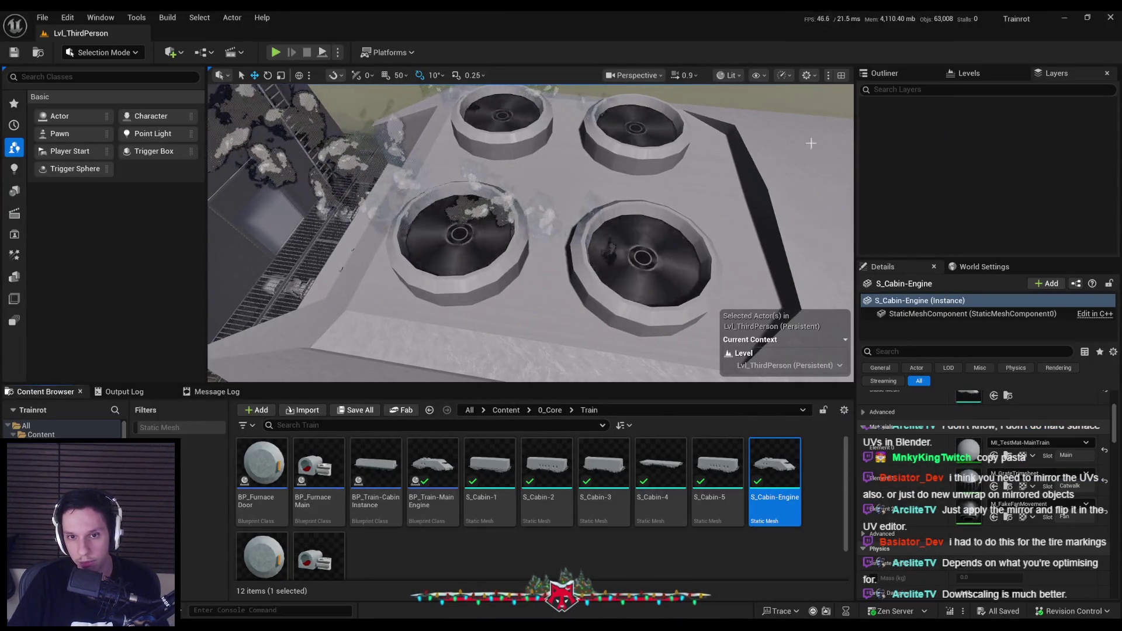
key("ctrl+shift+s")
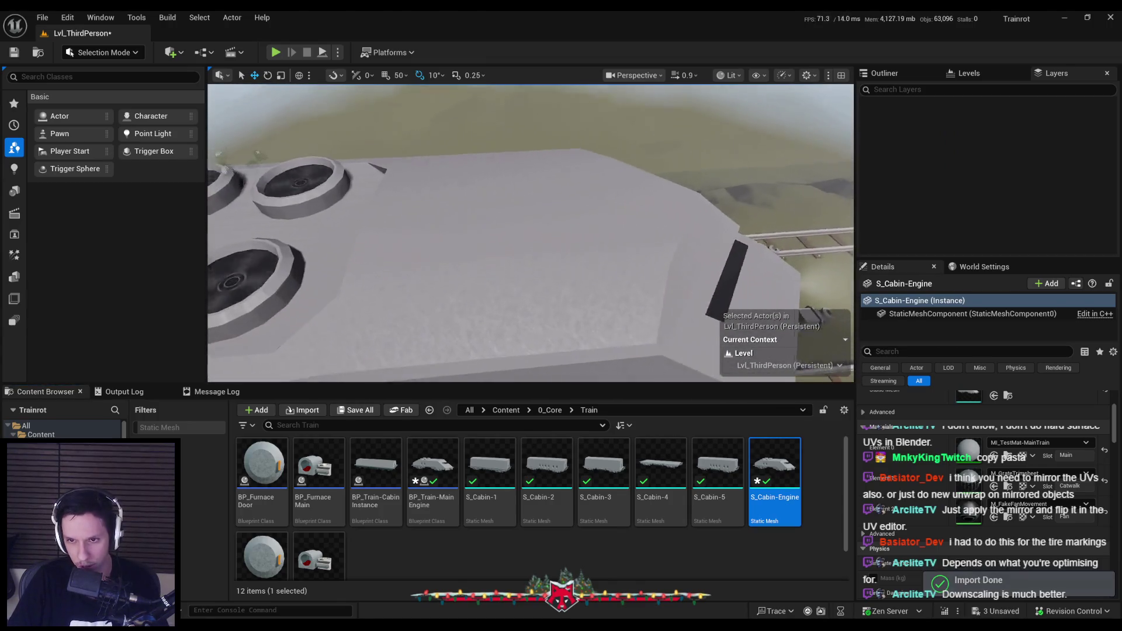
Start a fullscreen play-test of Lvl_ThirdPerson and walk into the cabin.
left_click_drag(548, 294, 549, 295)
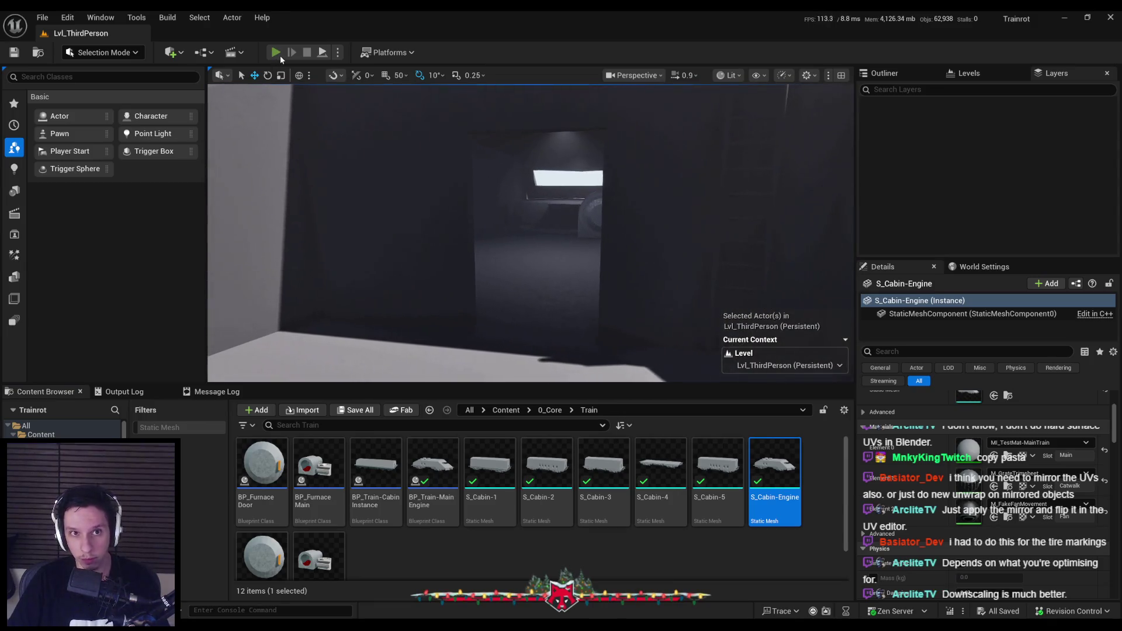
left_click(276, 52)
key("F11")
key("w")
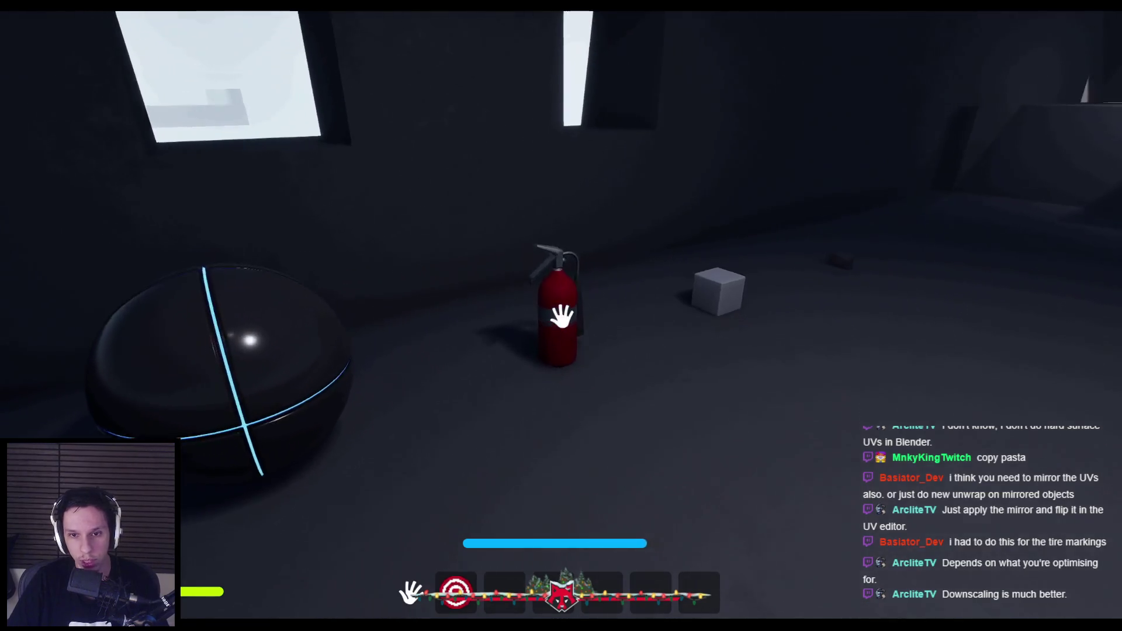
Switch hotbar slots, spray the fire extinguisher toward the hatch, then drop it.
key("2")
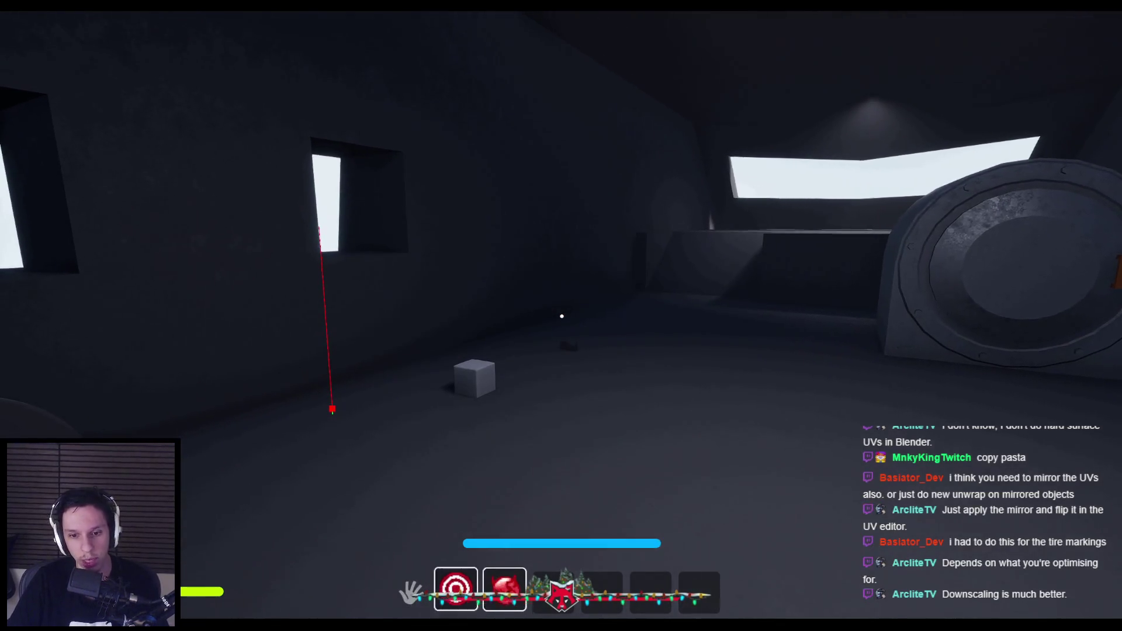
key("1")
key("2")
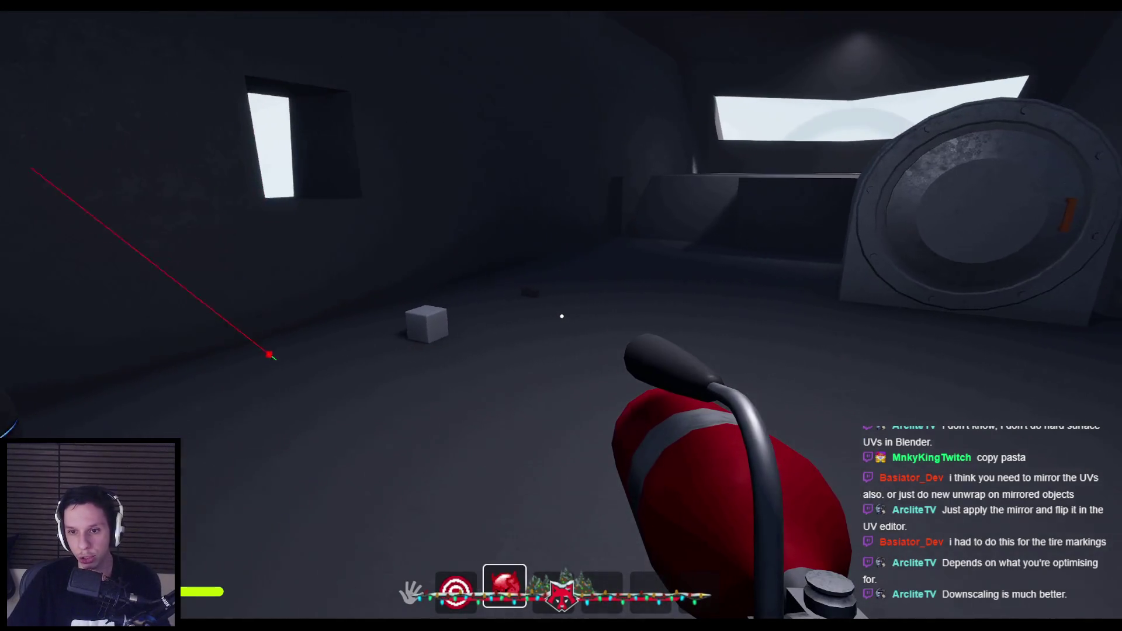
left_click(561, 316)
left_click_drag(561, 316, 562, 316)
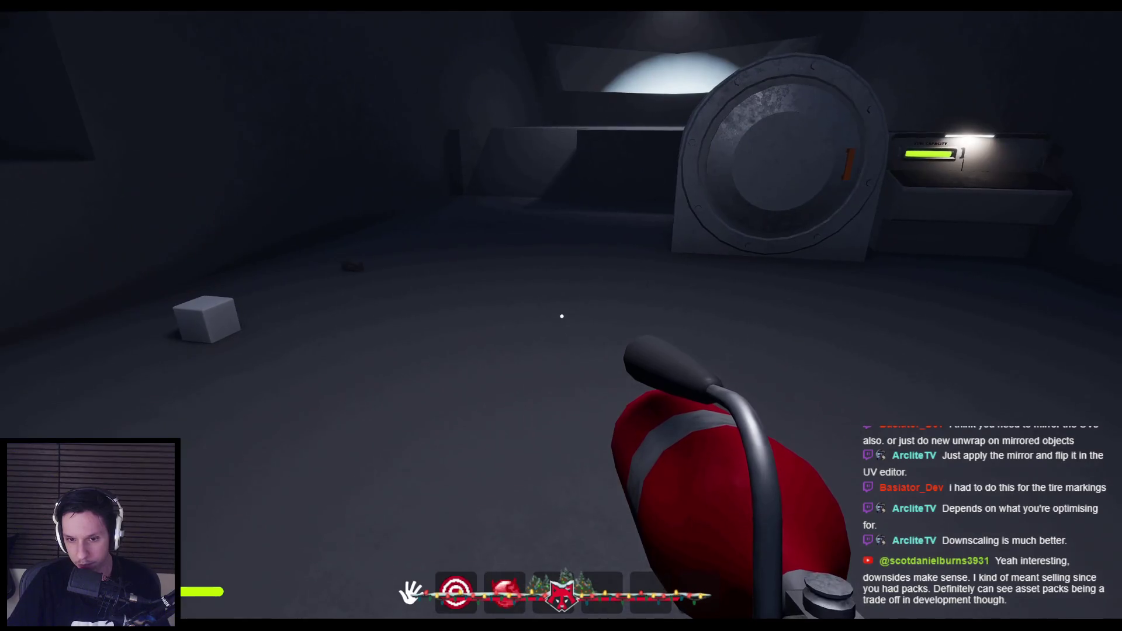
key("g")
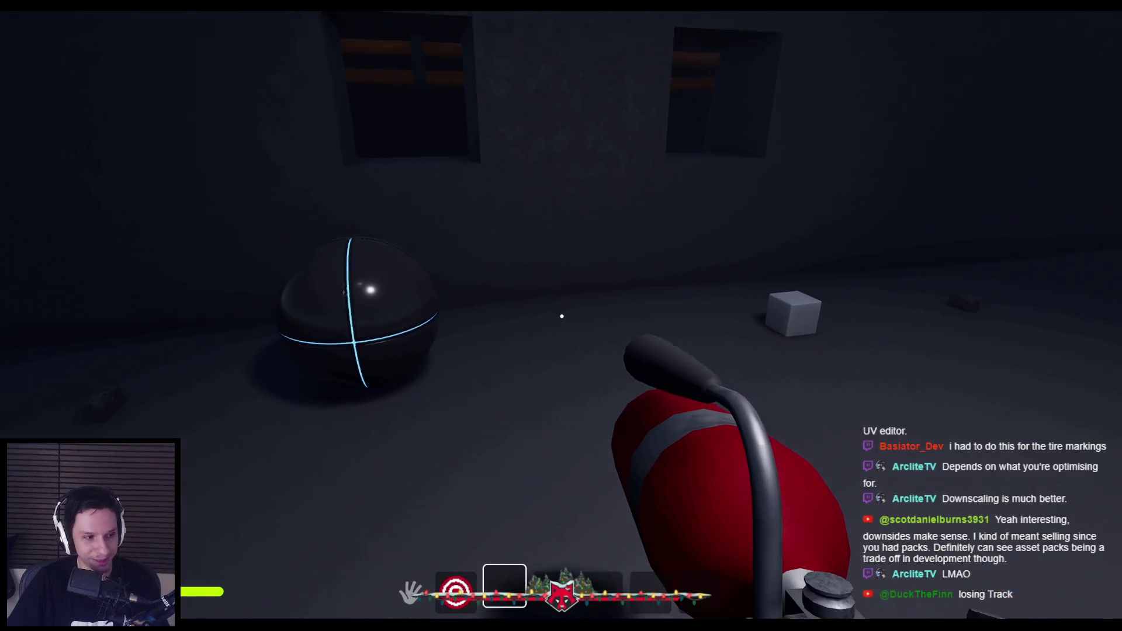
Restart the session and repeatedly pick up and drop a fire extinguisher.
key("Escape")
key("alt+p")
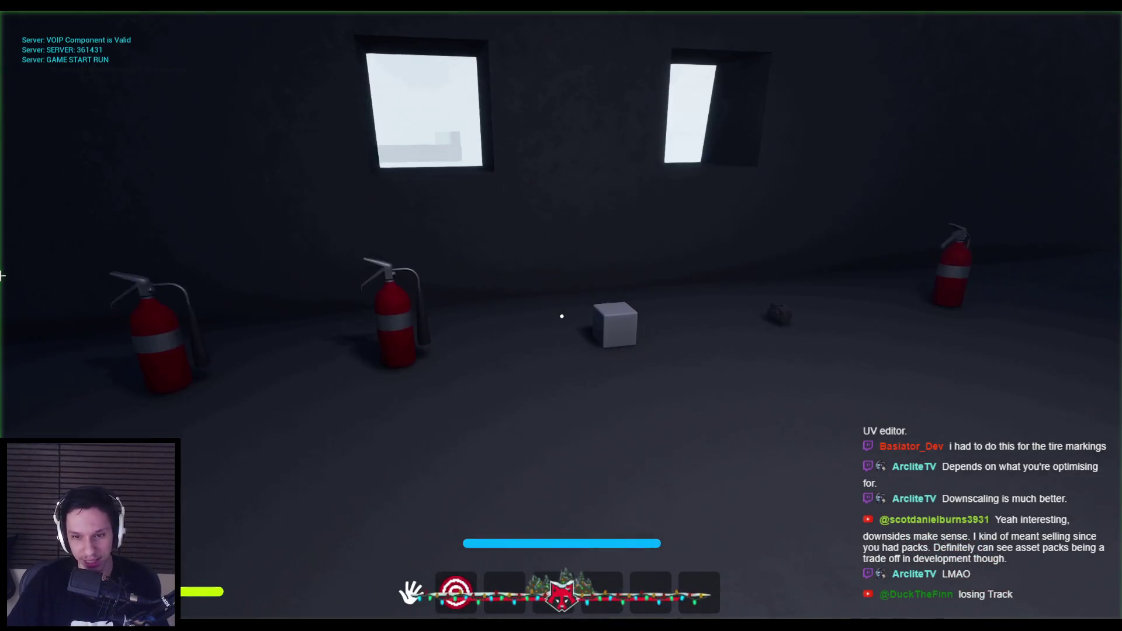
key("e")
key("g")
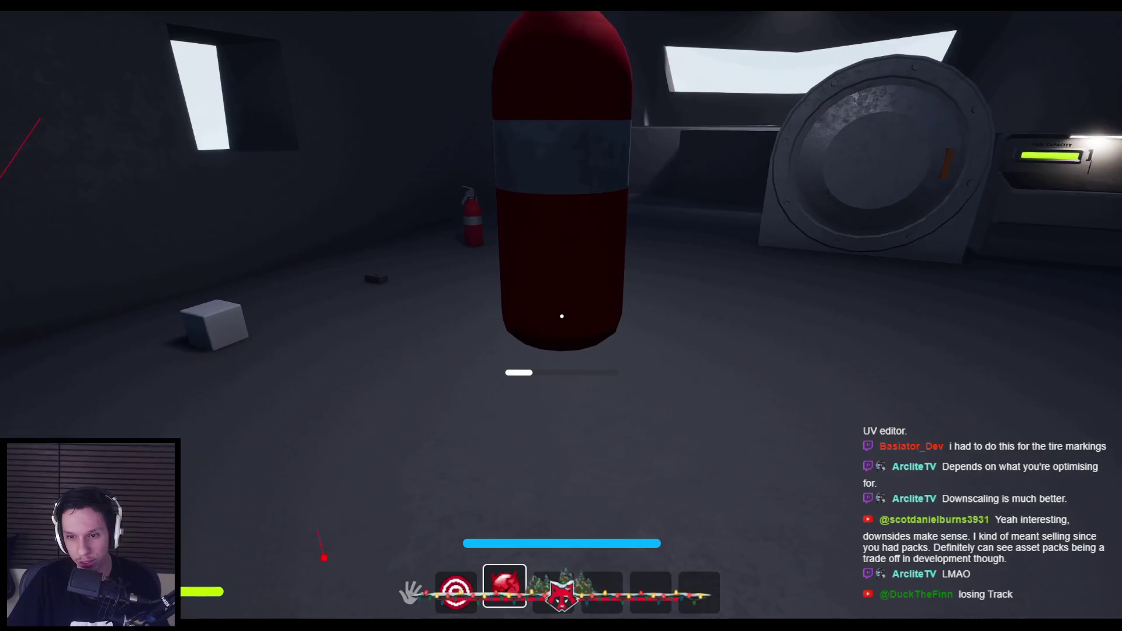
key("e")
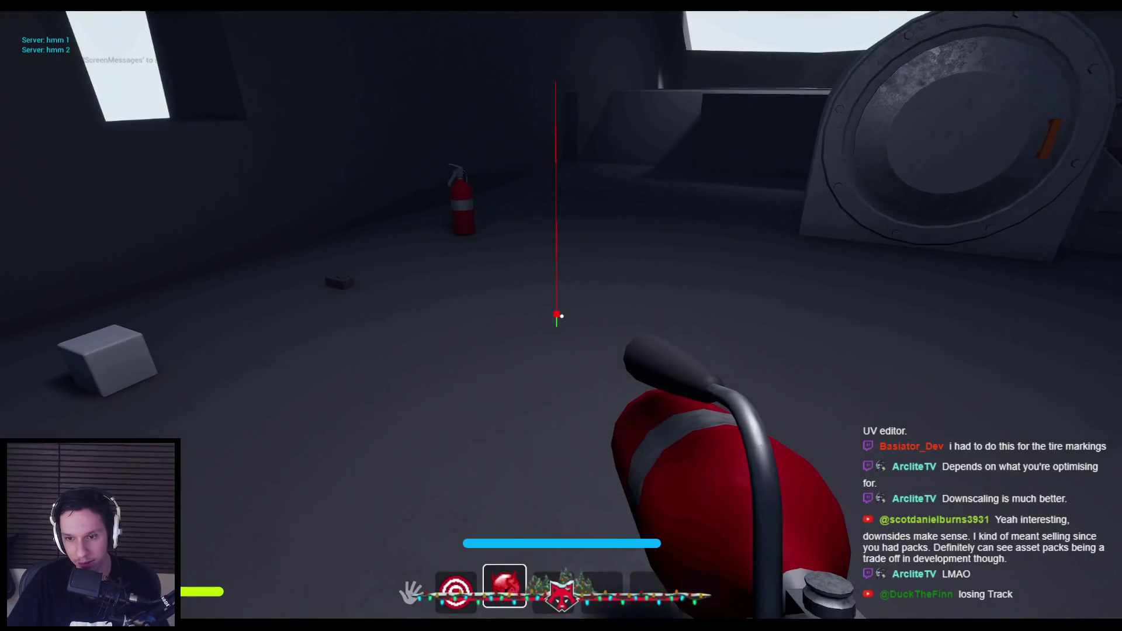
key("g")
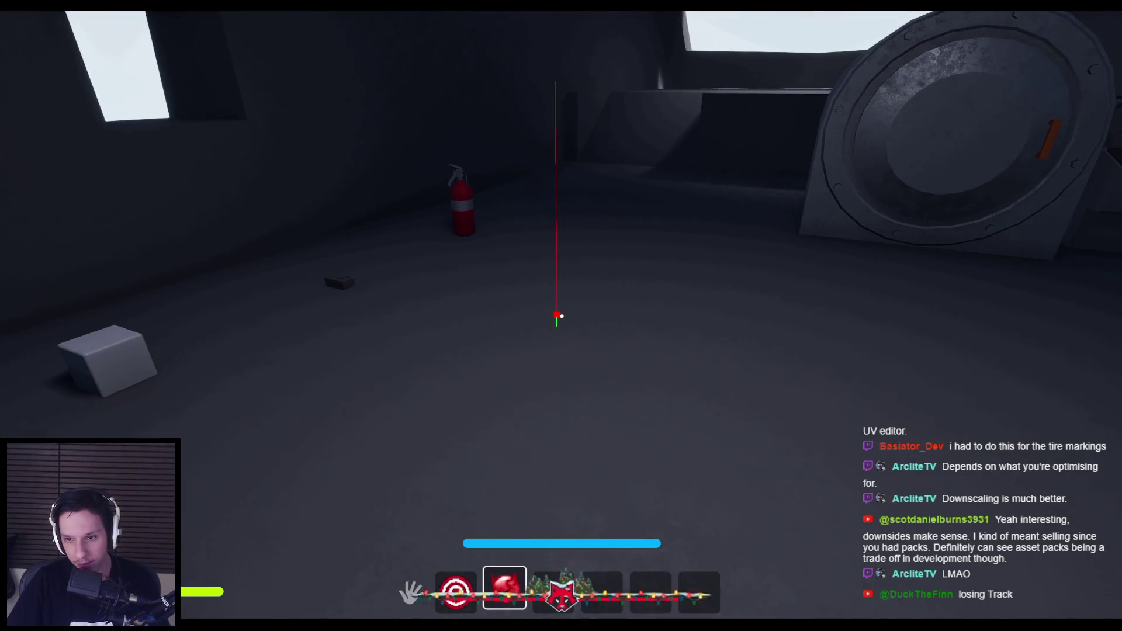
key("g")
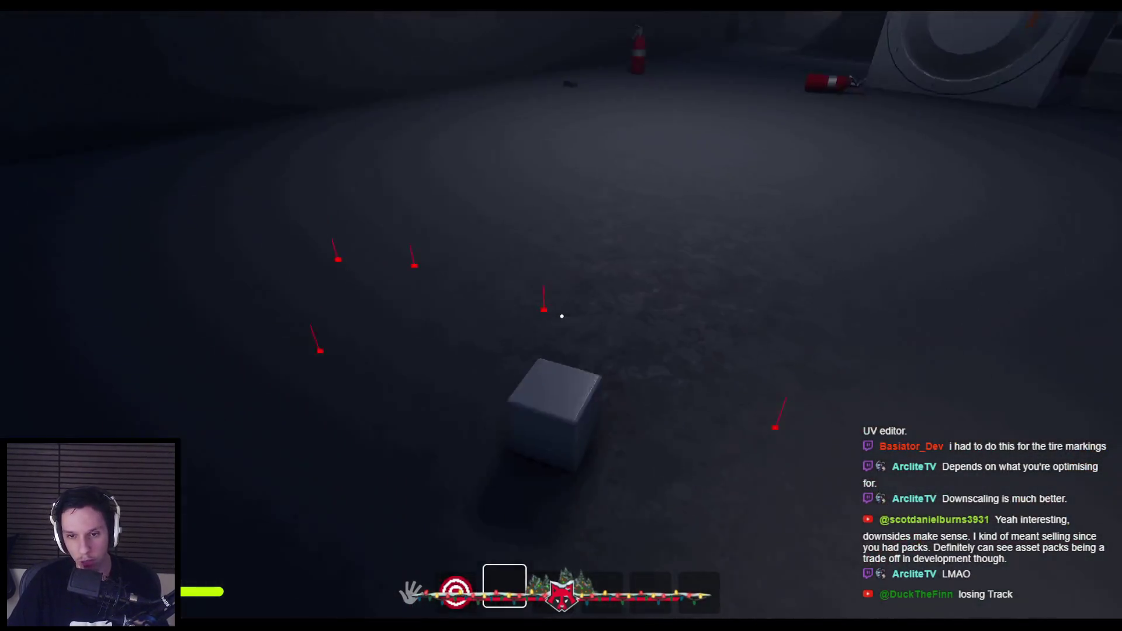
Grab and release the grey cube and extinguishers, try the wall valve, then end play.
left_click(562, 316)
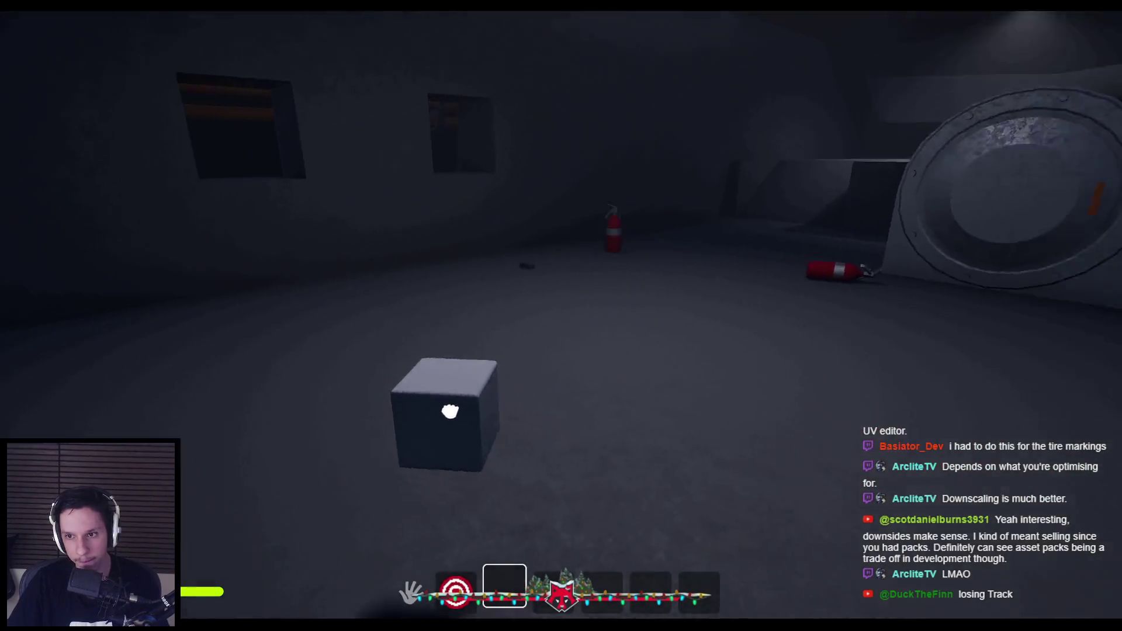
left_click(562, 316)
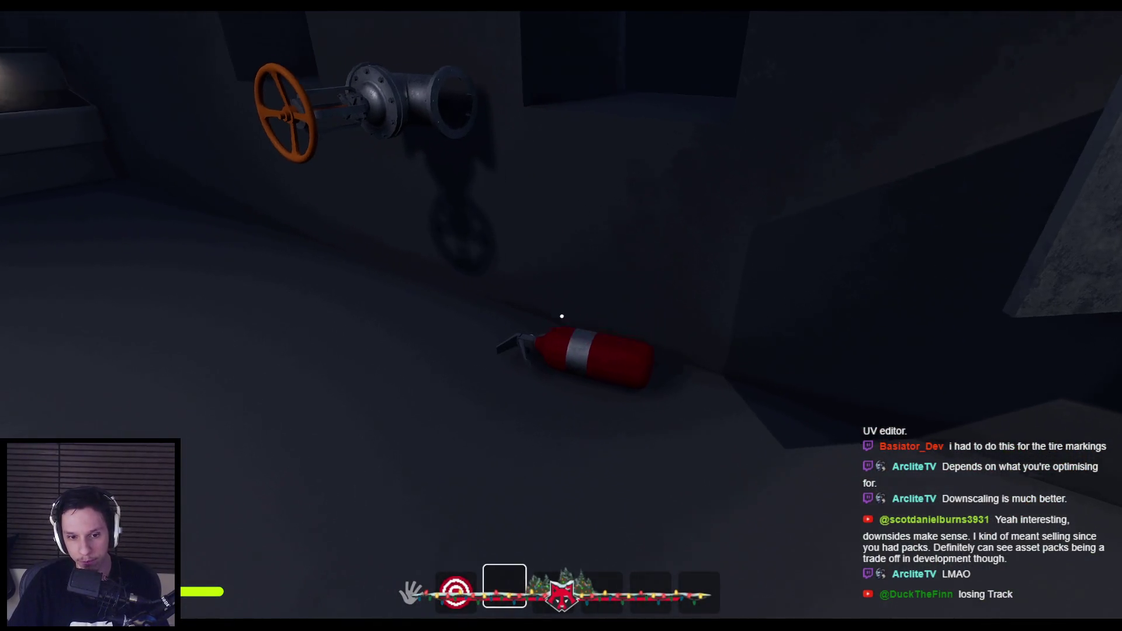
left_click(562, 316)
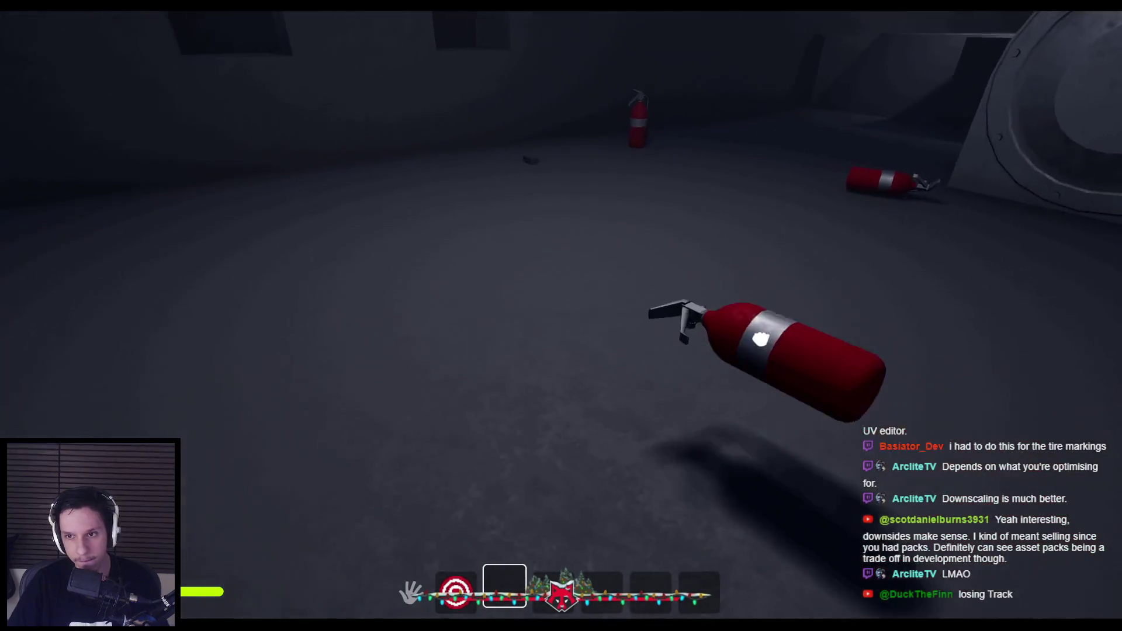
left_click(562, 316)
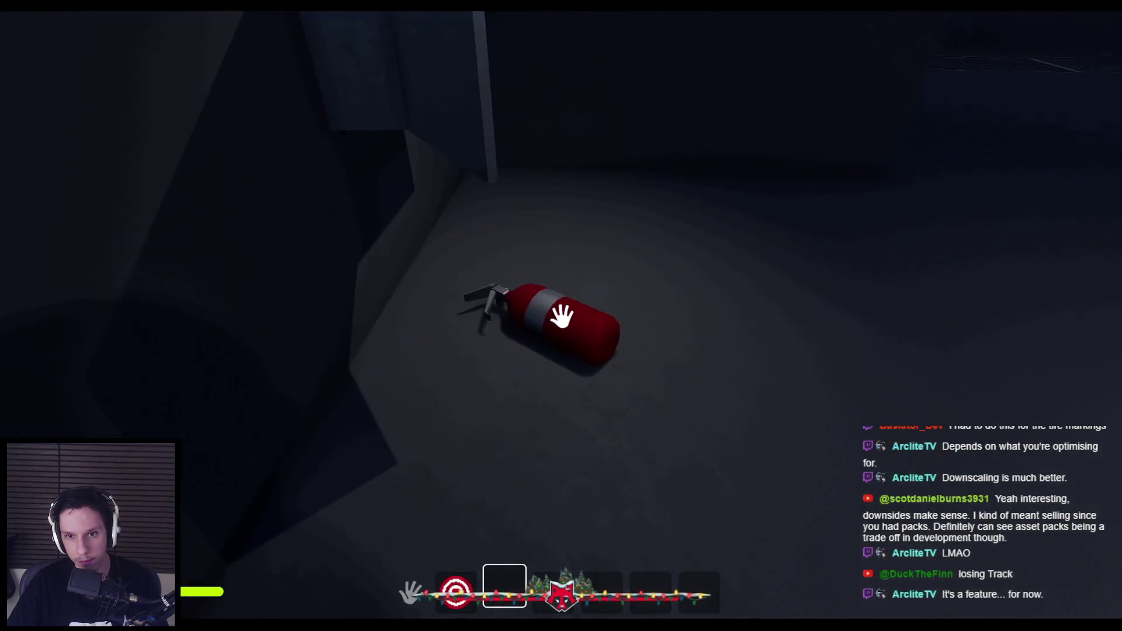
left_click(561, 316)
left_click(561, 316)
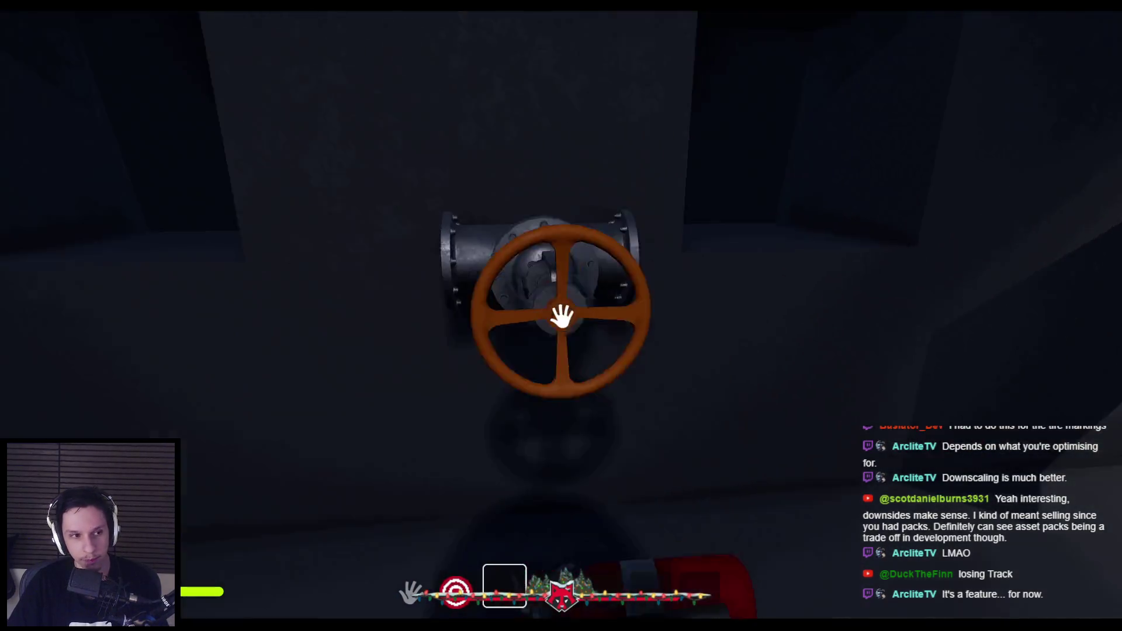
left_click(561, 316)
key("Escape")
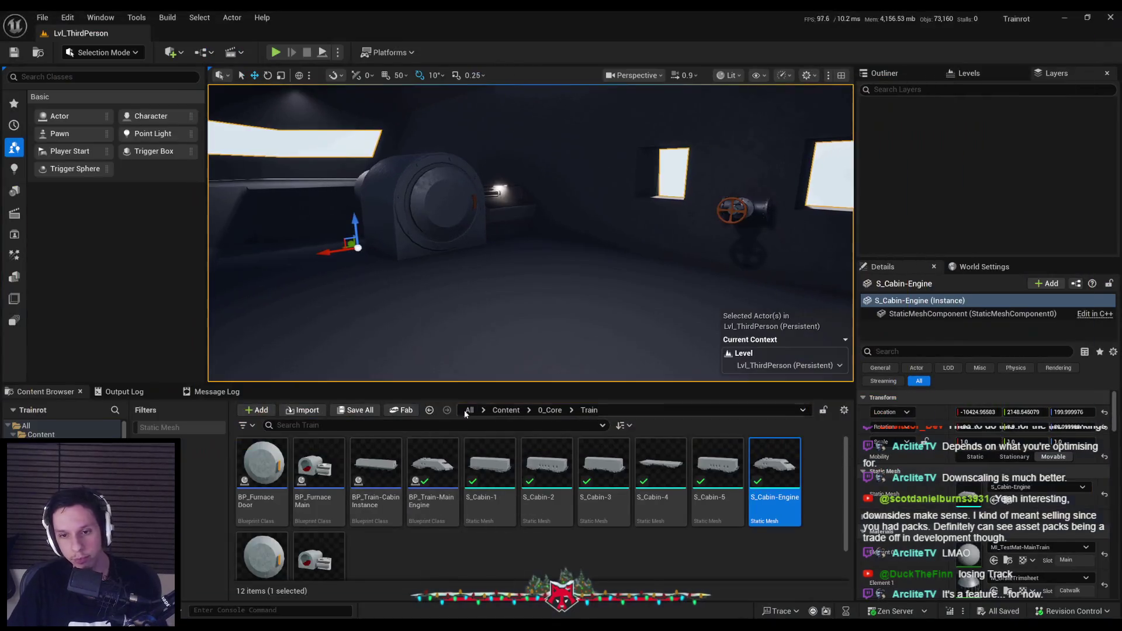
In the Items folder, check the fire extinguisher asset, then open Item_HandcrankFlashlight.
left_click(547, 410)
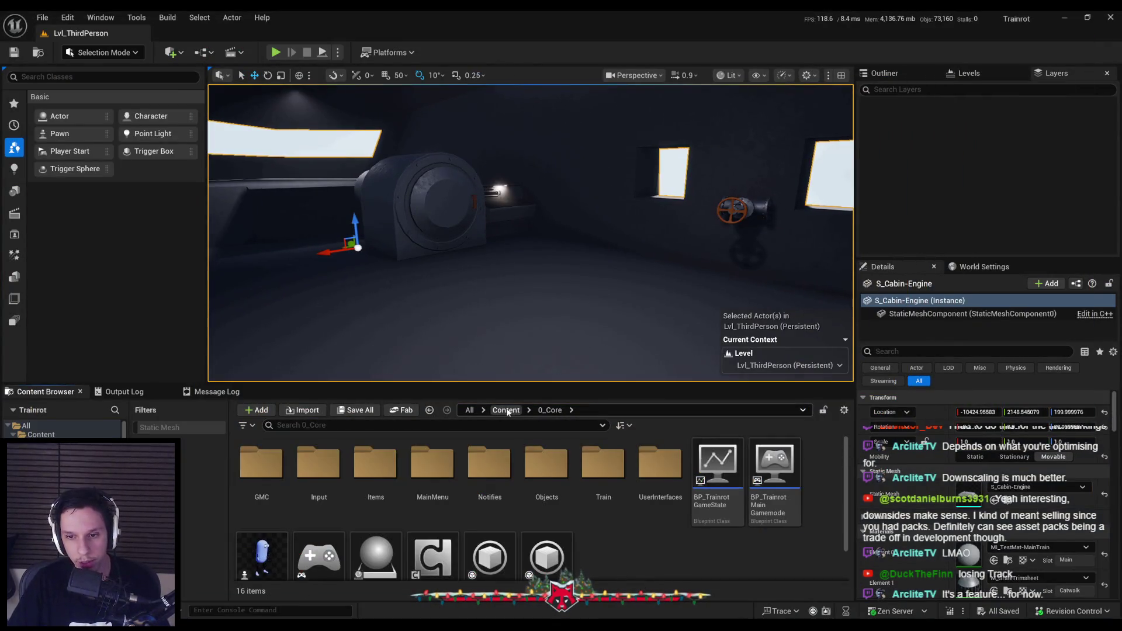
double_click(363, 515)
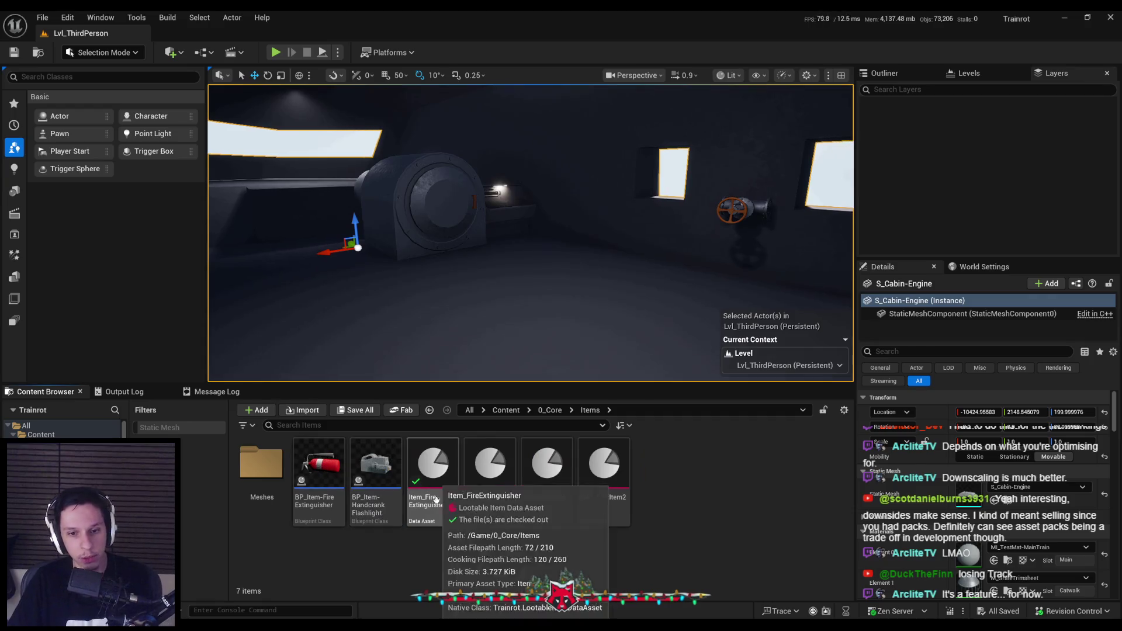
double_click(434, 479)
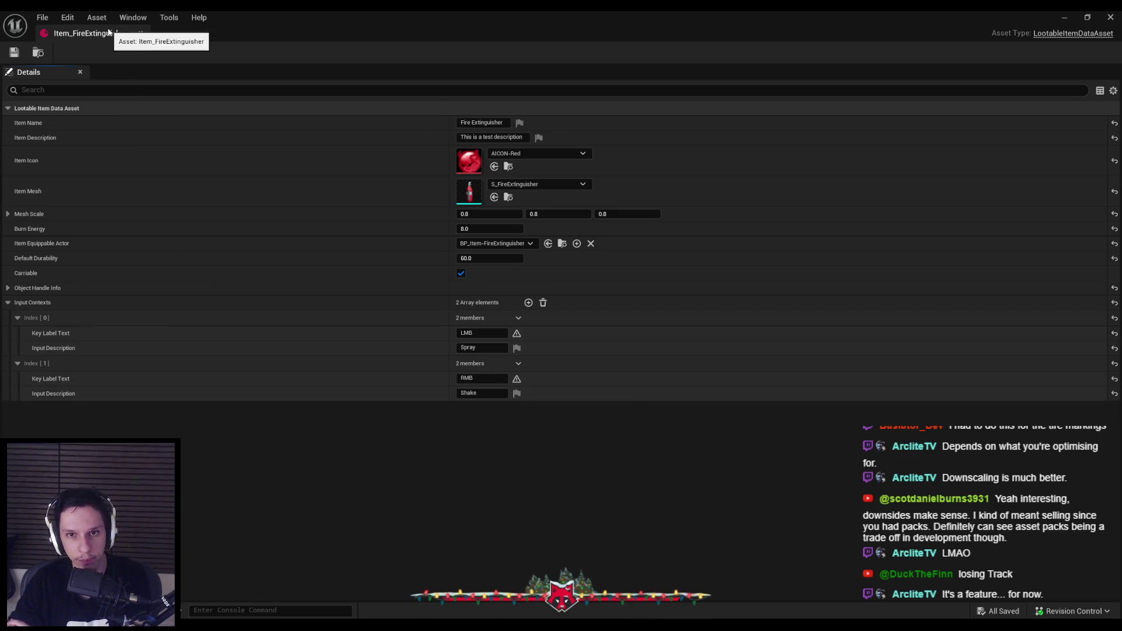
left_click(140, 33)
double_click(489, 480)
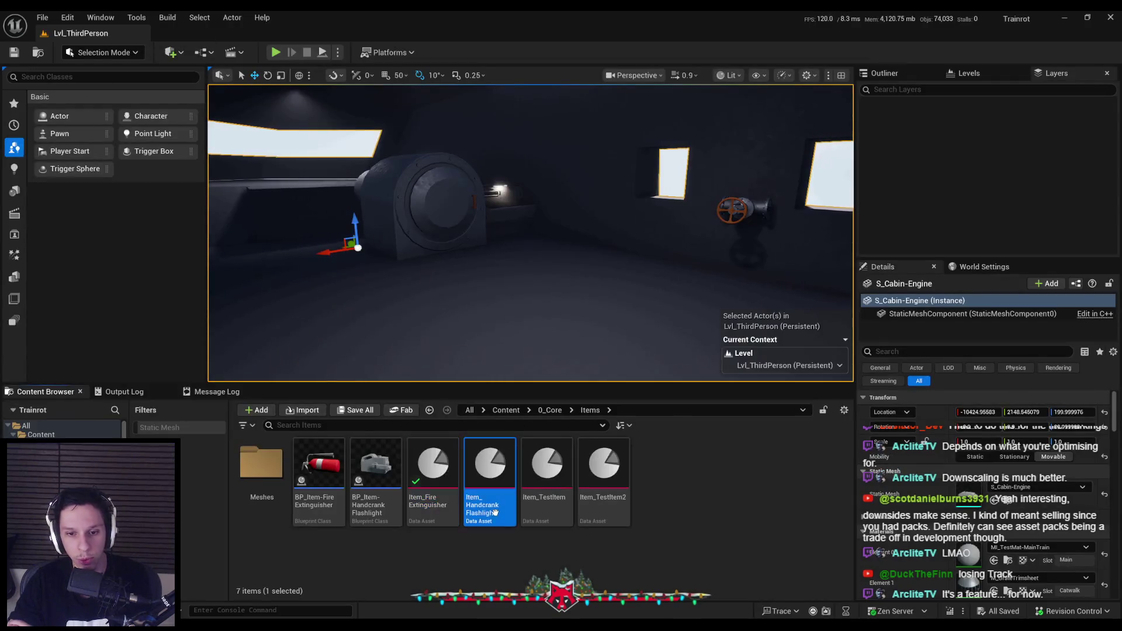
Add an Index 0 RMB input context with the Key Label text 'Crank'.
left_click(528, 302)
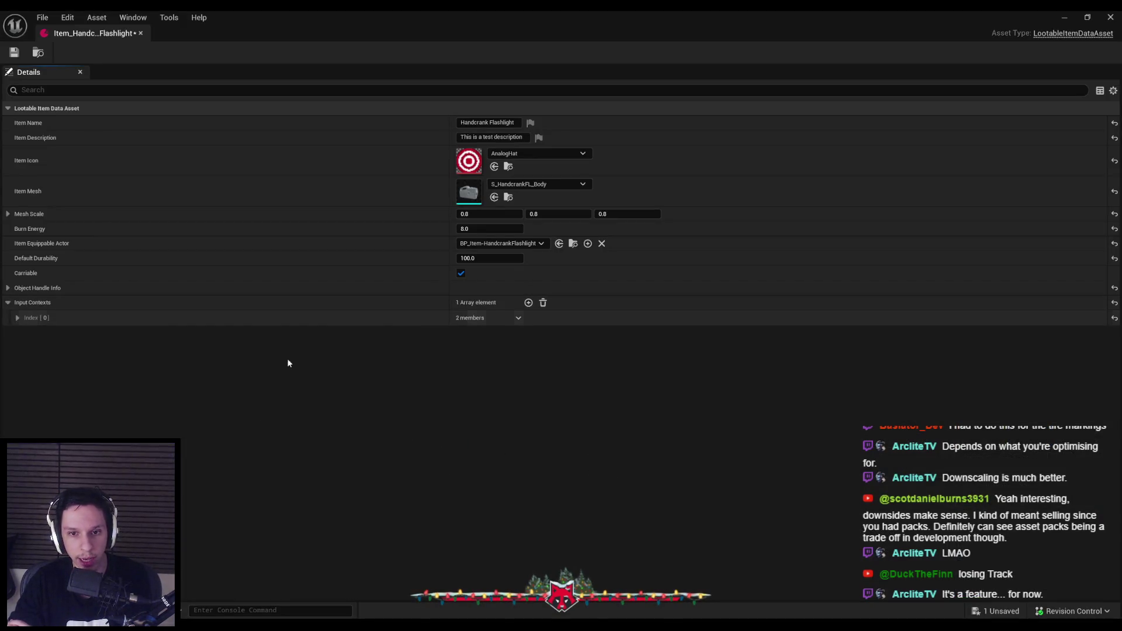
left_click(17, 317)
left_click(482, 333)
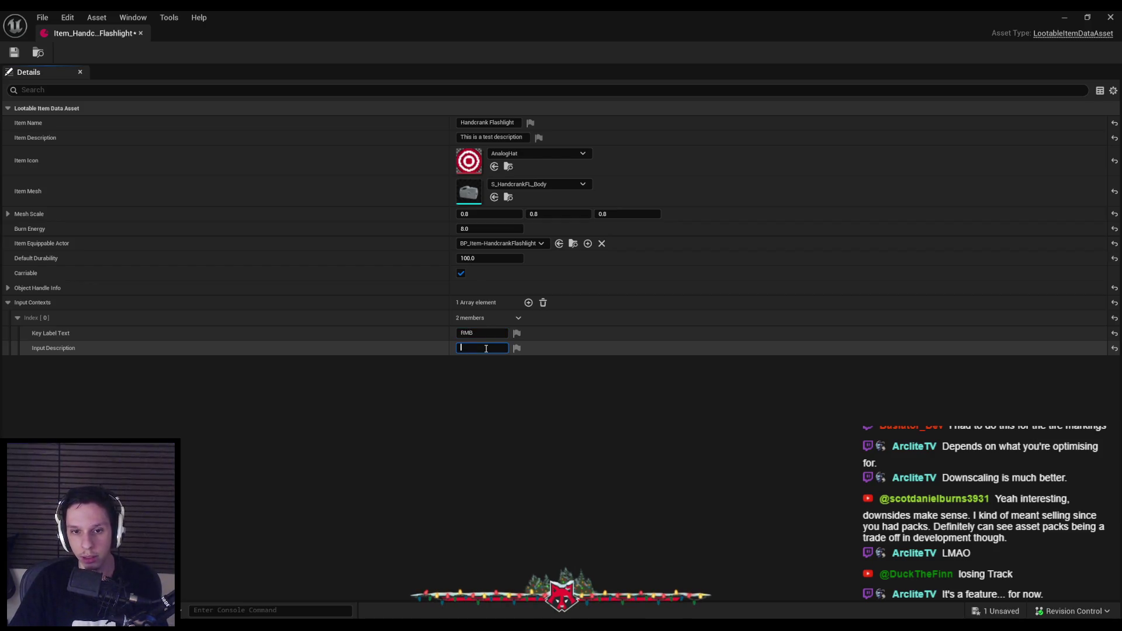
type("Crank")
key("Return")
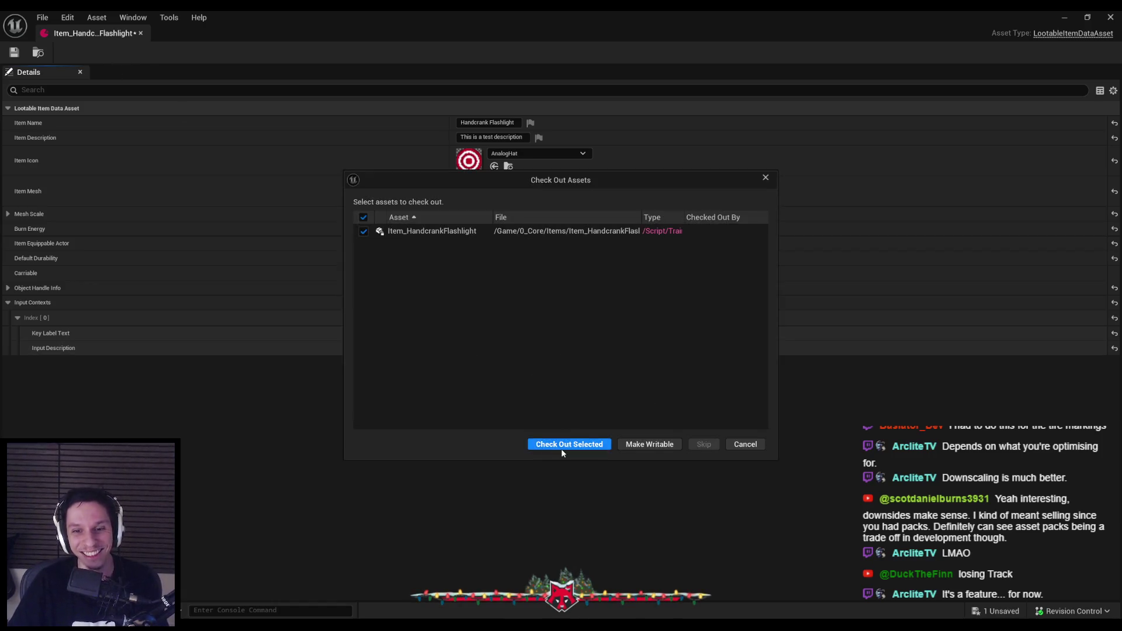
Check out the flashlight asset, close it, and start a play-test of the level.
left_click(561, 446)
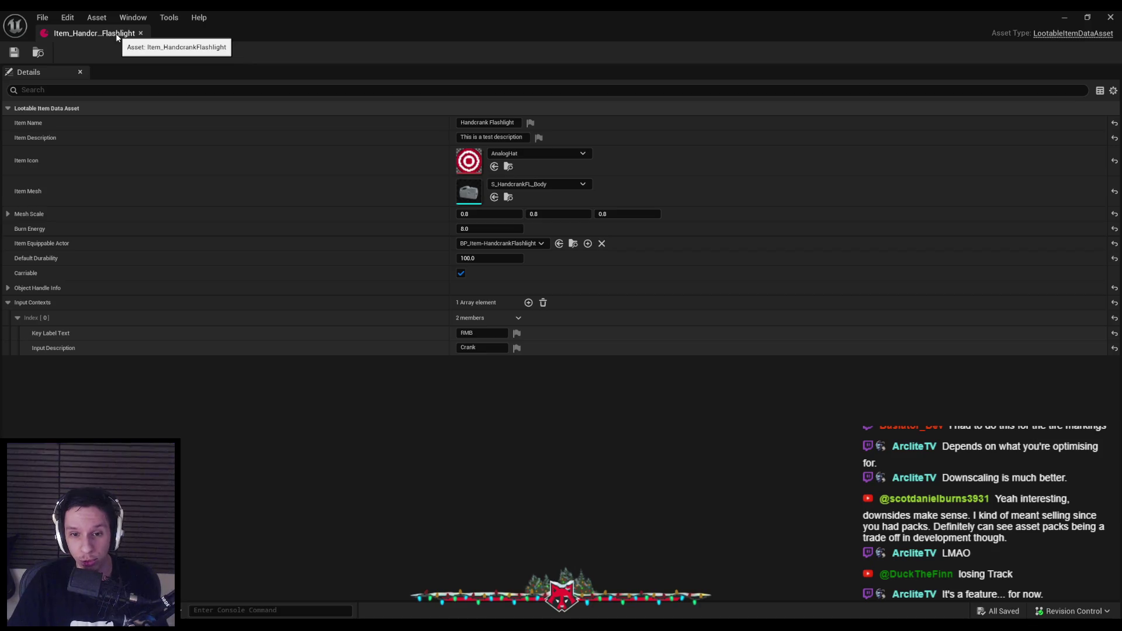
left_click(140, 34)
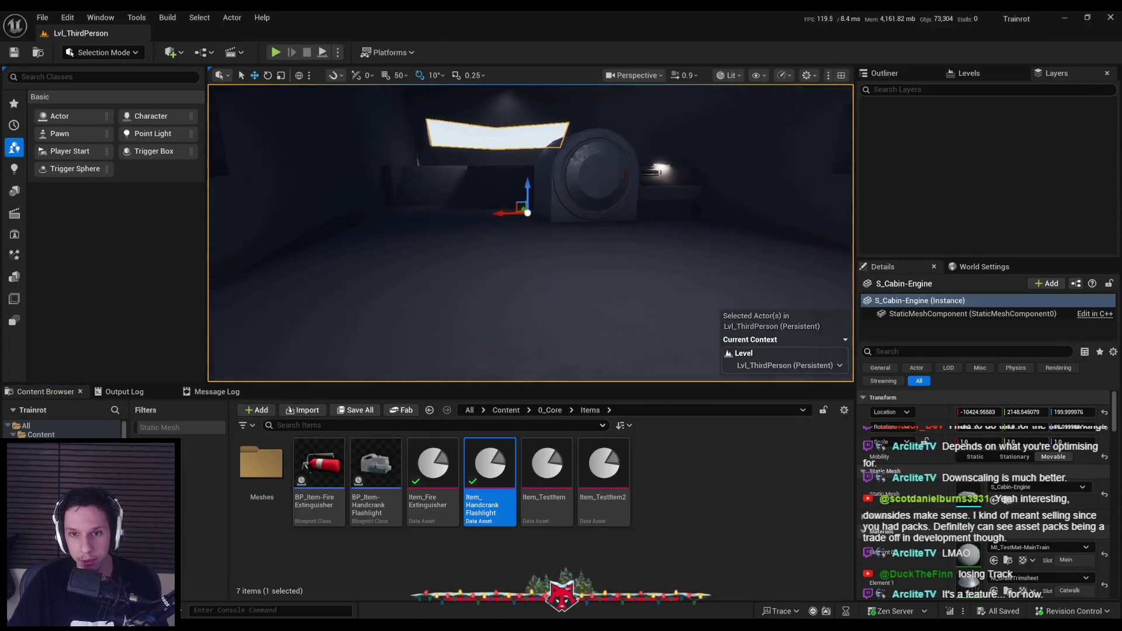
left_click_drag(569, 325, 569, 324)
left_click(275, 52)
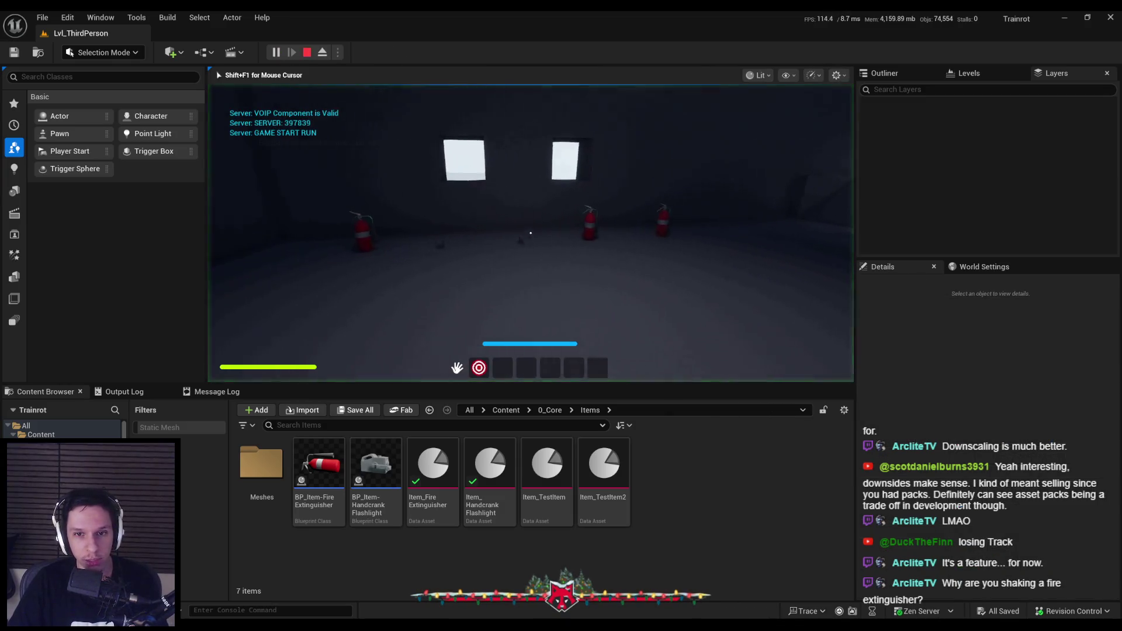
In fullscreen, pick up an extinguisher, spray it while turning, then throw the bomb.
key("e")
key("F11")
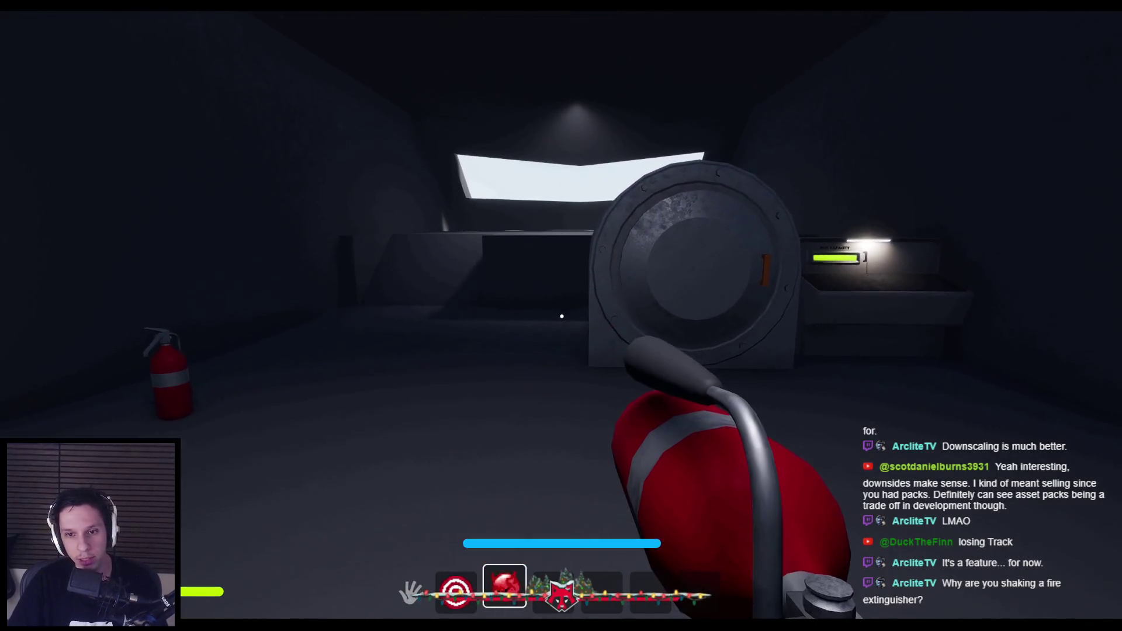
left_click(561, 317)
mouse_move(561, 316)
left_mouse_down()
mouse_move(625, 475)
mouse_move(604, 301)
mouse_move(555, 170)
mouse_move(561, 316)
mouse_move(515, 558)
left_mouse_up()
left_click(561, 316)
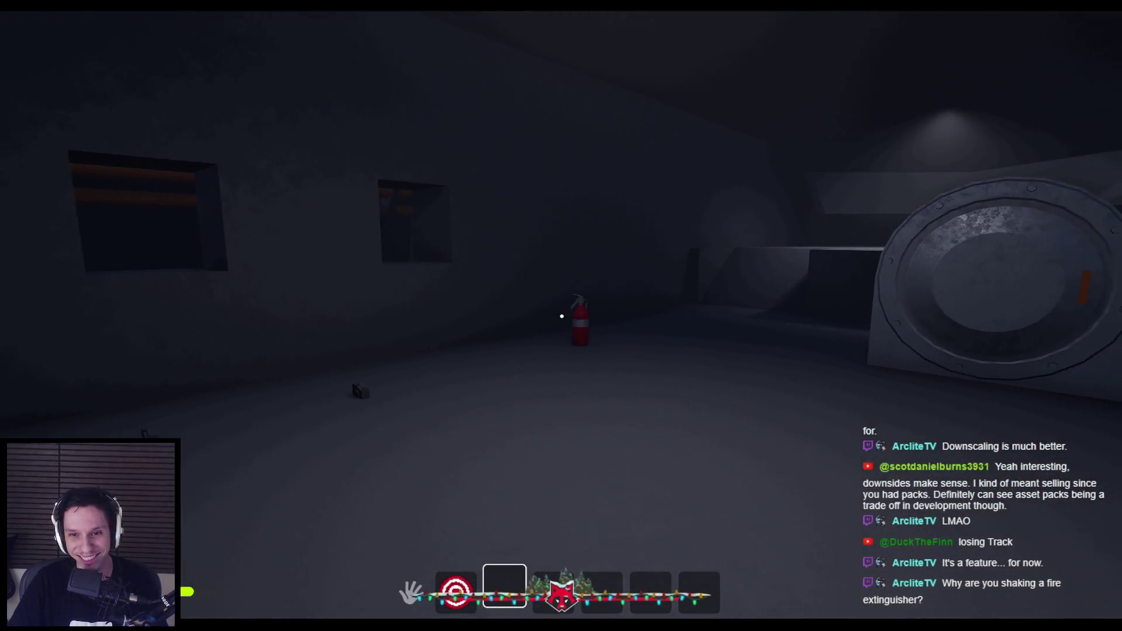
Pick up and detonate two floor extinguishers, then end the play session.
key("shift+w")
key("e")
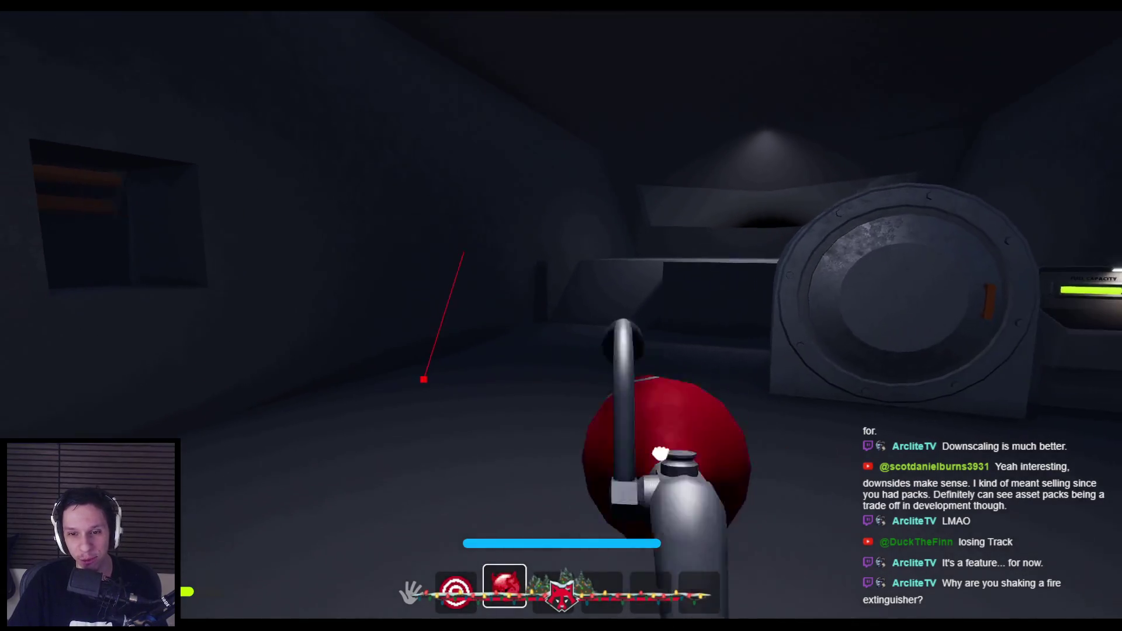
left_click(561, 316)
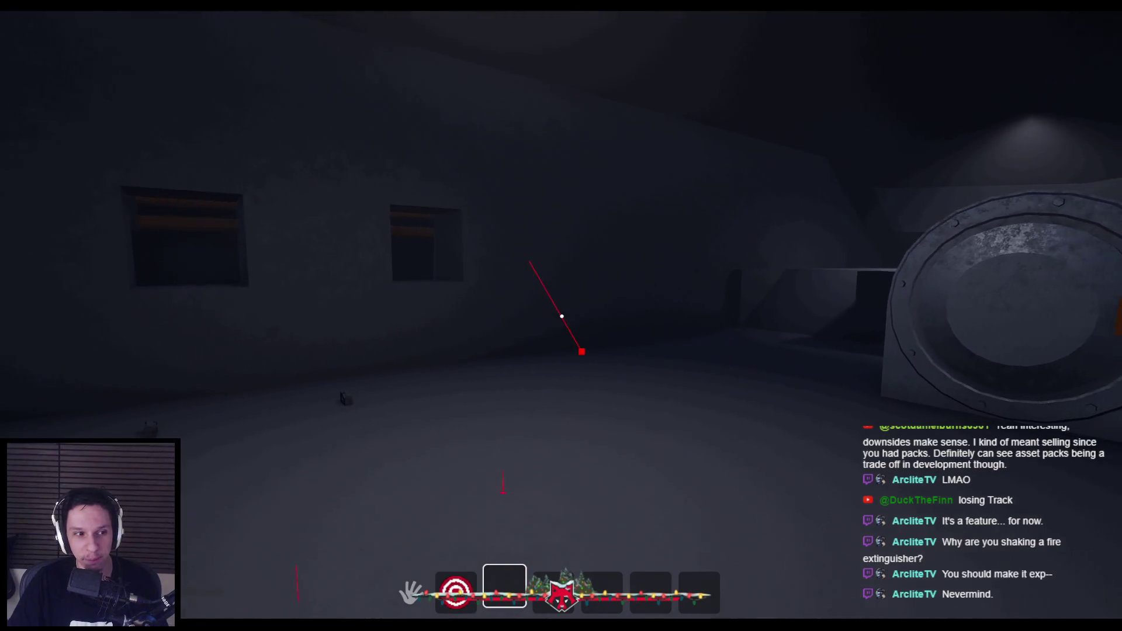
key("e")
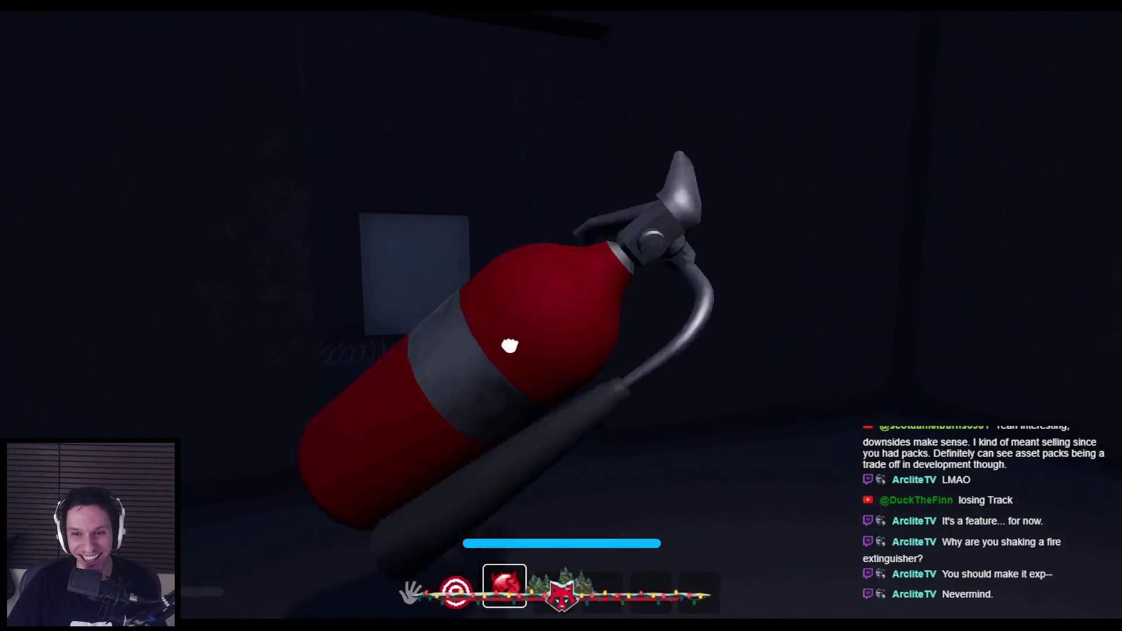
left_click(562, 316)
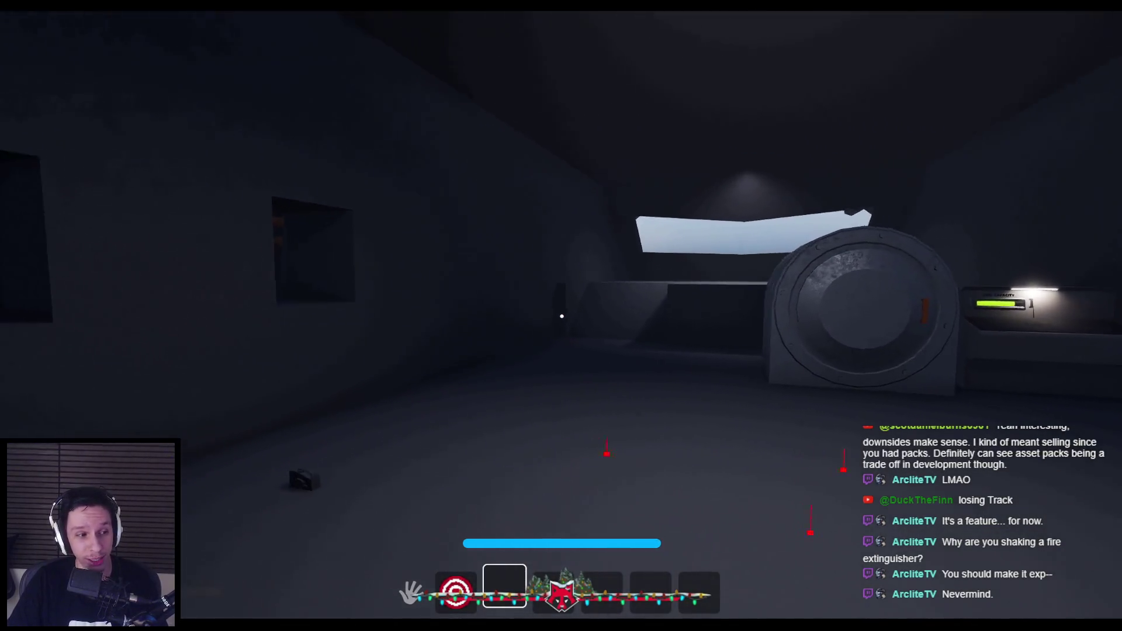
key("Escape")
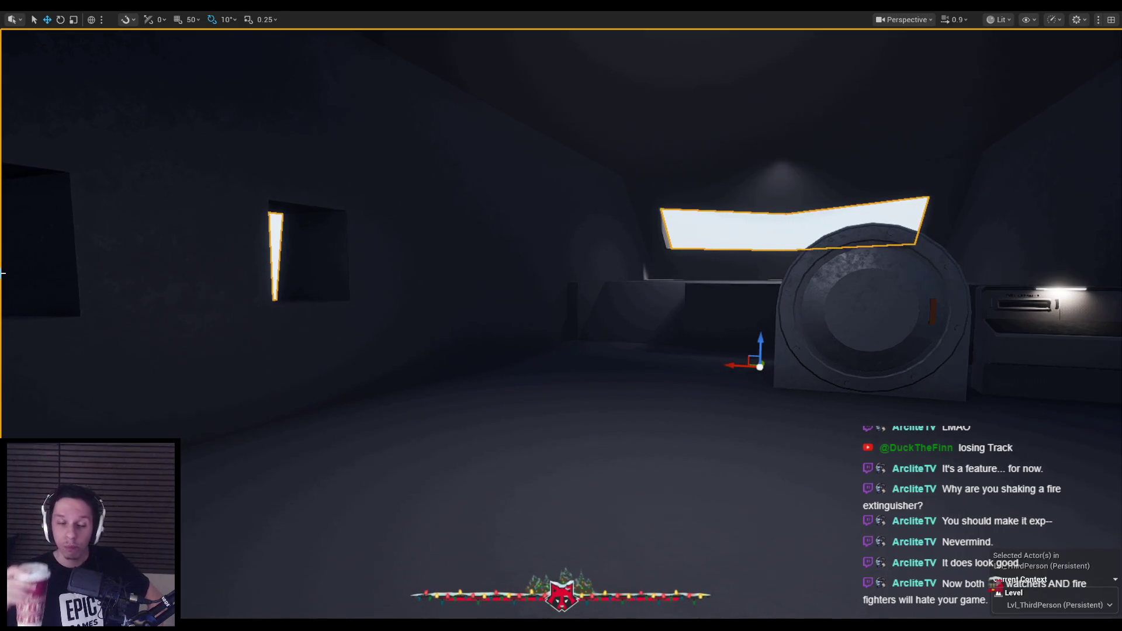
Restart the play session and climb through the window onto the train roof.
left_click_drag(205, 335, 451, 384)
key("alt+p")
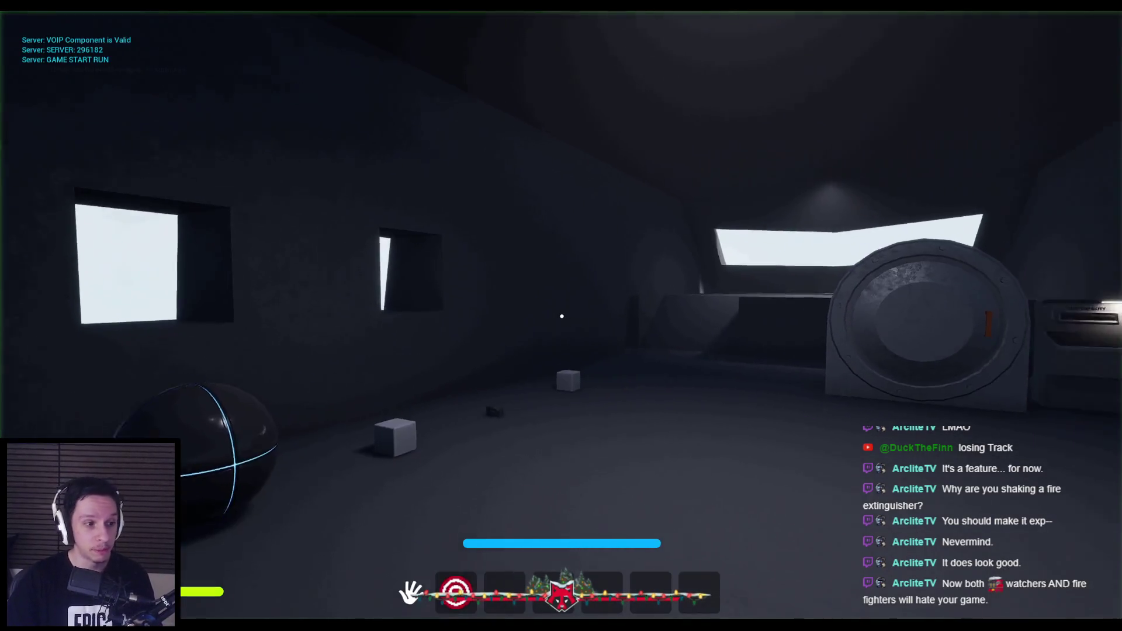
key("w")
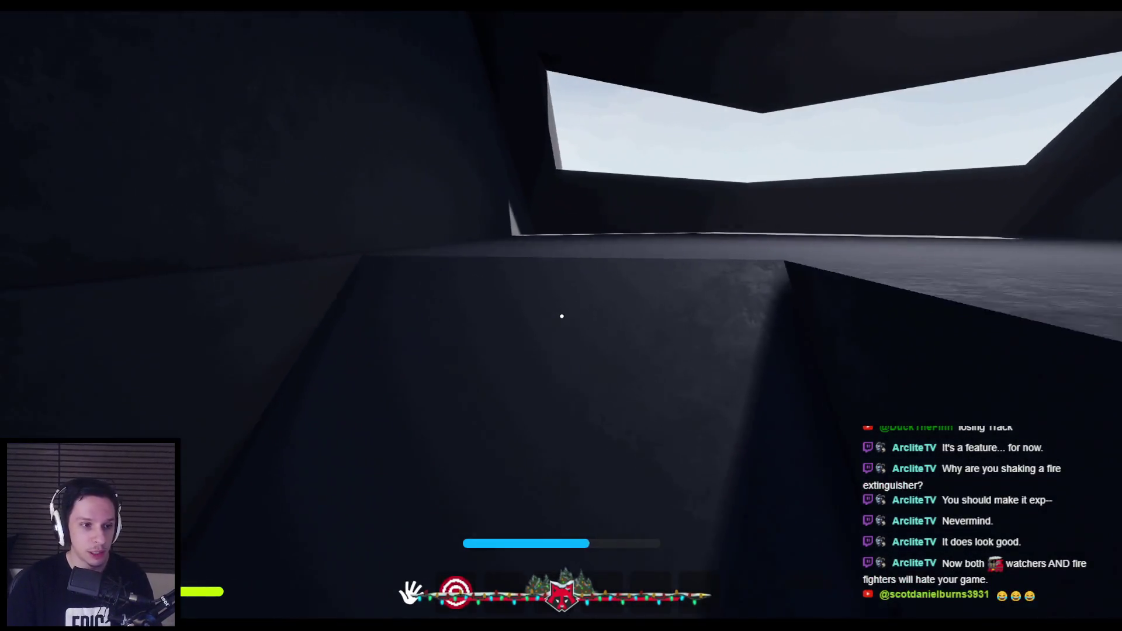
key("space")
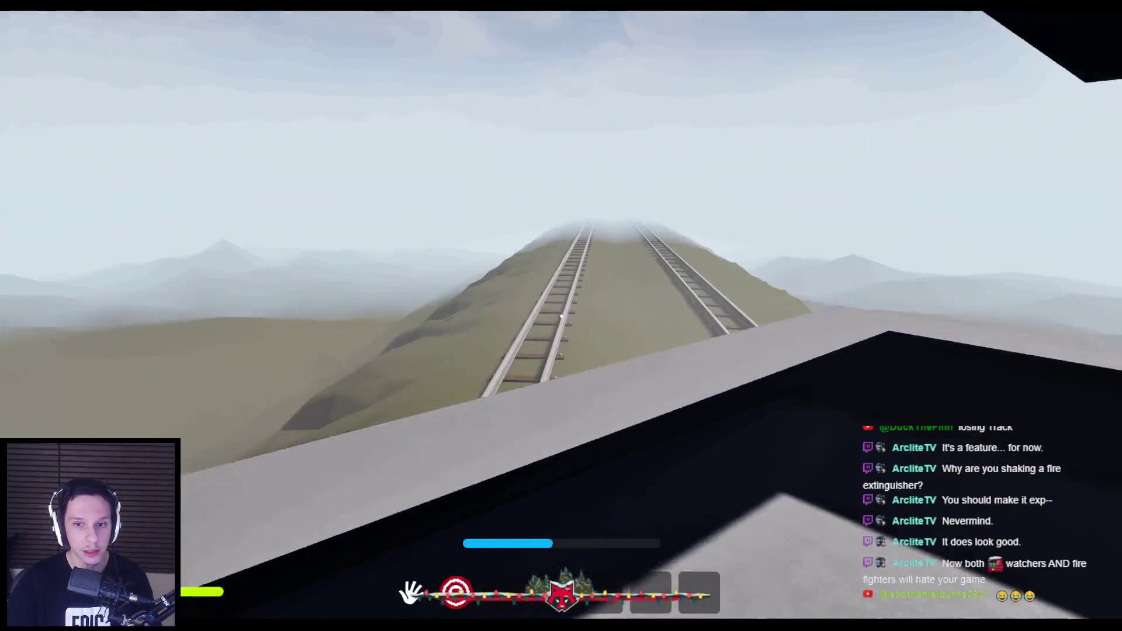
mouse_move(560, 315)
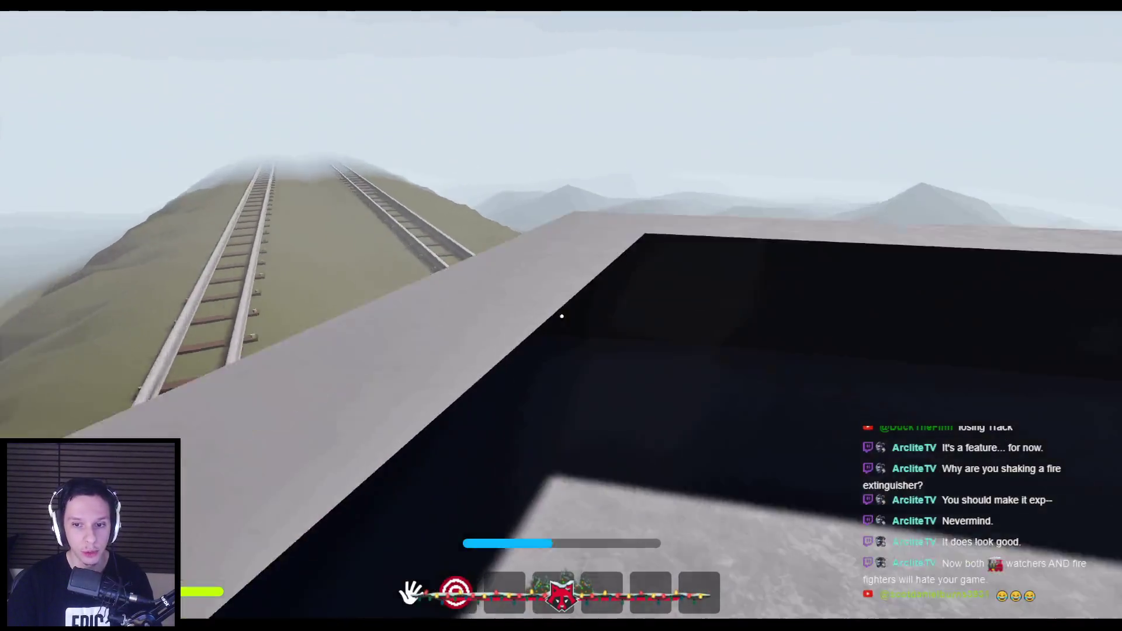
key("w")
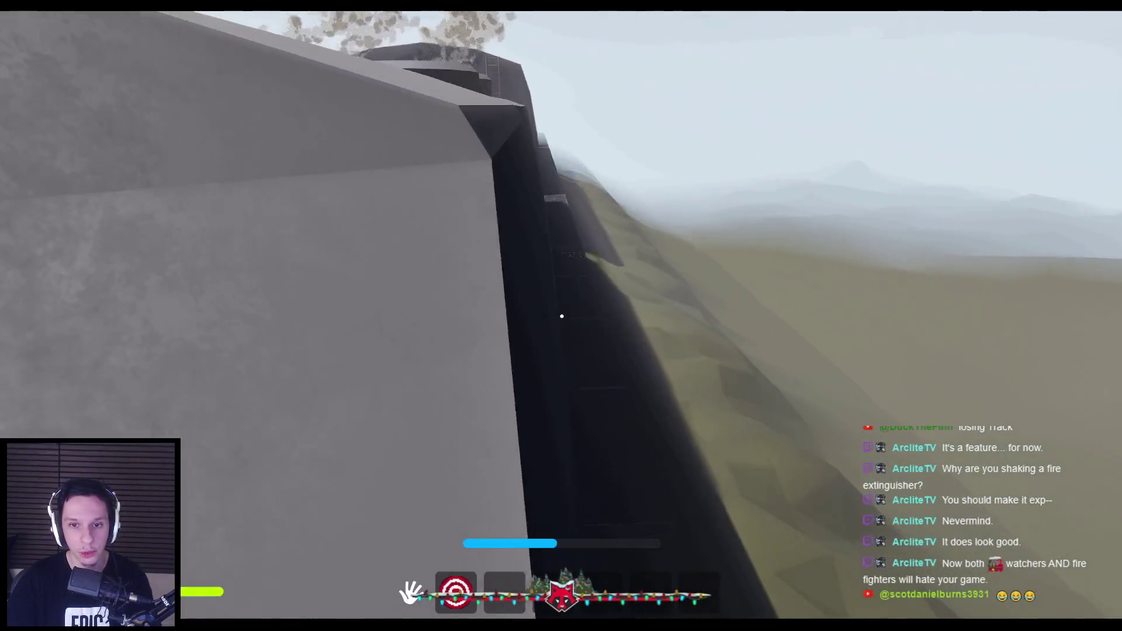
key("w")
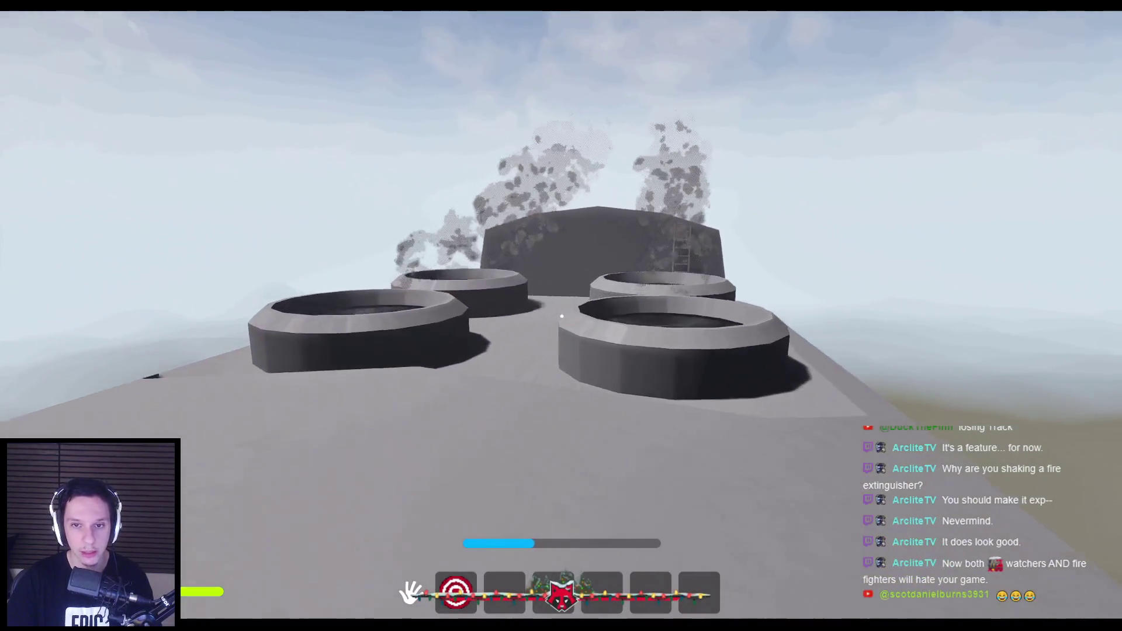
key("w")
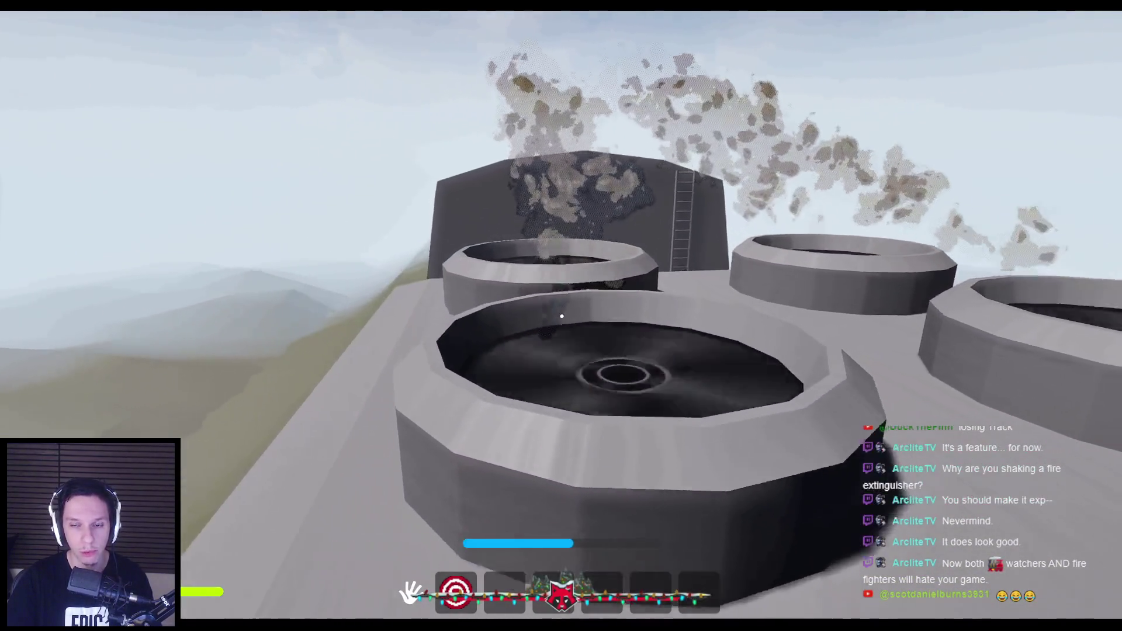
Move among the four roof fan vents, stepping into and back out of them.
key("s")
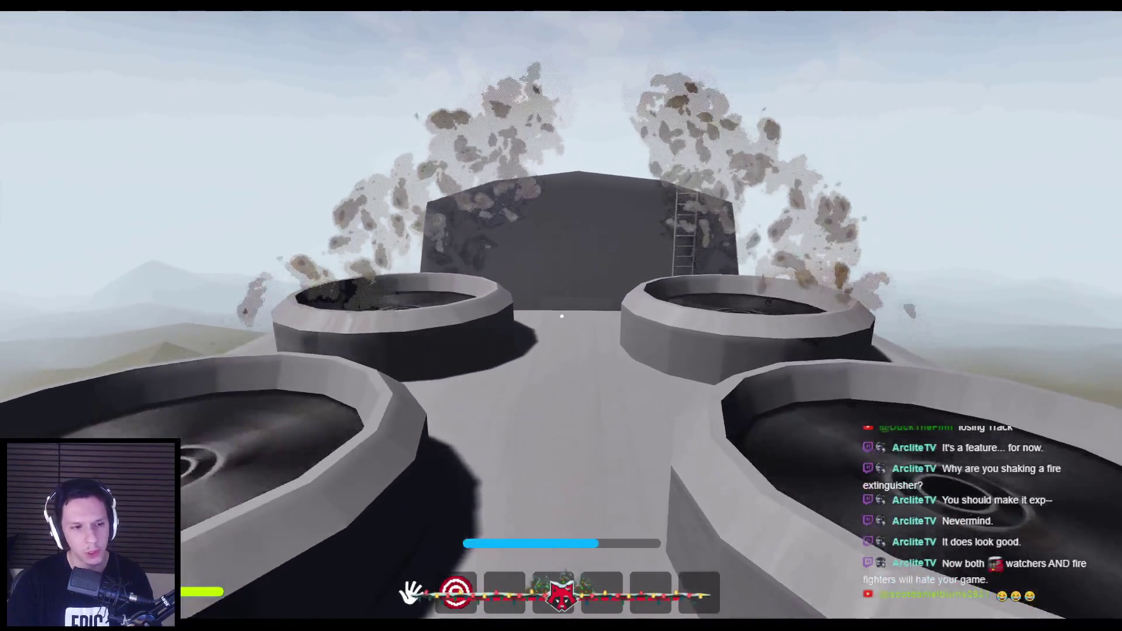
key("w")
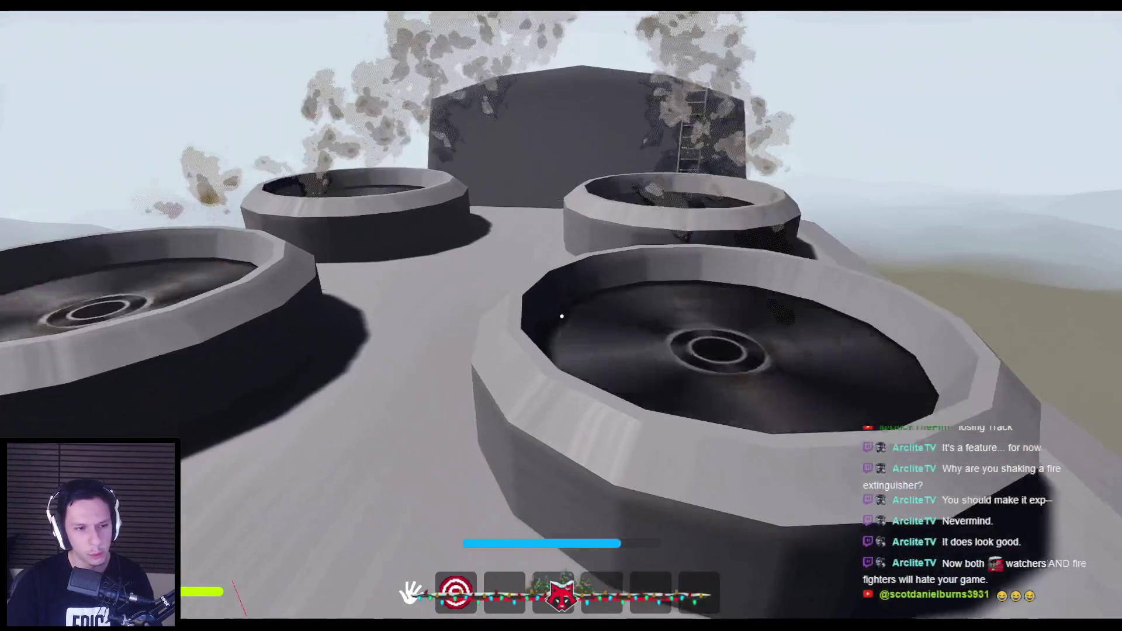
key("s")
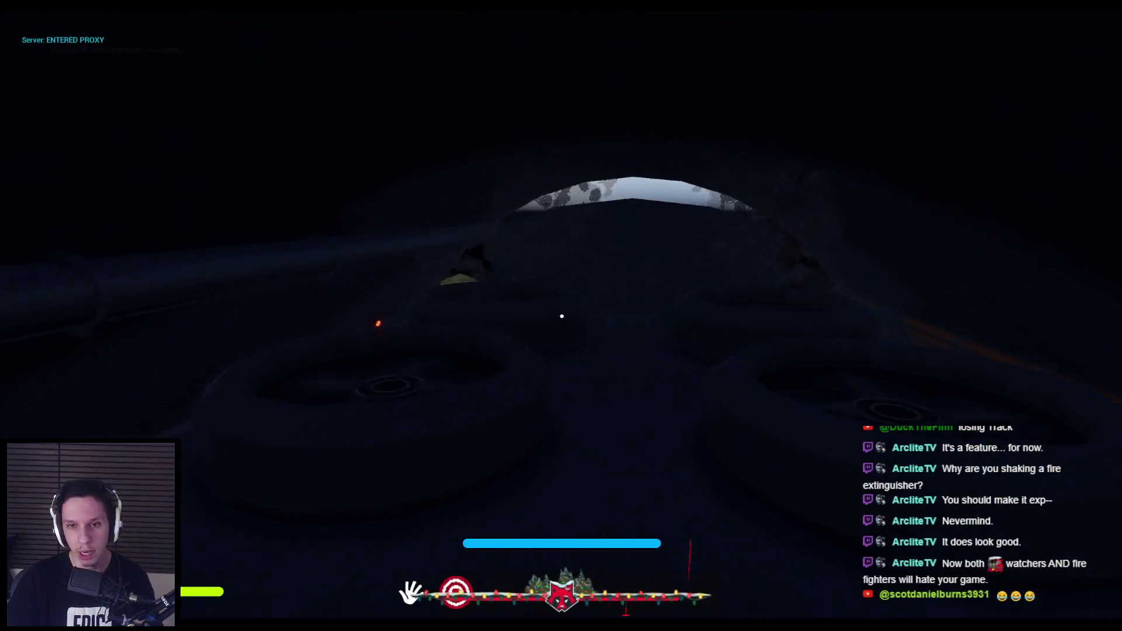
key("s")
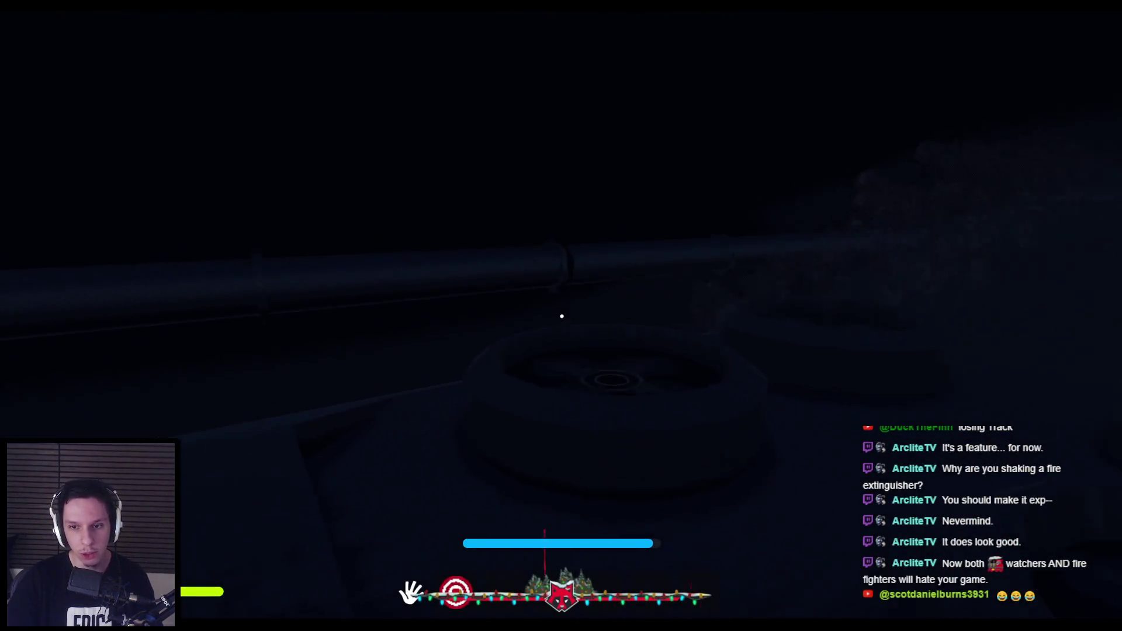
key("s")
key("w")
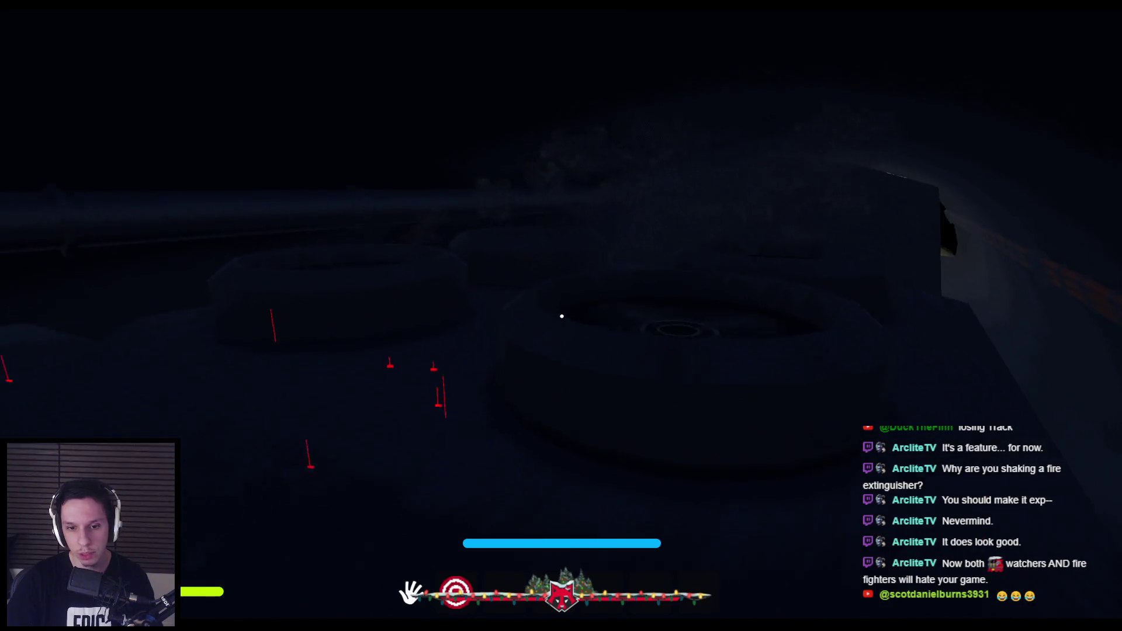
key("s")
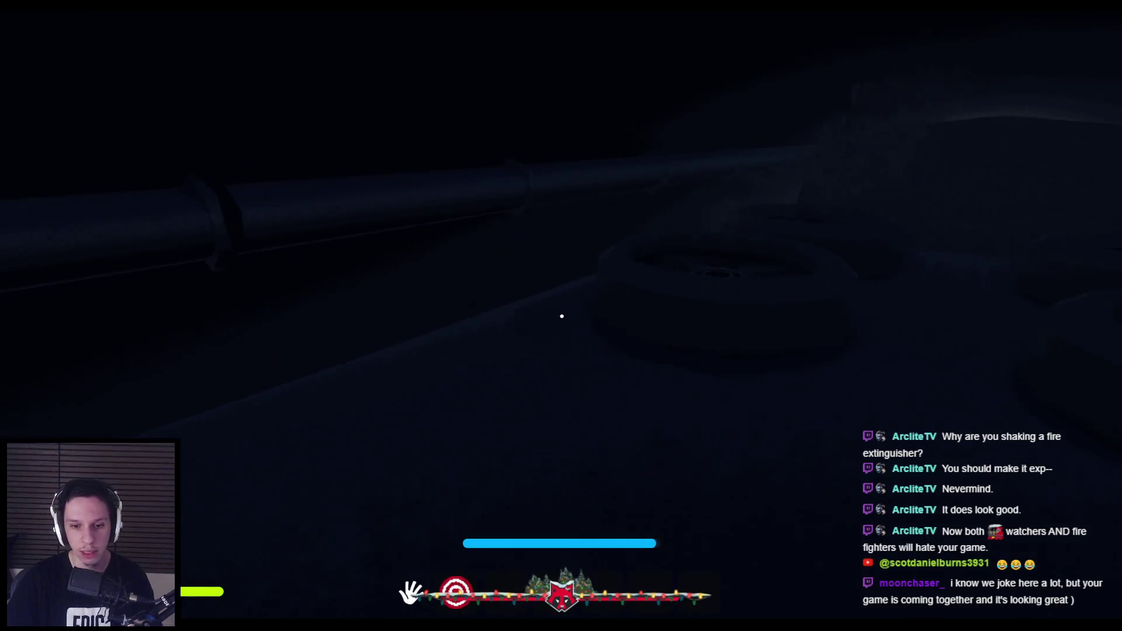
Walk up to the firebox, open and close its hatch, then stop playing.
key("shift+w")
key("w")
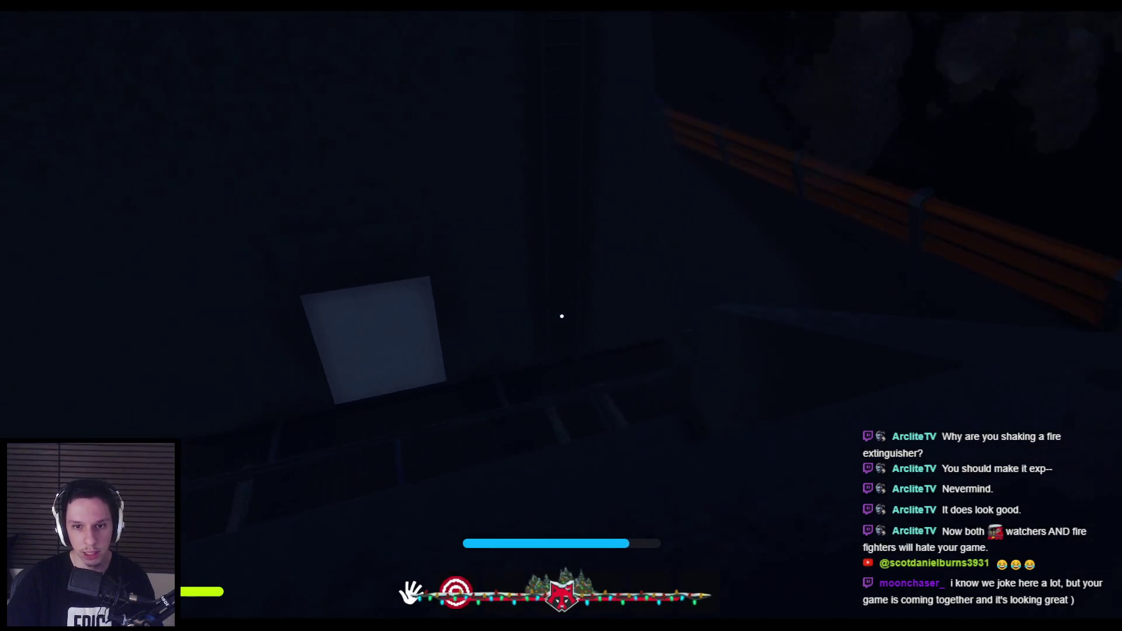
key("s")
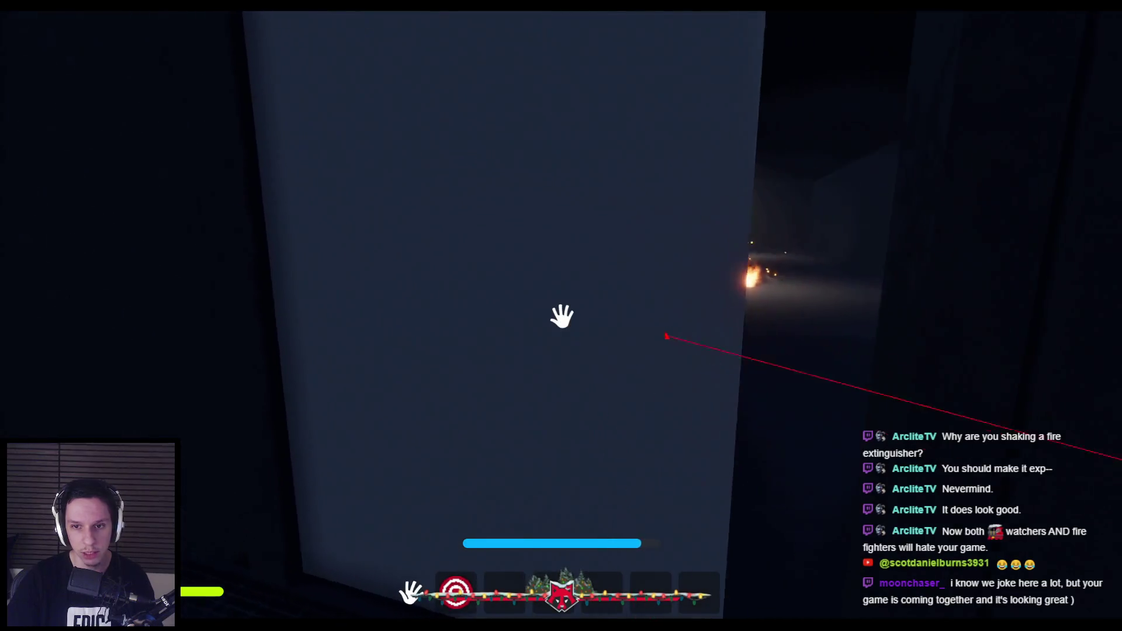
key("w")
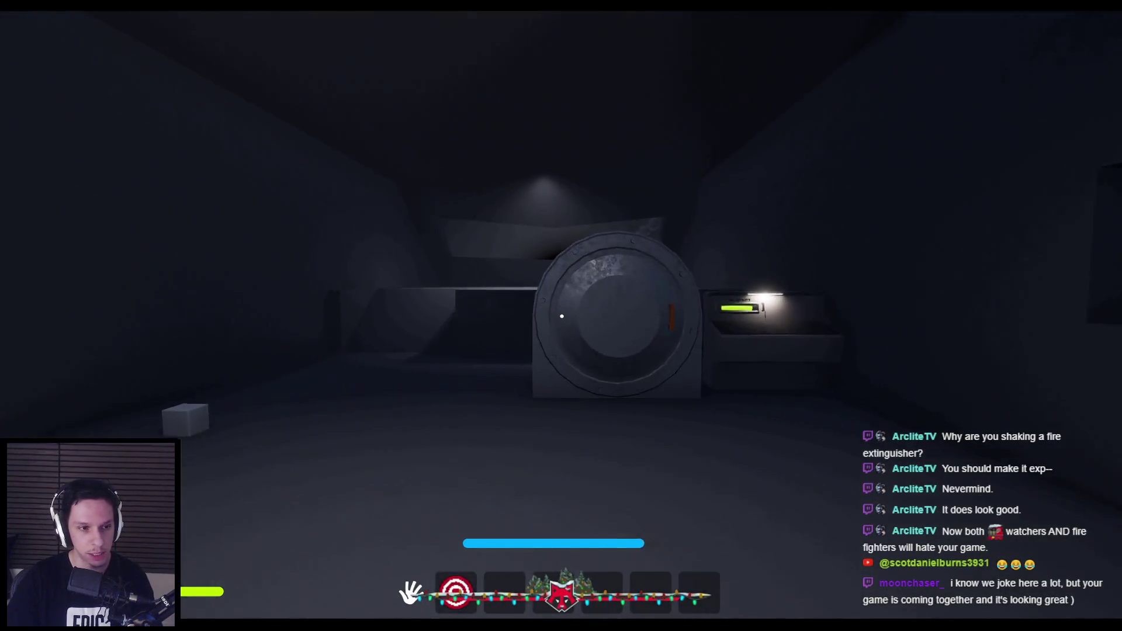
left_click(604, 297)
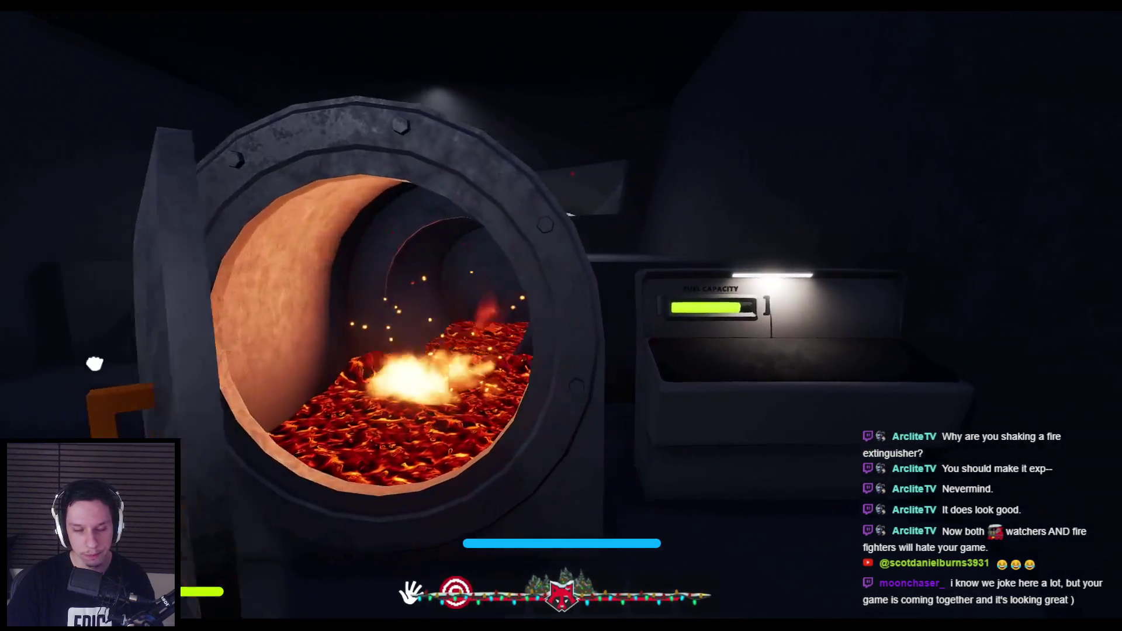
left_click(564, 318)
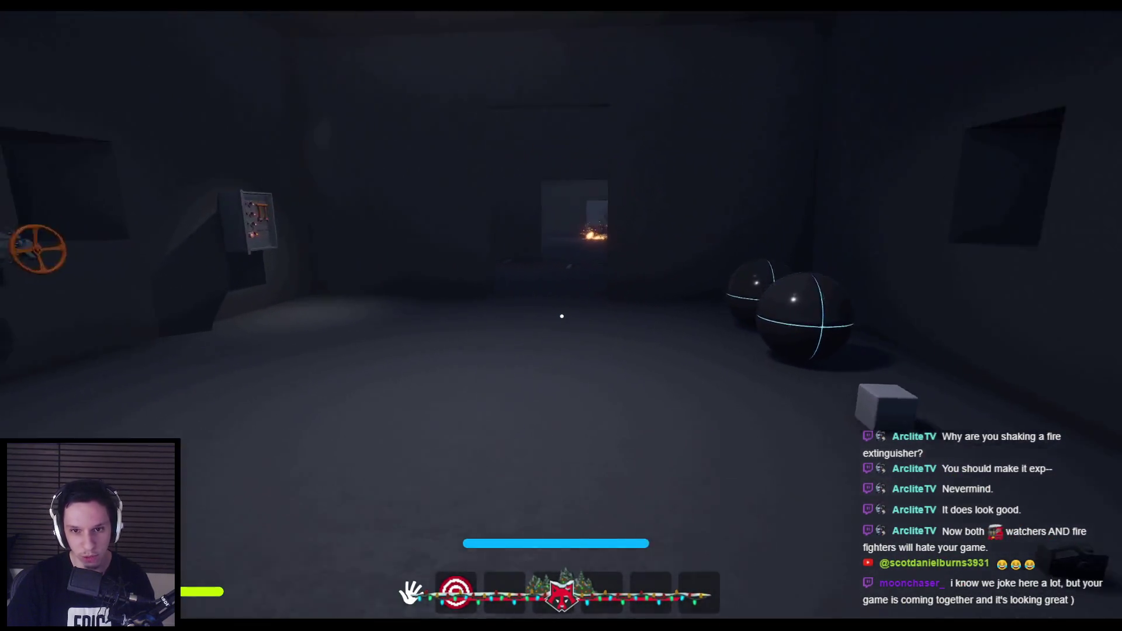
key("Escape")
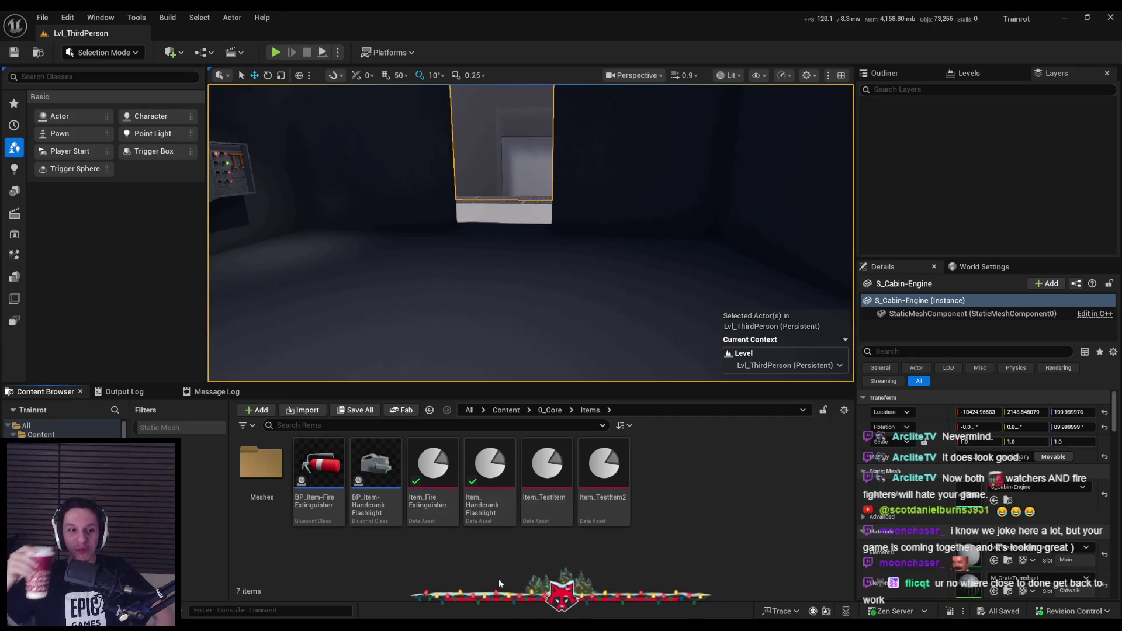
Turn the cabin view and list the 0_Core folder's subfolders and Blueprints in the Content Browser.
left_click_drag(536, 328, 490, 329)
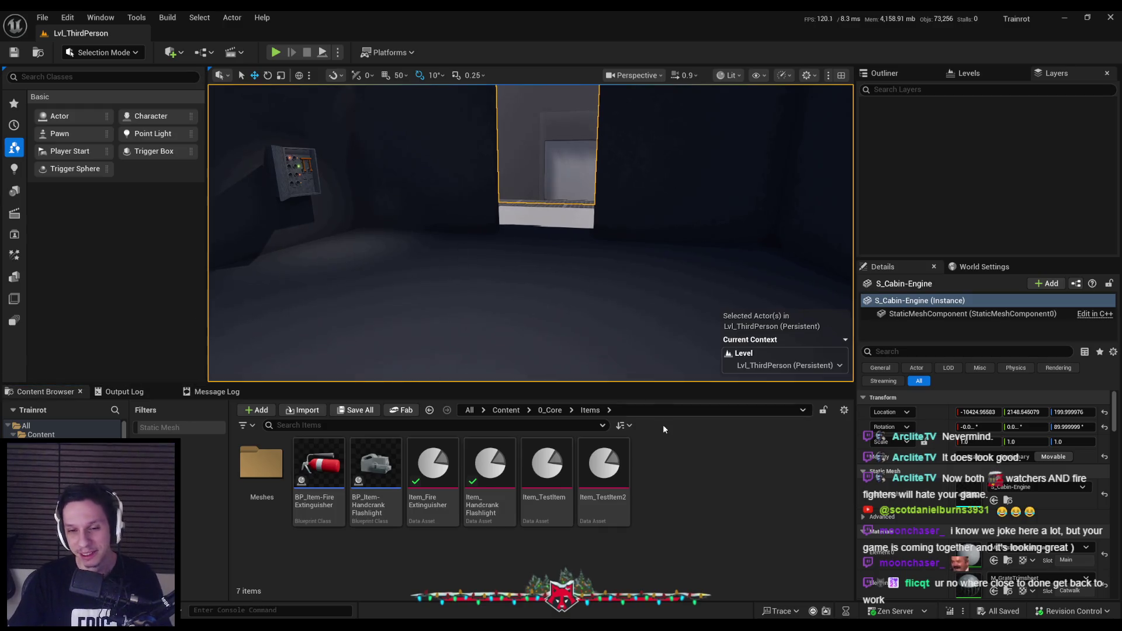
left_click(541, 412)
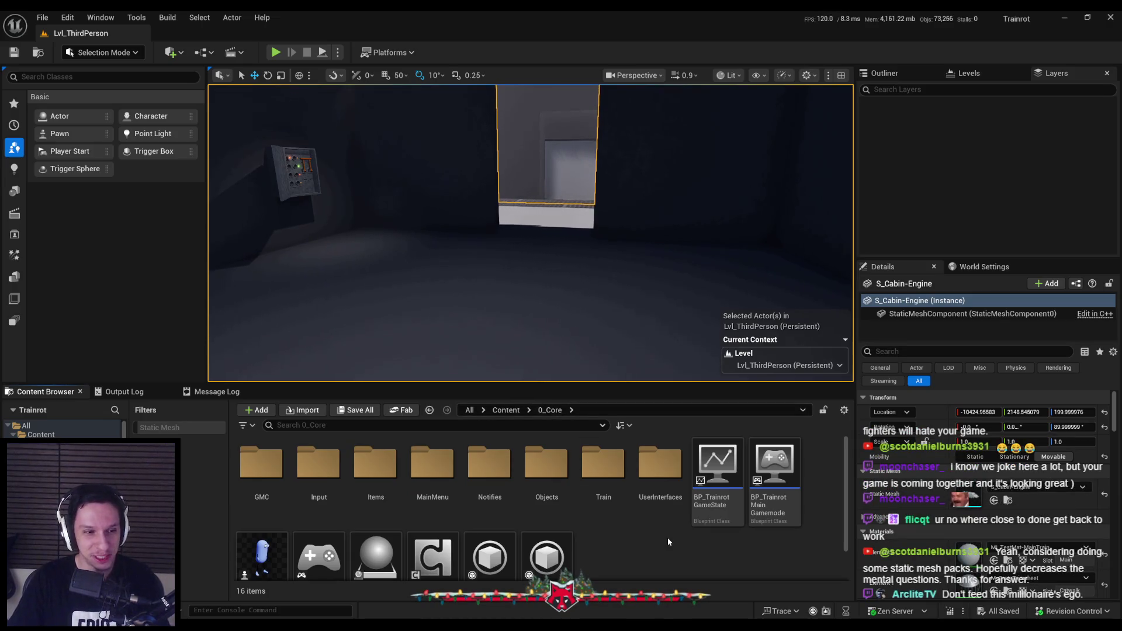
scroll(540, 473, "down", 1)
scroll(520, 481, "up", 1)
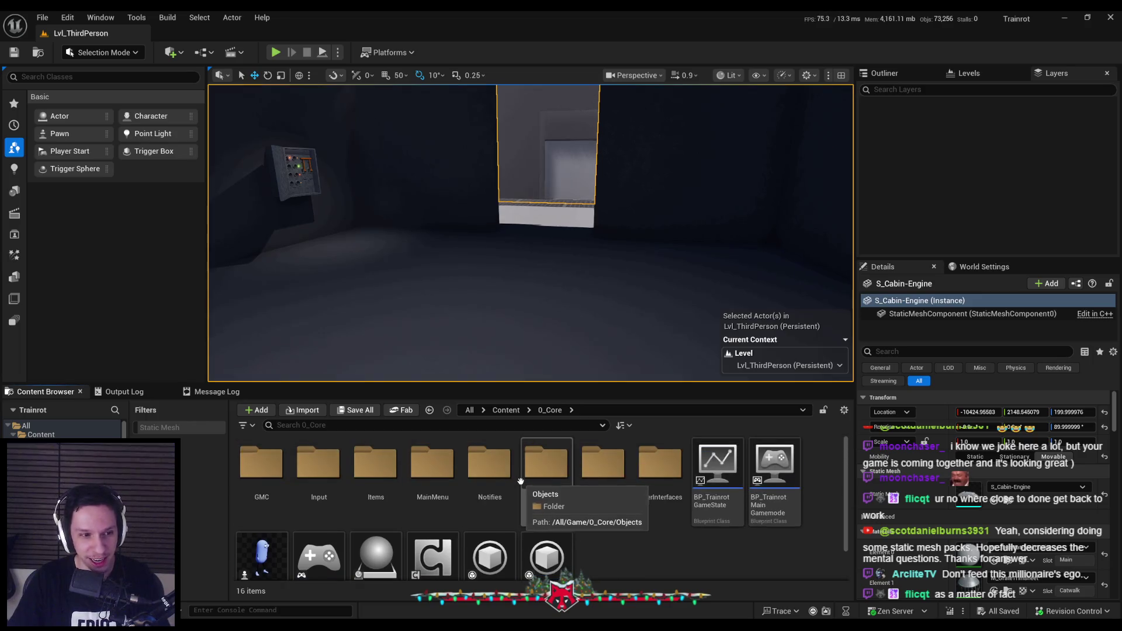
scroll(519, 479, "down", 1)
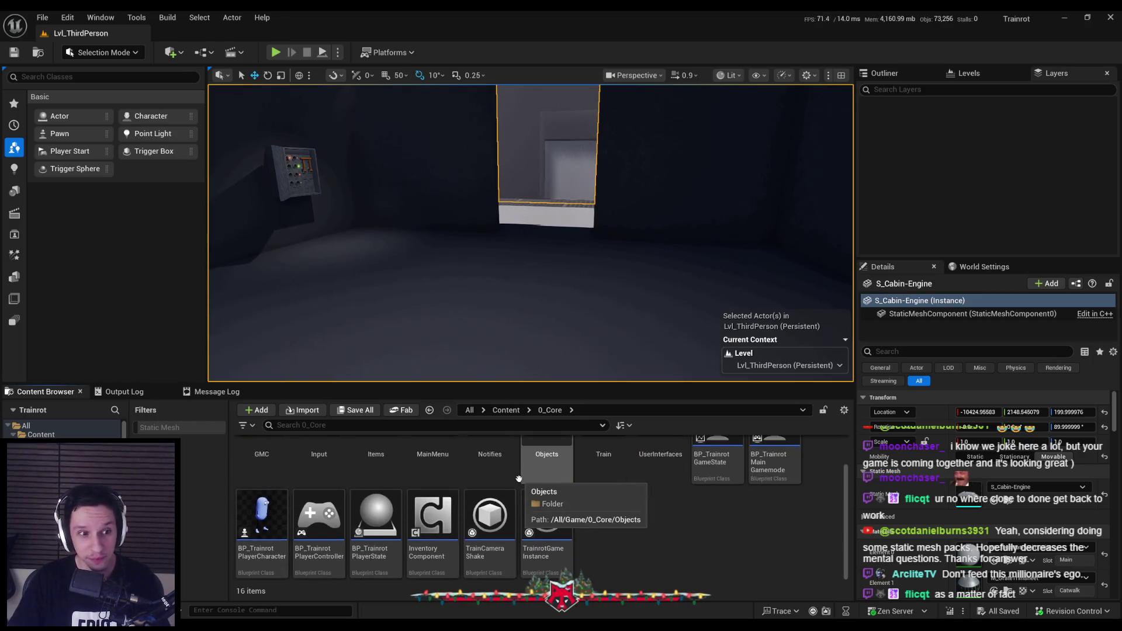
scroll(519, 477, "up", 1)
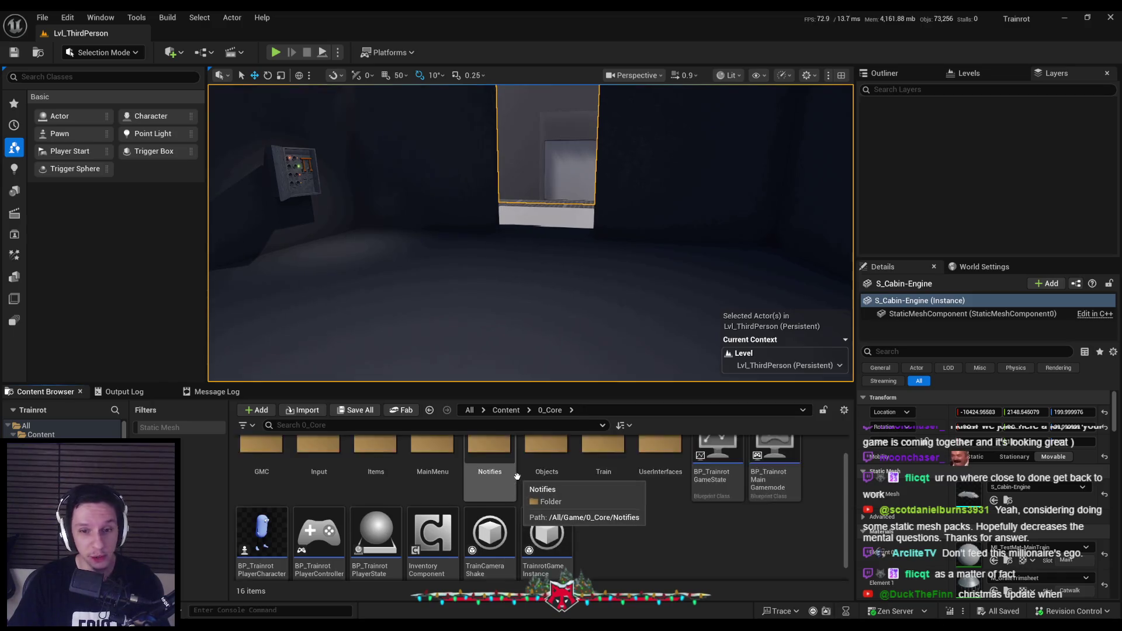
scroll(518, 479, "down", 1)
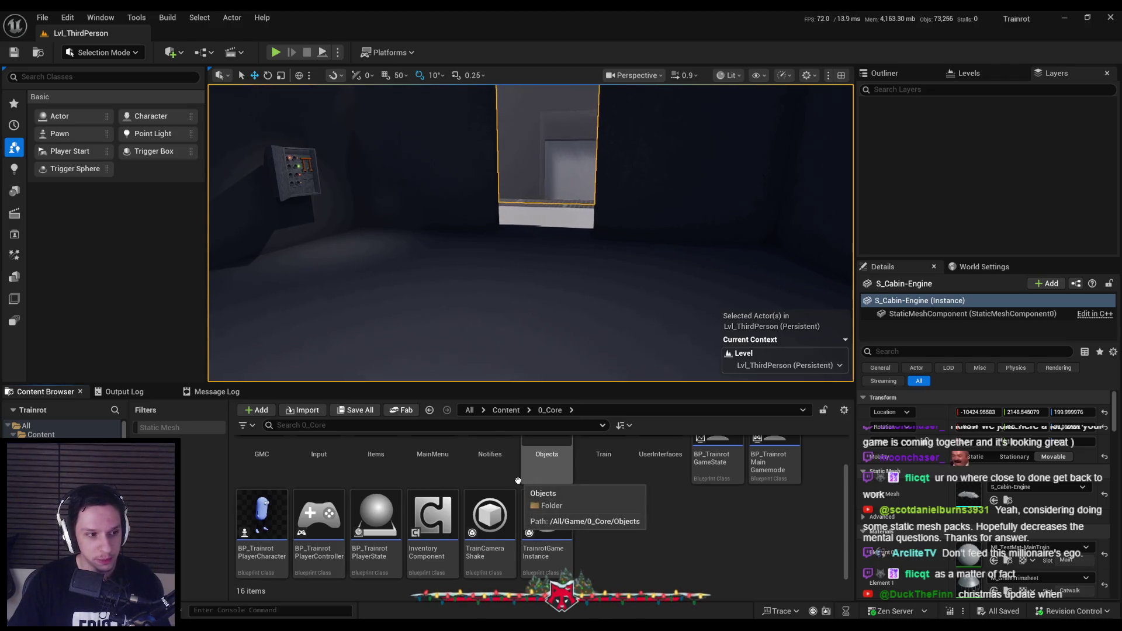
left_click_drag(567, 329, 555, 330)
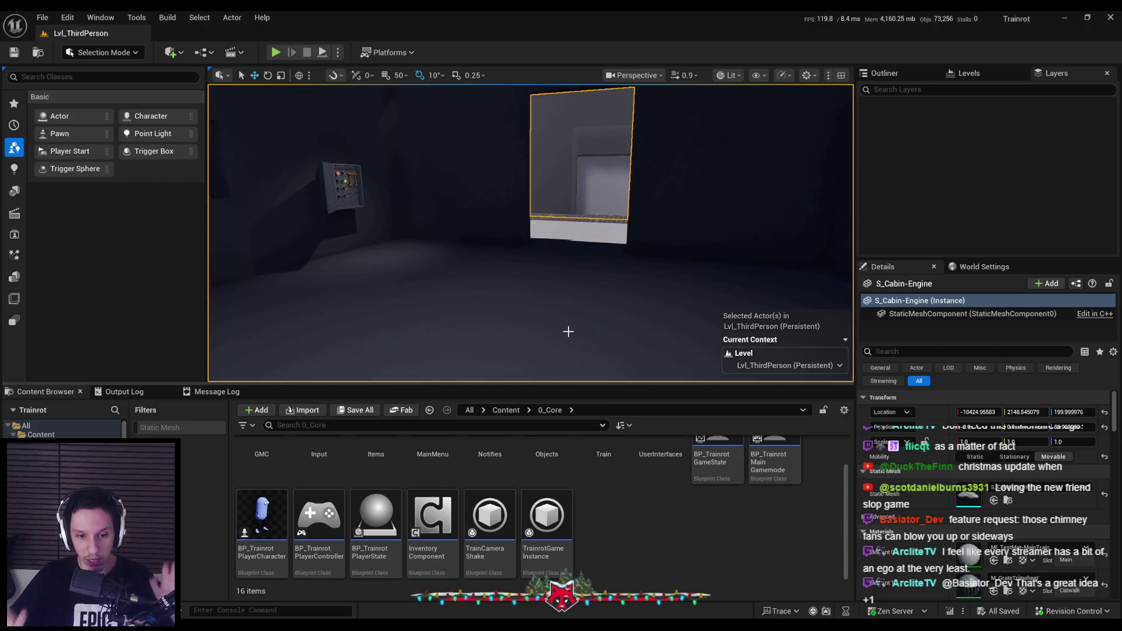
Fly into the cabin, frame the S_Cabin-Engine mesh and its window wall, then jump to the roof fans.
left_click_drag(567, 332, 543, 363)
mouse_move(498, 281)
left_mouse_down()
mouse_move(578, 283)
mouse_move(607, 310)
mouse_move(614, 351)
mouse_move(555, 345)
mouse_move(590, 339)
mouse_move(495, 281)
left_mouse_up()
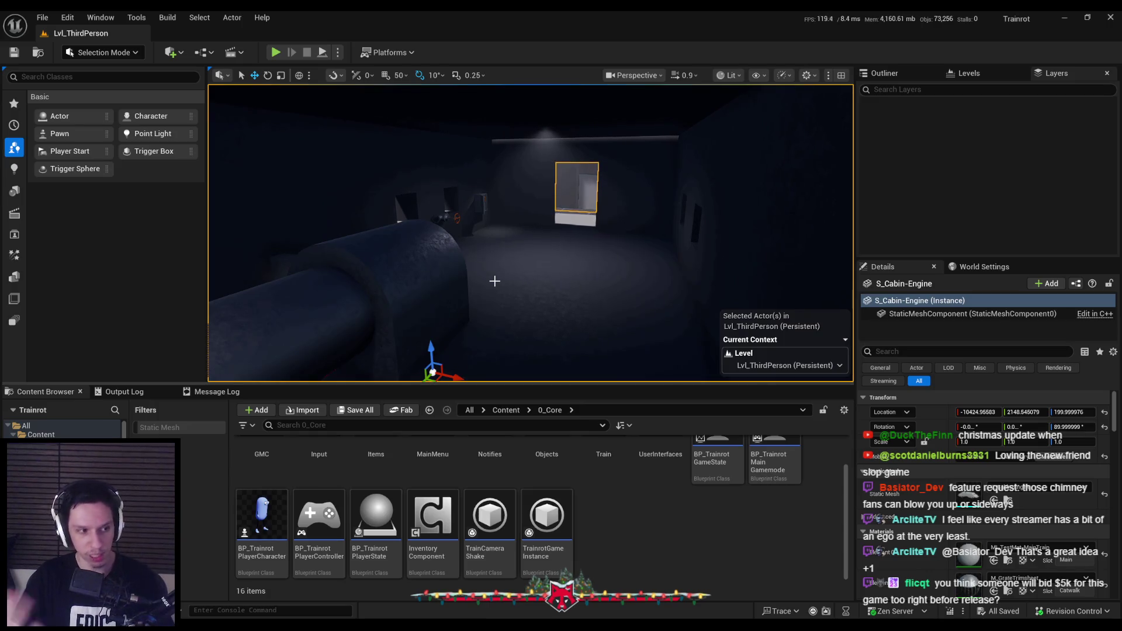
left_click_drag(495, 281, 492, 277)
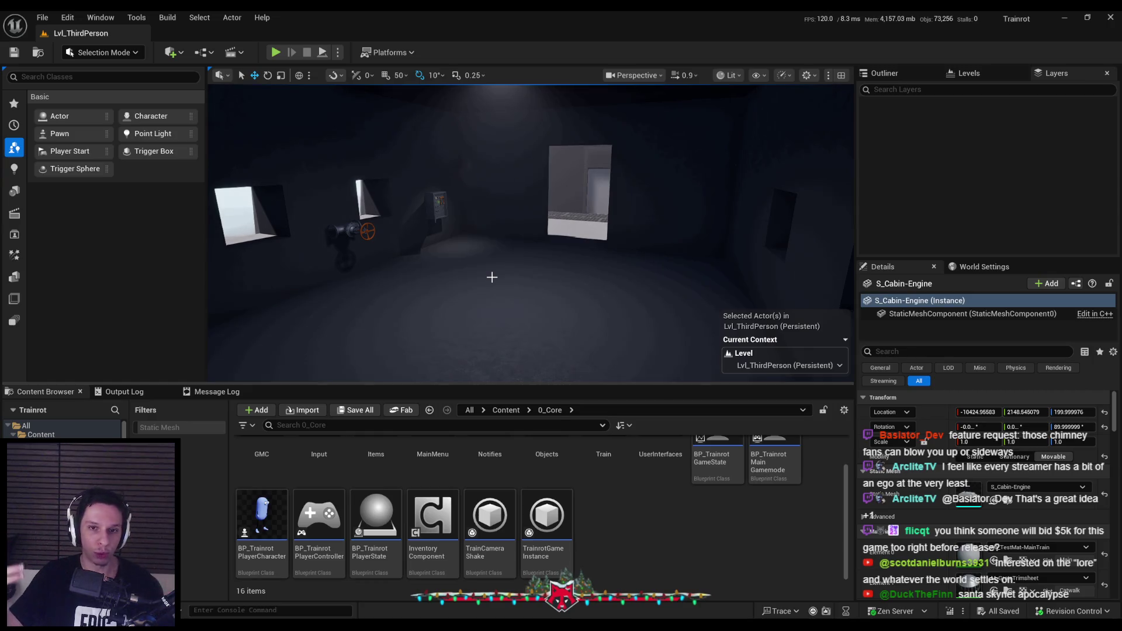
key("f")
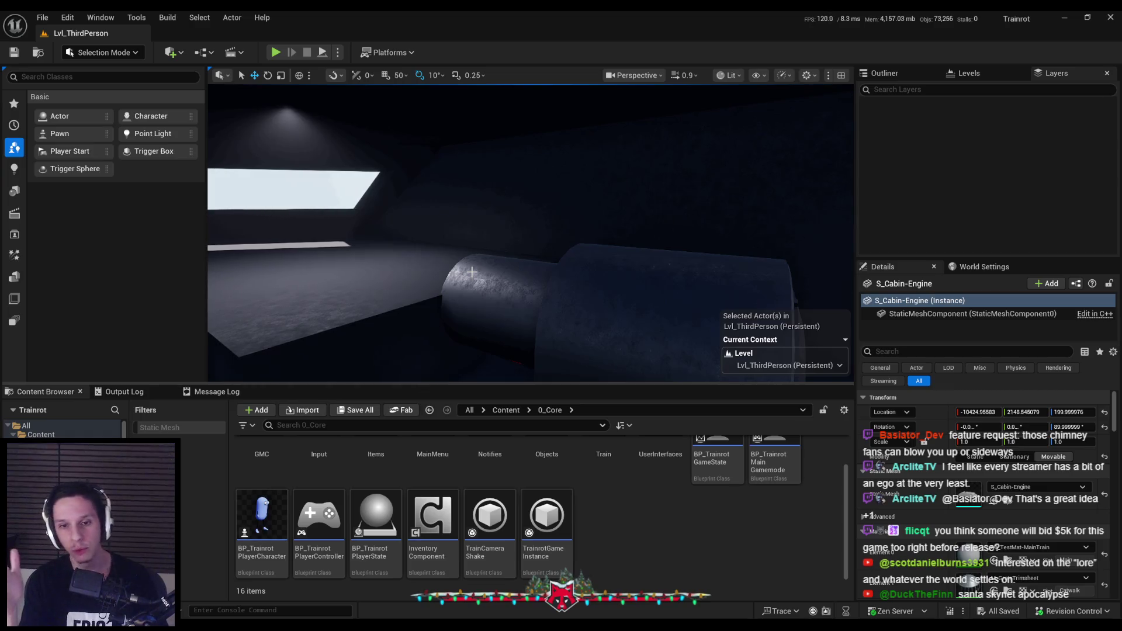
left_click_drag(471, 271, 463, 278)
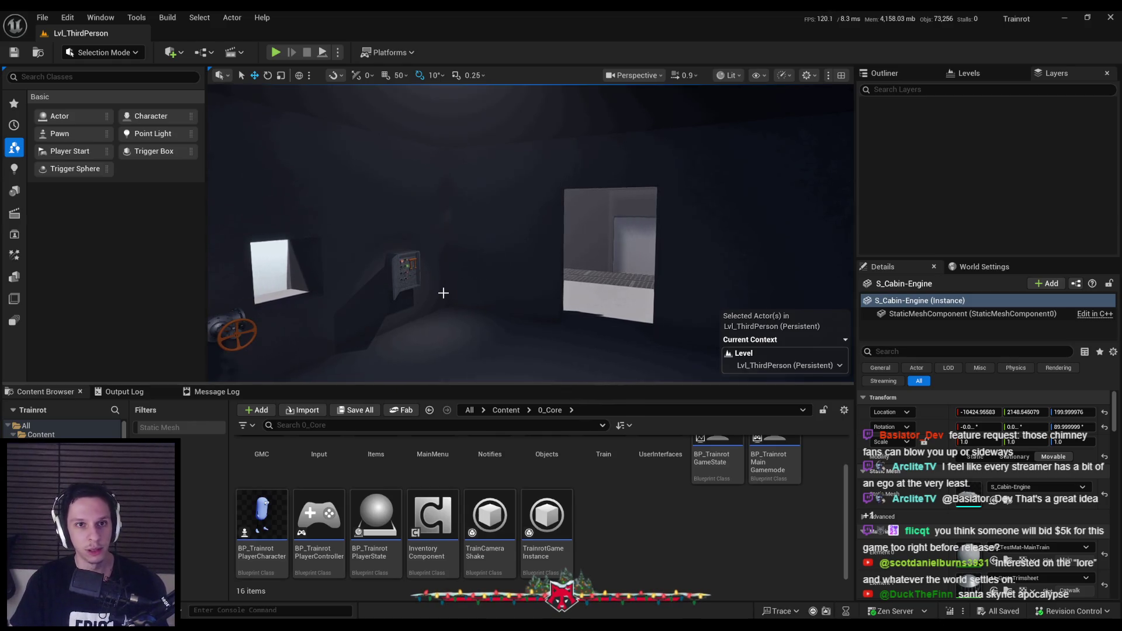
scroll(443, 293, "down", 3)
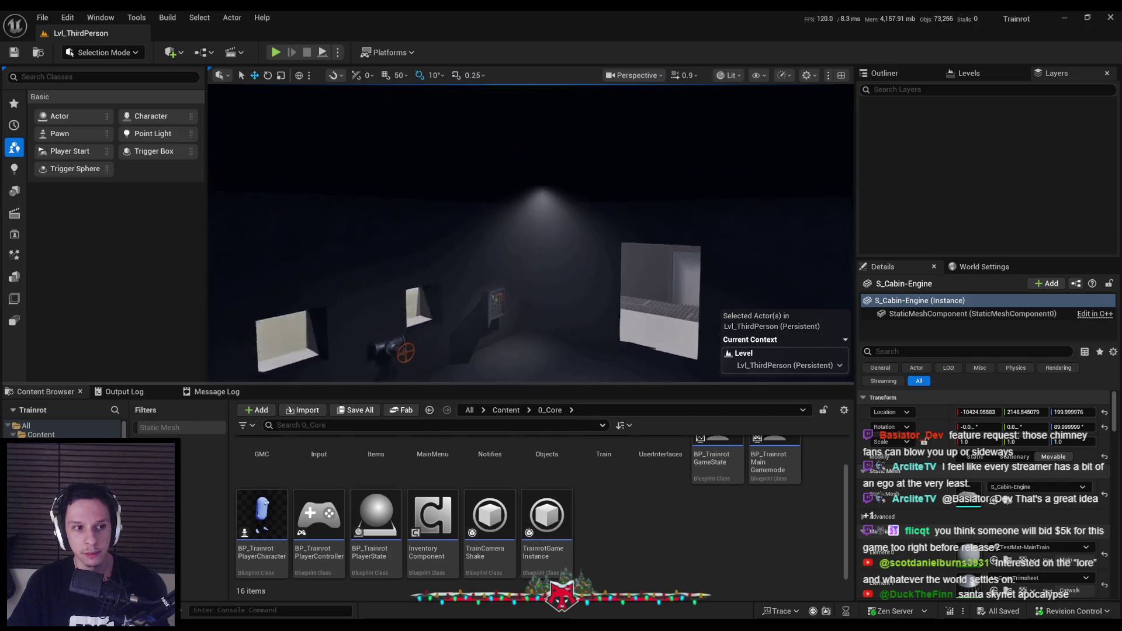
key("f")
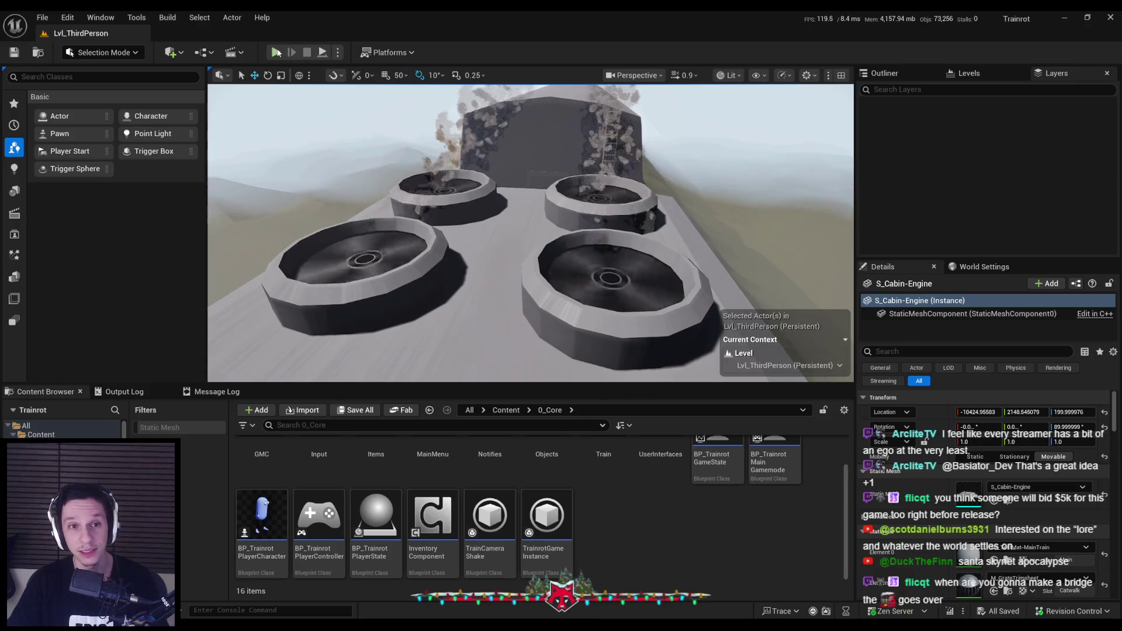
Start a fullscreen play-test and climb the ladder onto the roof among the fans.
left_click(275, 52)
key("F11")
key("w")
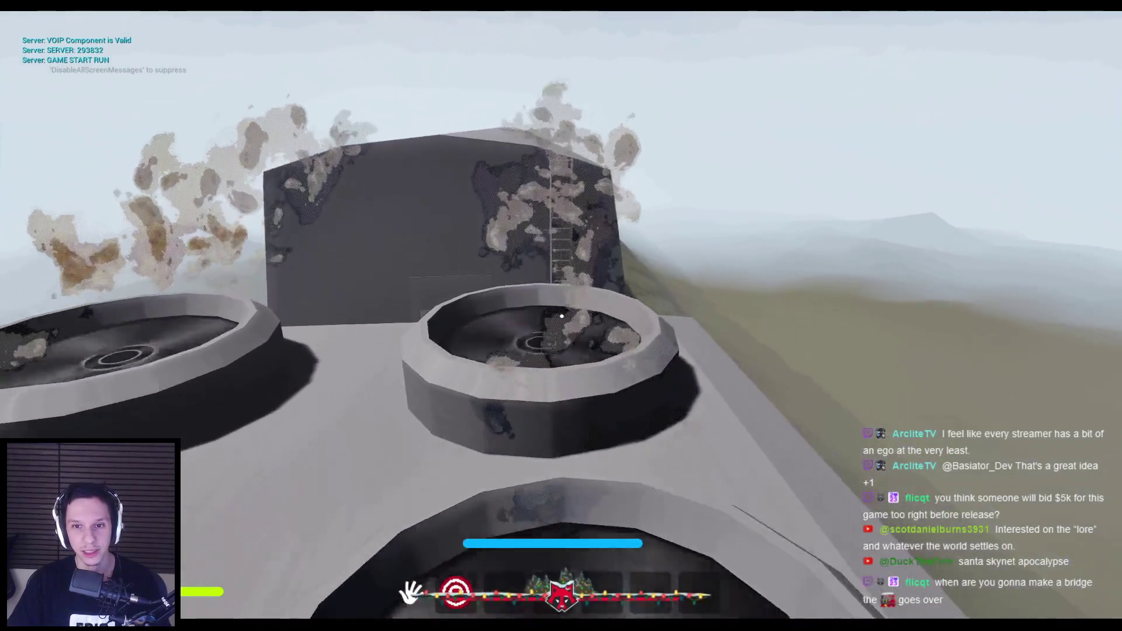
key("w")
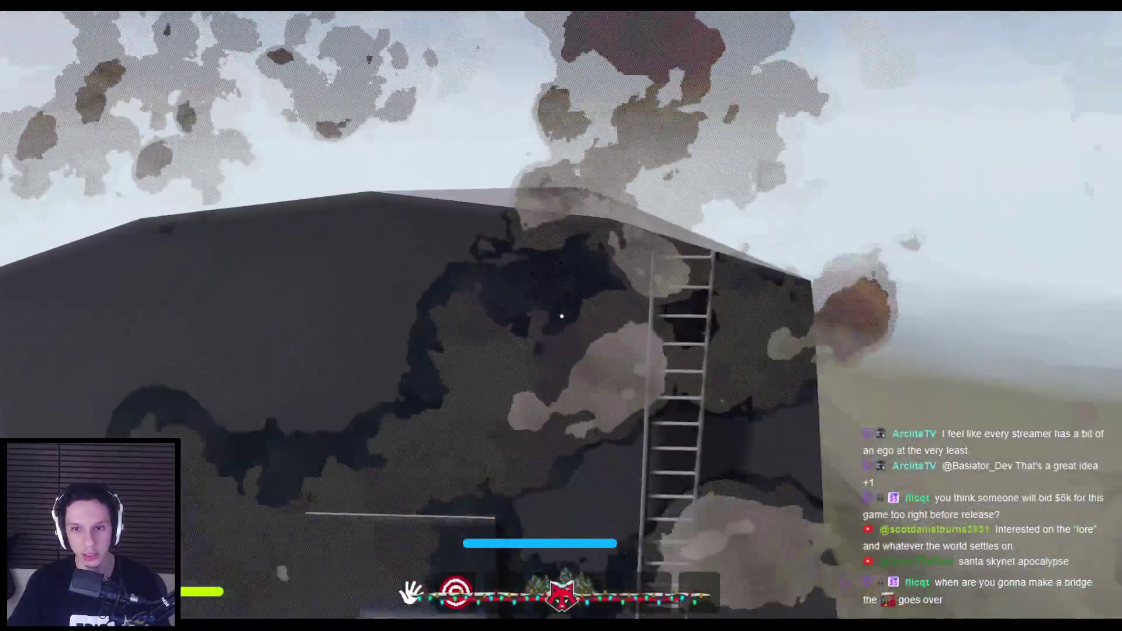
key("w")
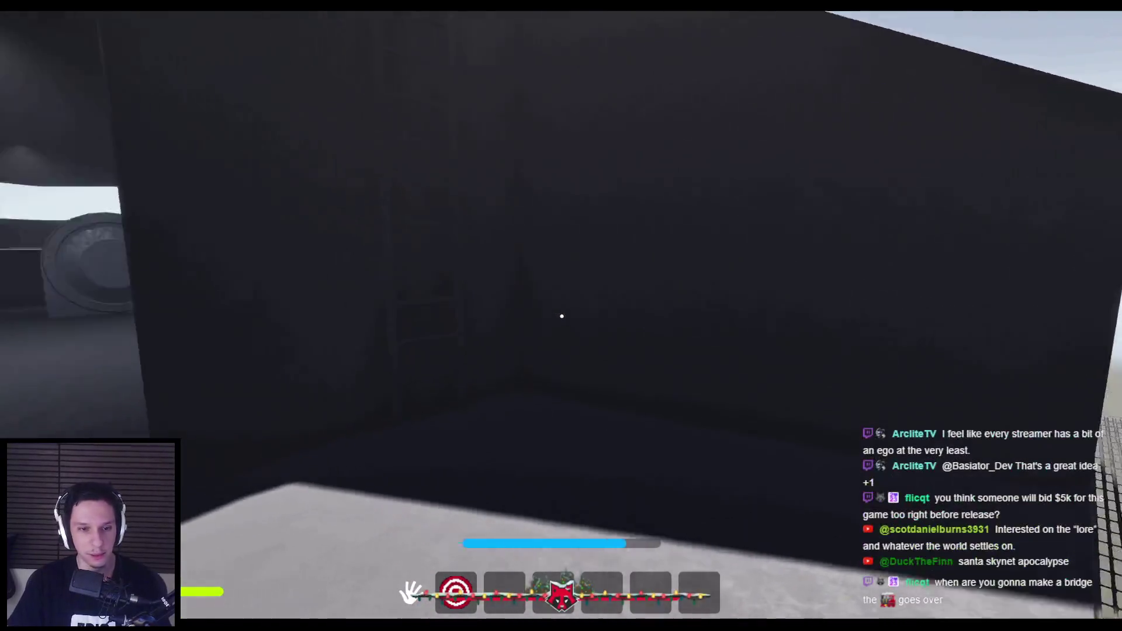
key("w")
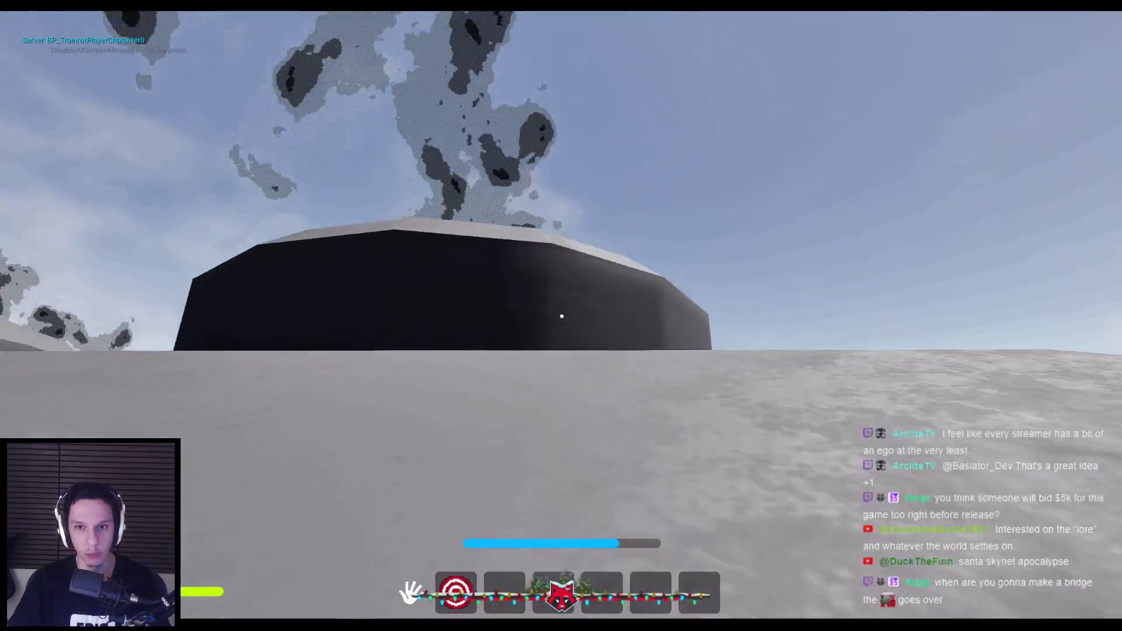
key("w")
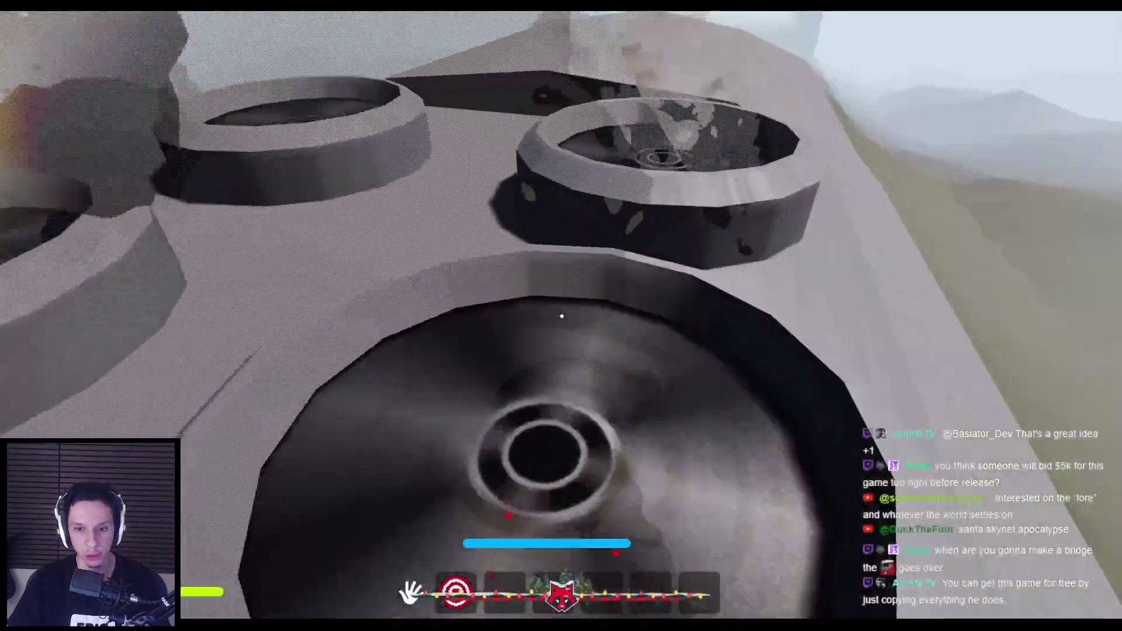
key("w")
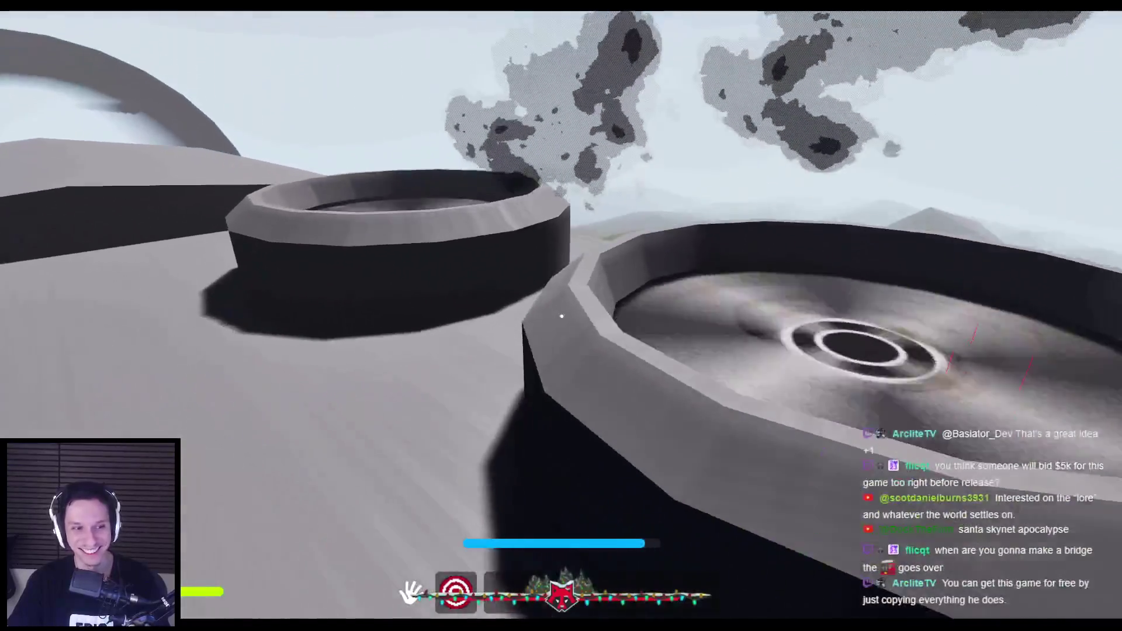
Drop into a fan housing and walk through the tunnel across the tire ring.
key("w")
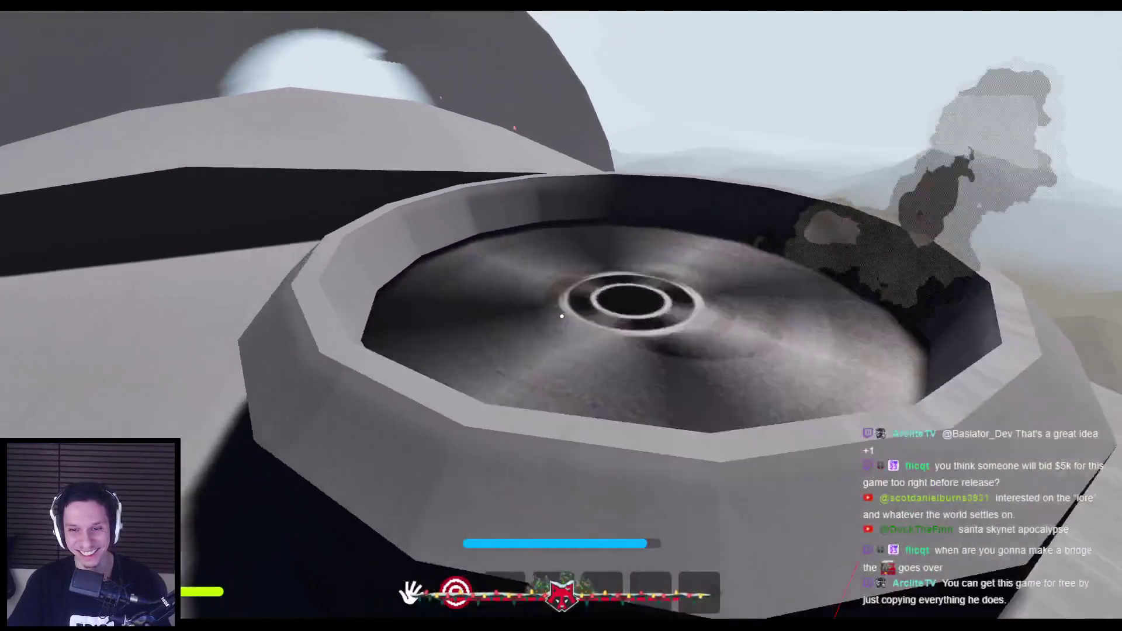
key("w")
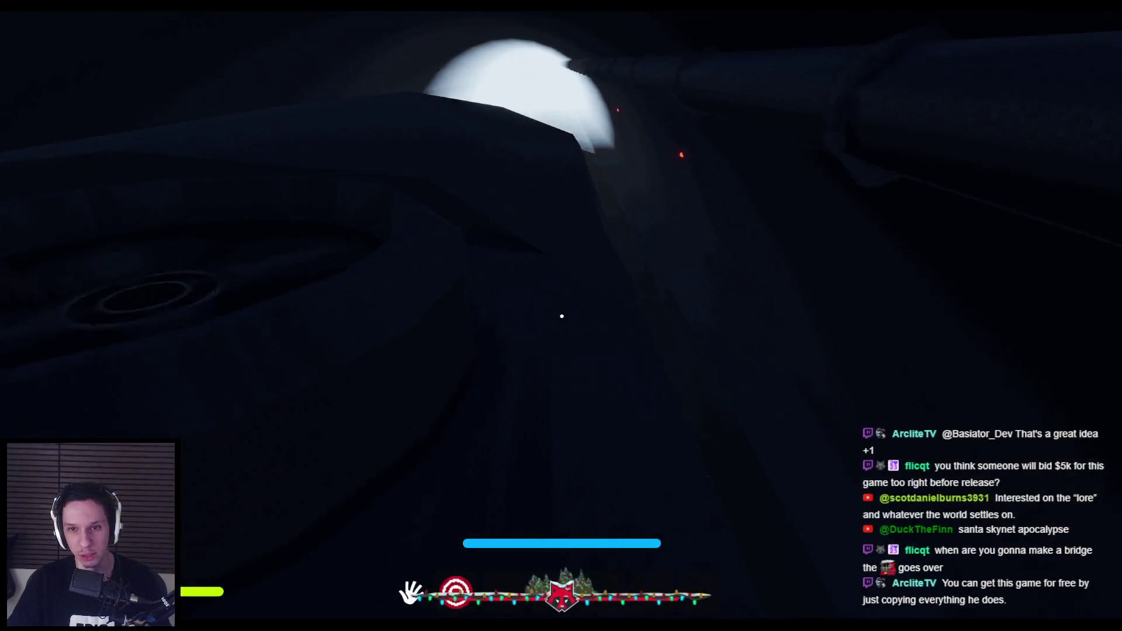
key("w")
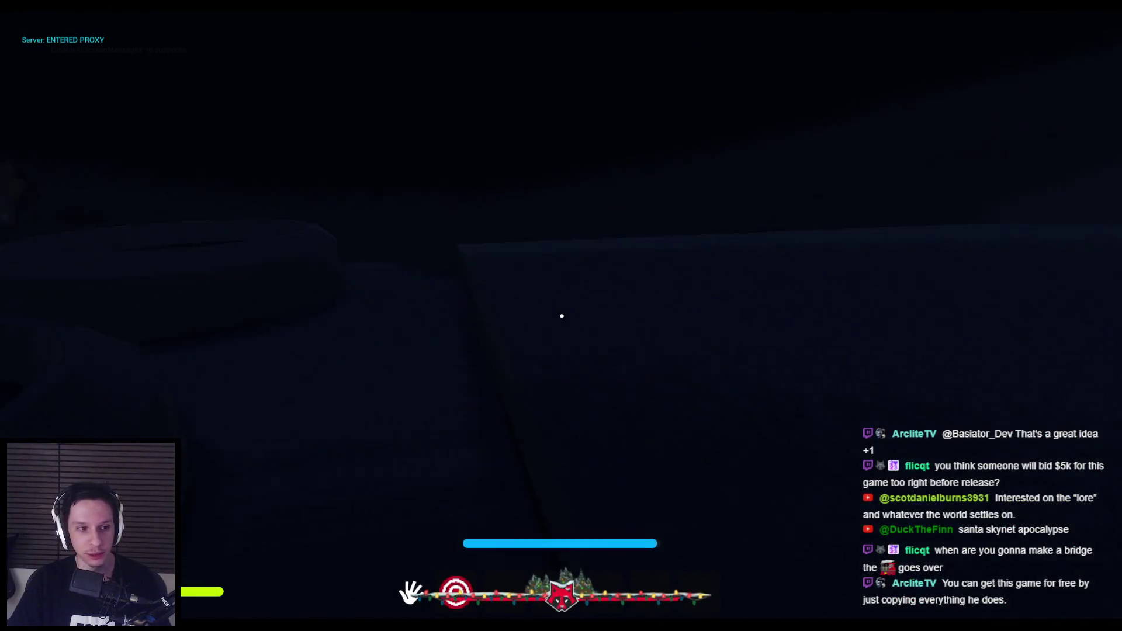
key("w")
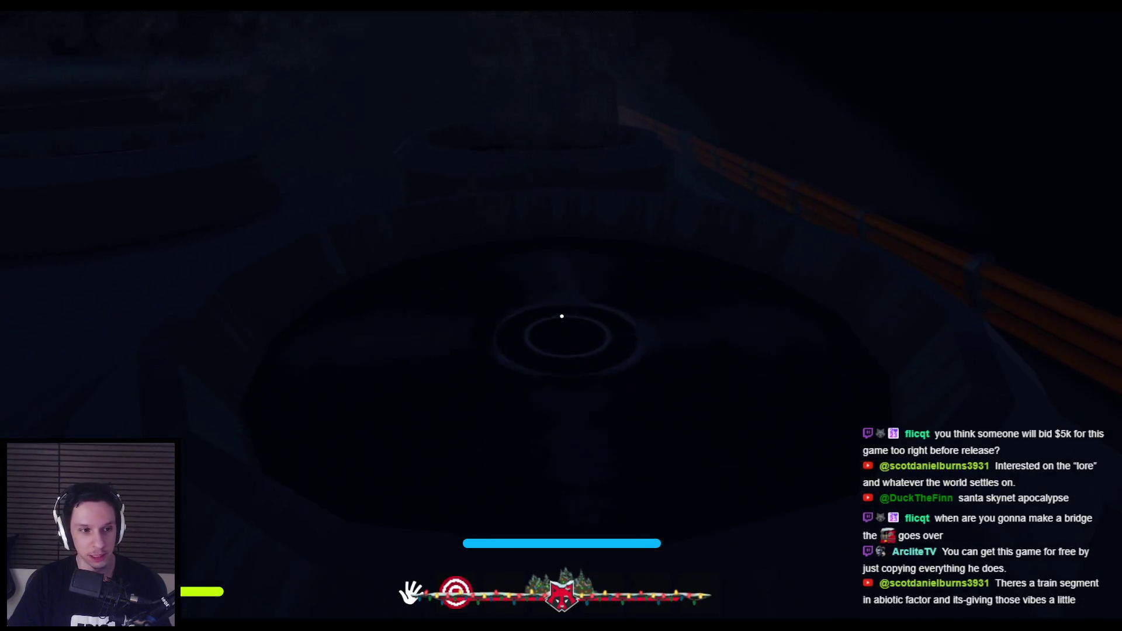
key("w")
key("w")
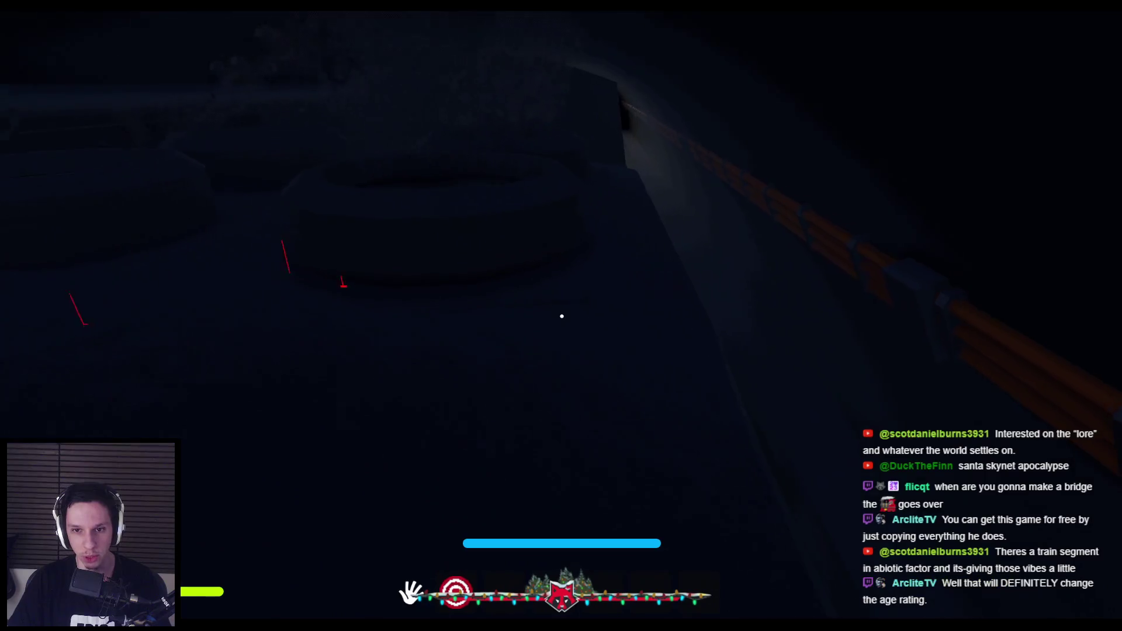
key("w")
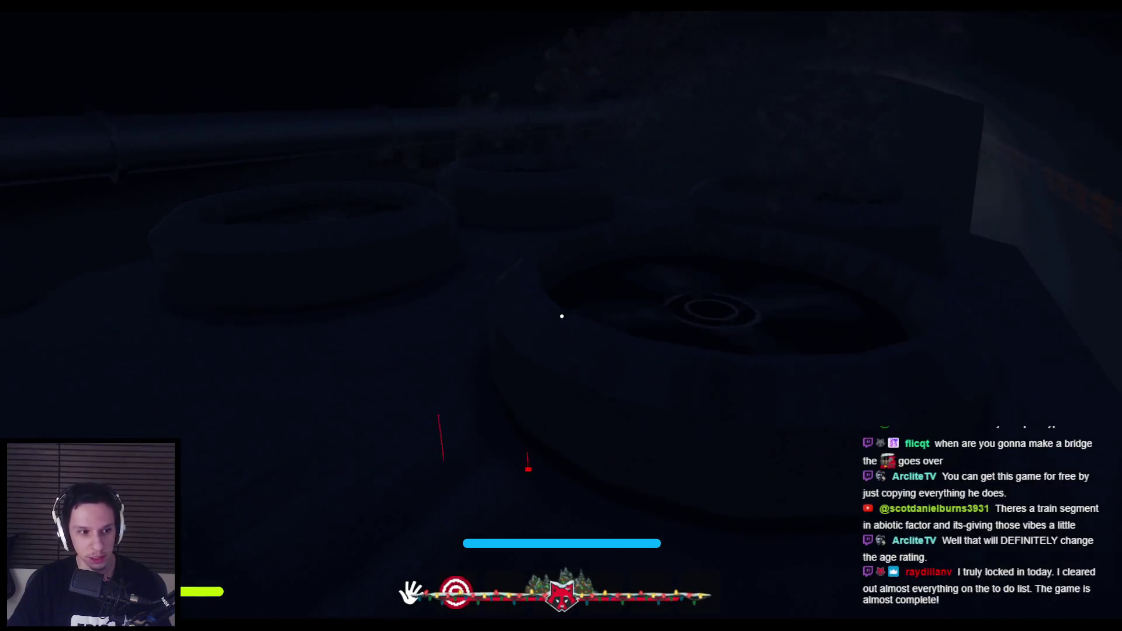
key("w")
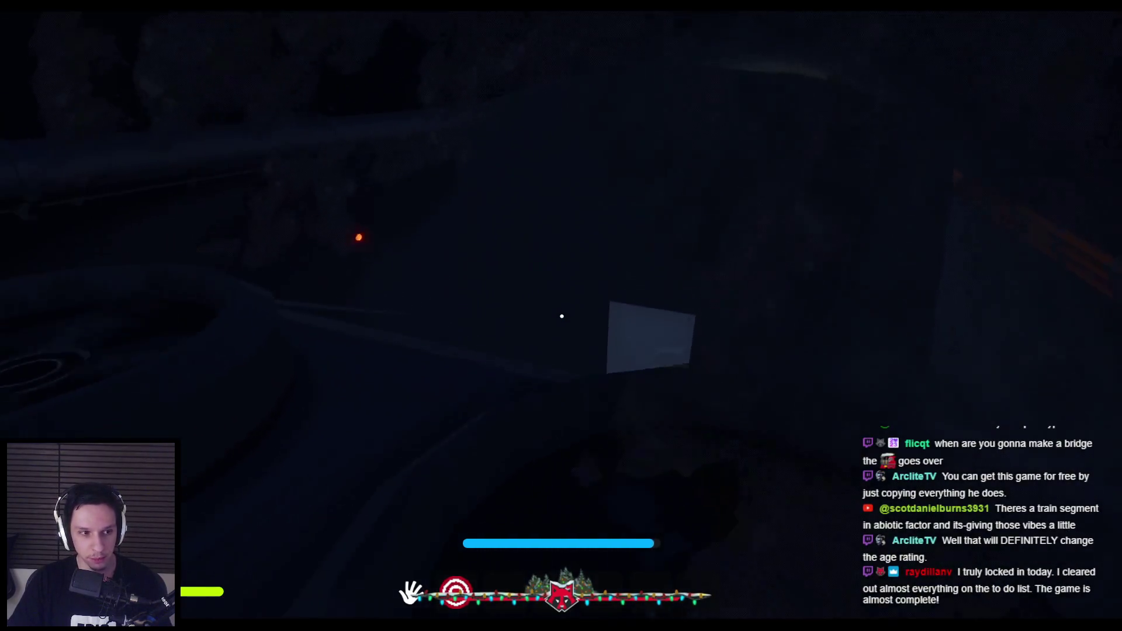
Return to the lit cabin facing the vault door and end the play session.
key("w")
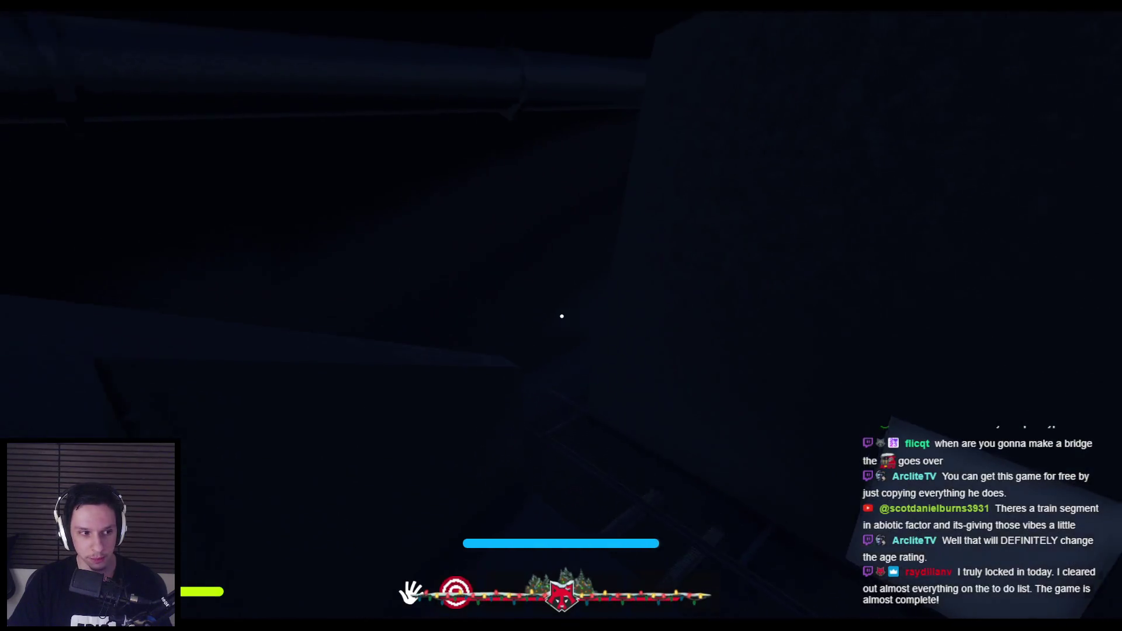
key("w")
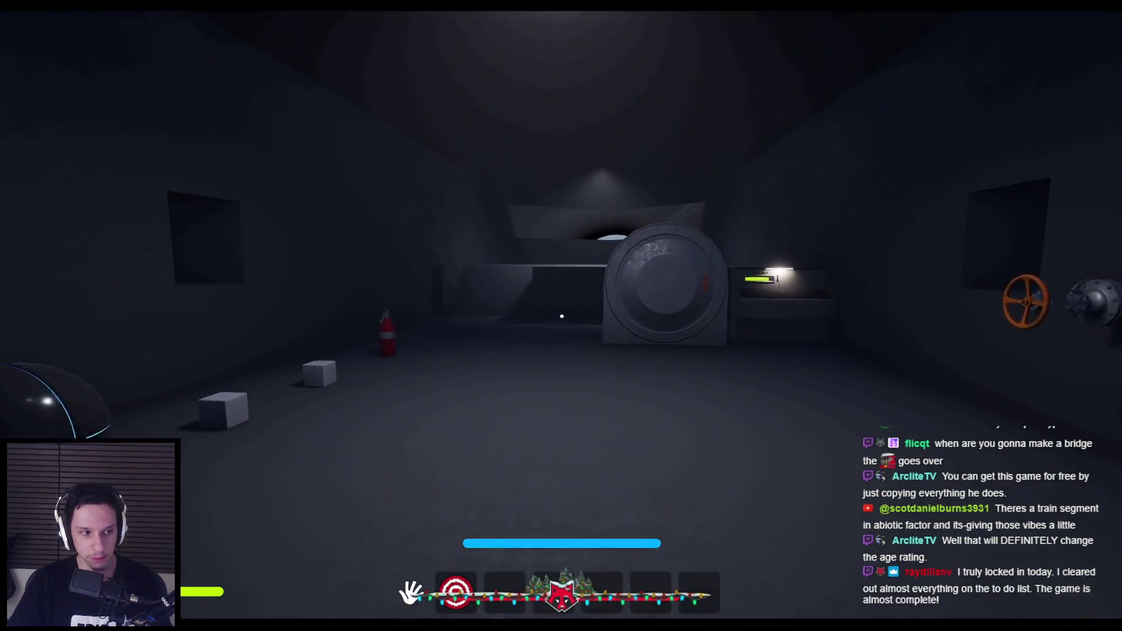
key("d")
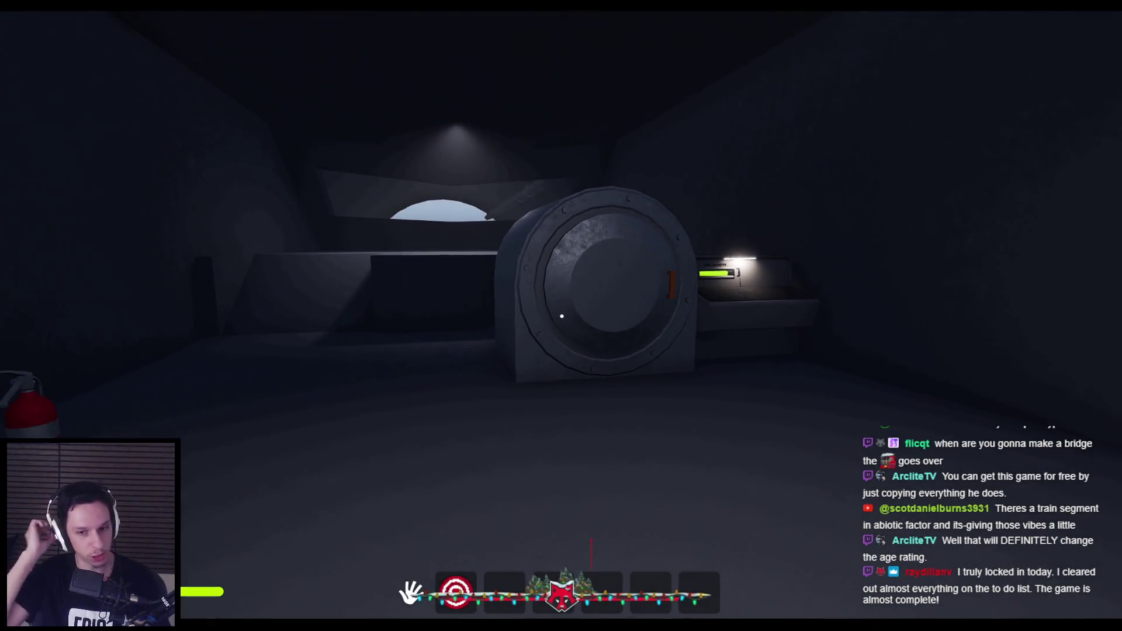
key("Escape")
key("alt+Tab")
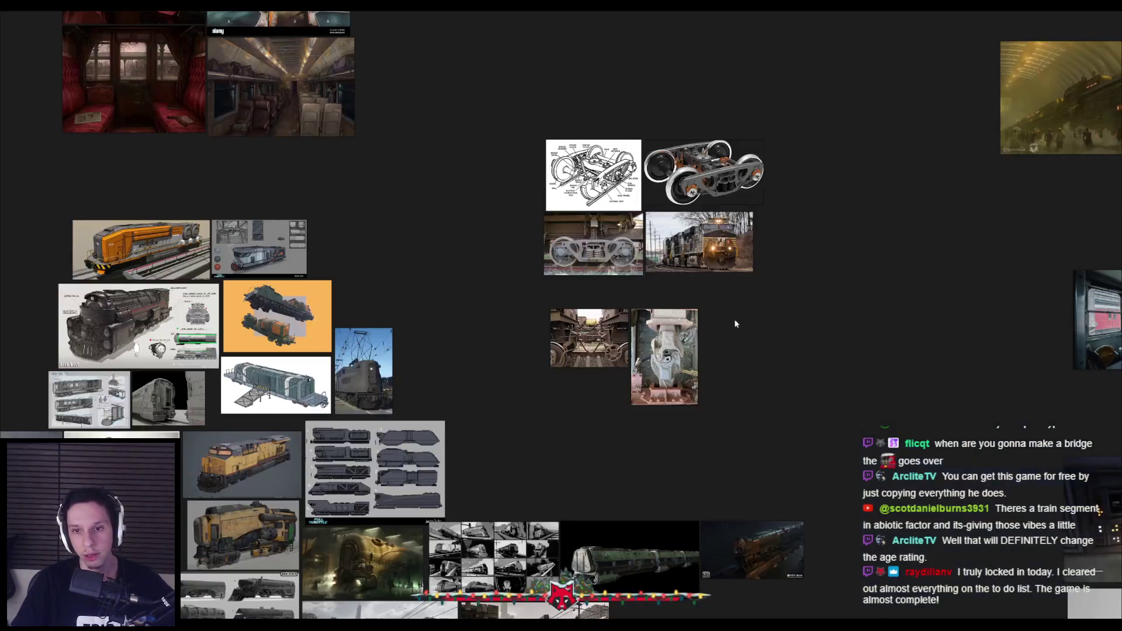
Zoom in and out on the Abiotic Factor screenshot's floor detail, then hide the board.
scroll(506, 385, "down", 5)
scroll(245, 273, "up", 5)
scroll(246, 273, "up", 8)
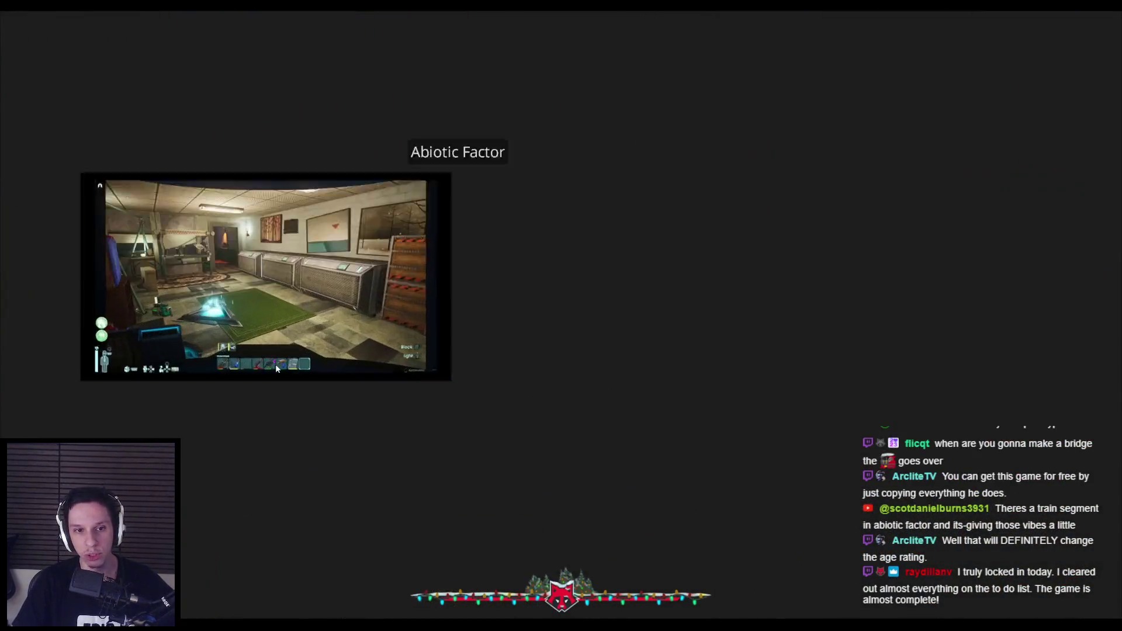
scroll(441, 397, "down", 4)
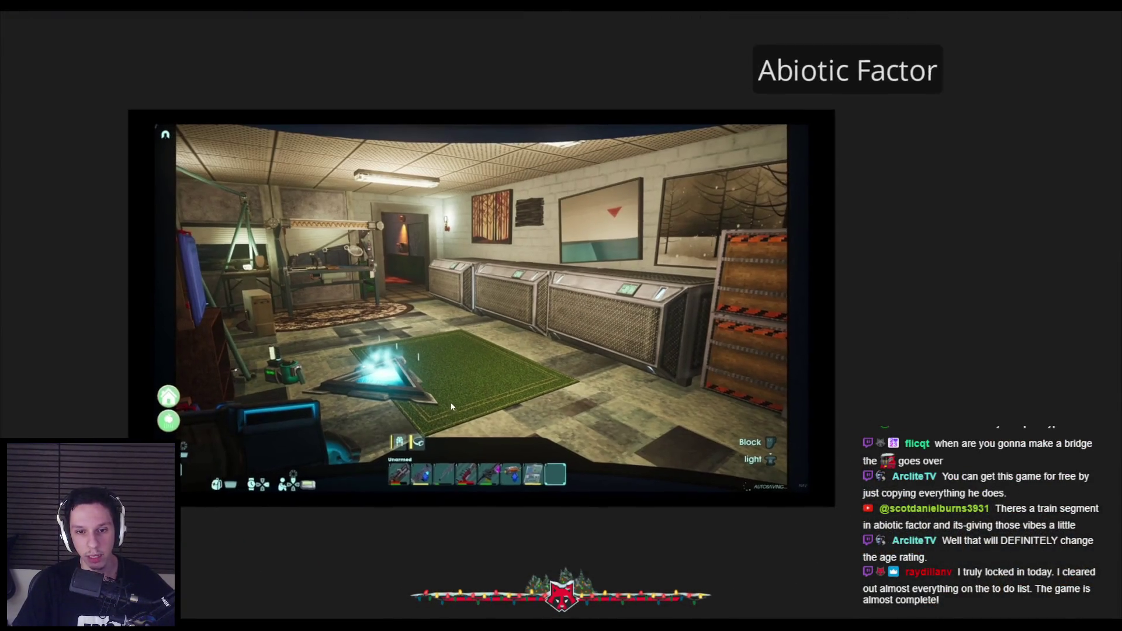
scroll(493, 440, "up", 8)
scroll(493, 440, "down", 3)
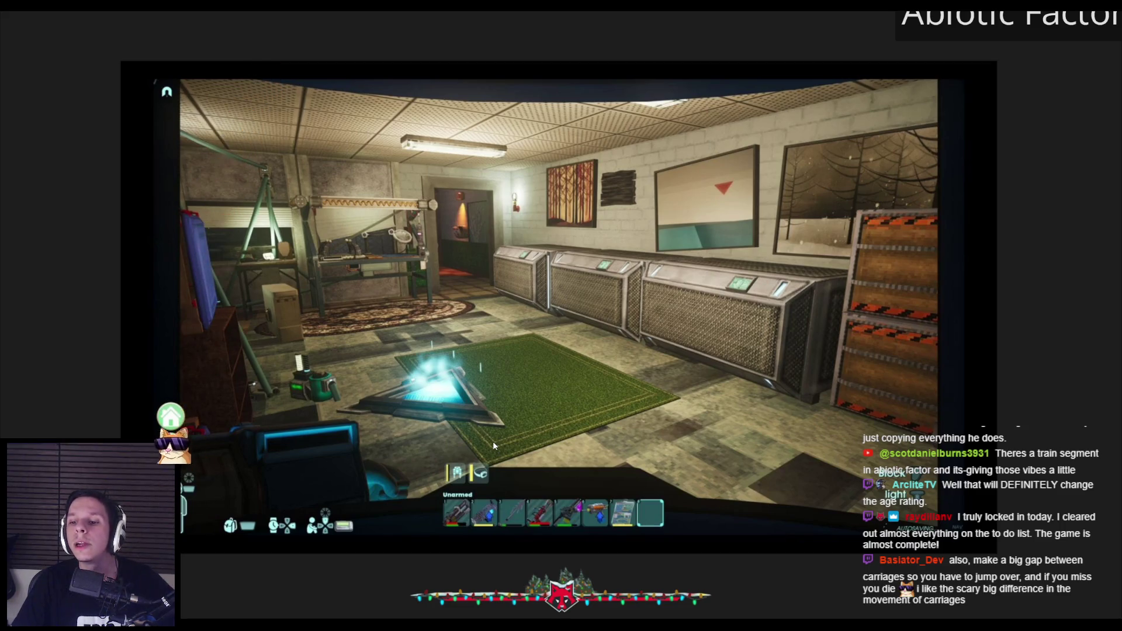
scroll(492, 440, "down", 2)
scroll(758, 482, "up", 5)
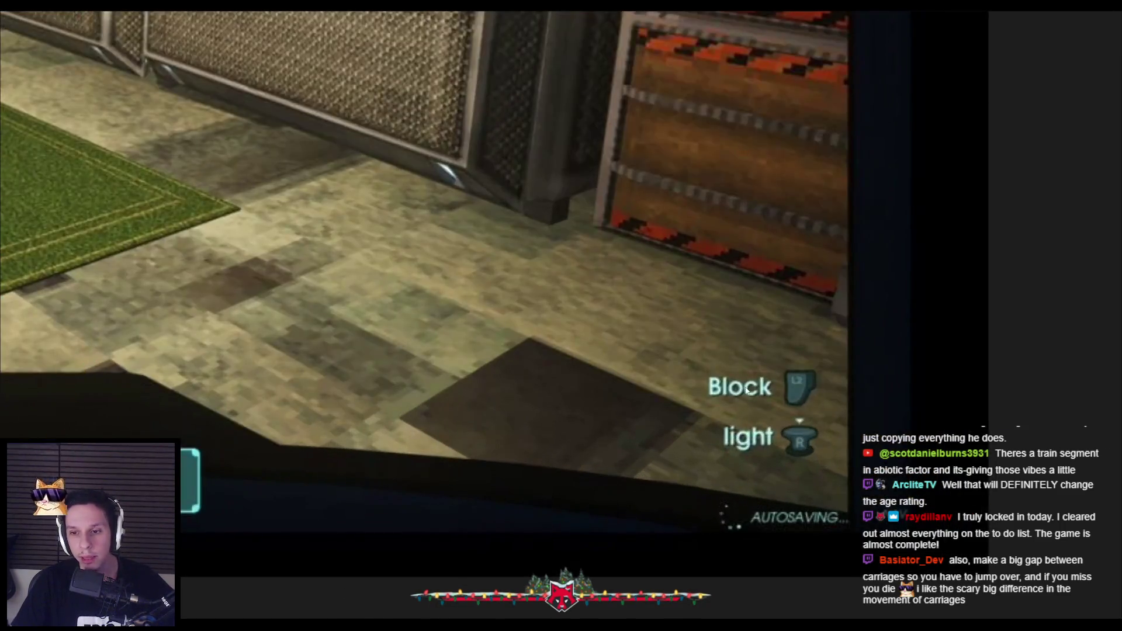
scroll(754, 398, "down", 5)
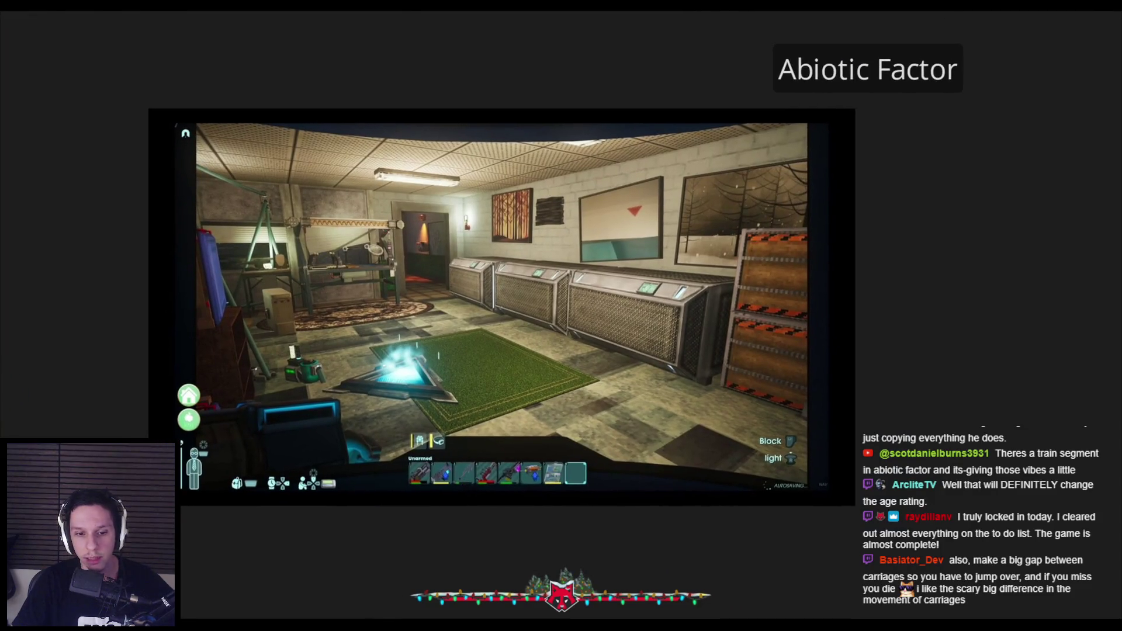
key("Escape")
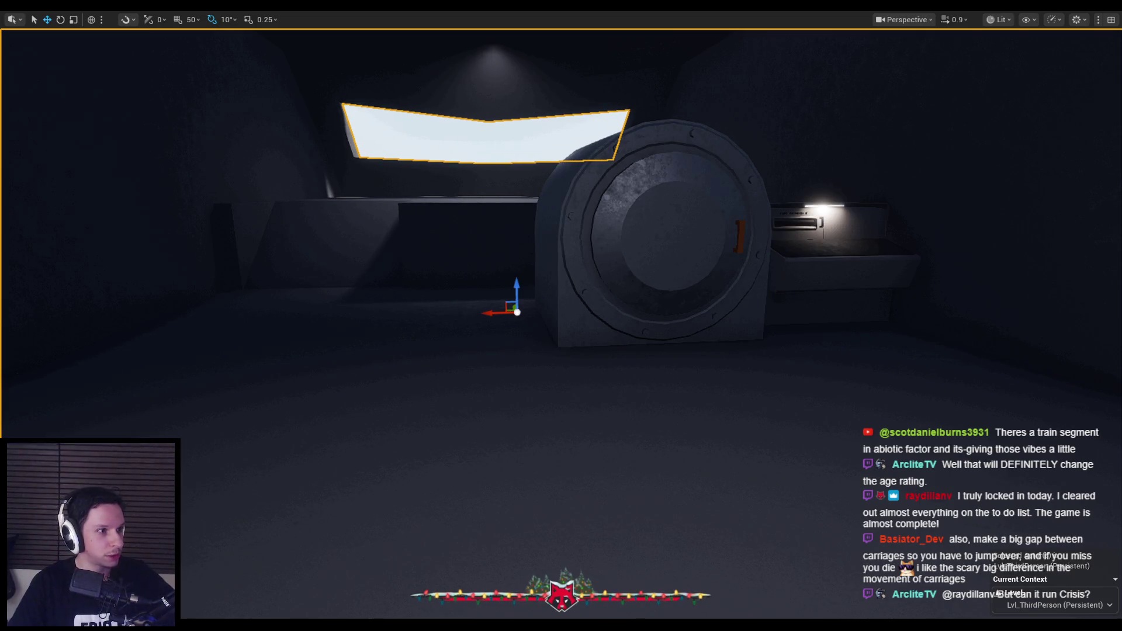
key("alt+Tab")
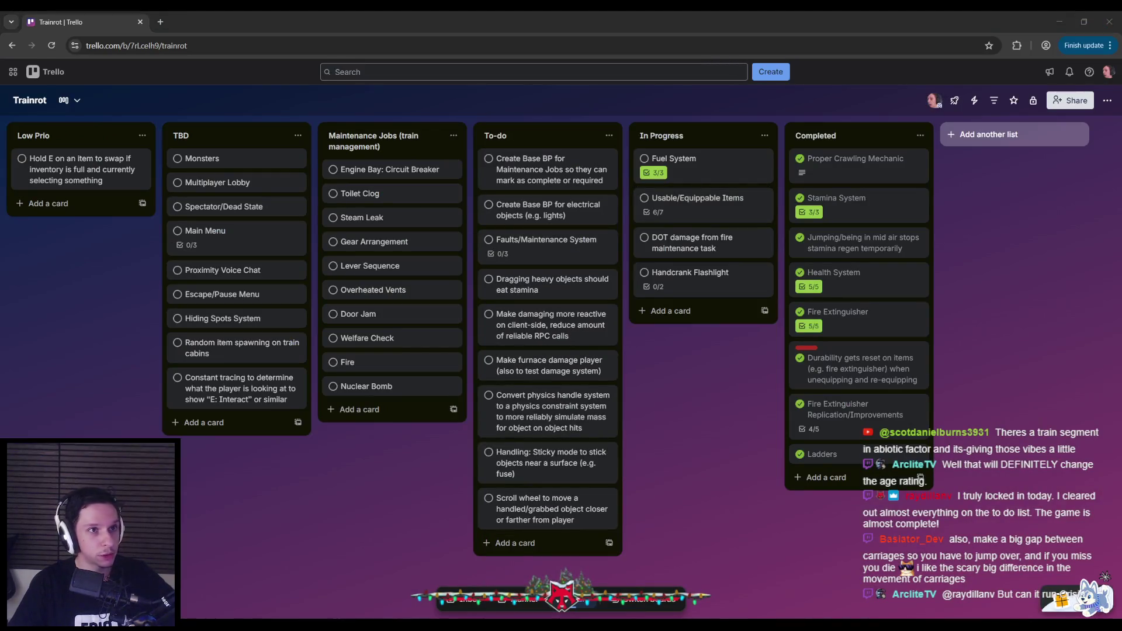
Convert the Usable/Equippable Items card's last checklist item into its own card.
left_click(678, 203)
left_click(571, 477)
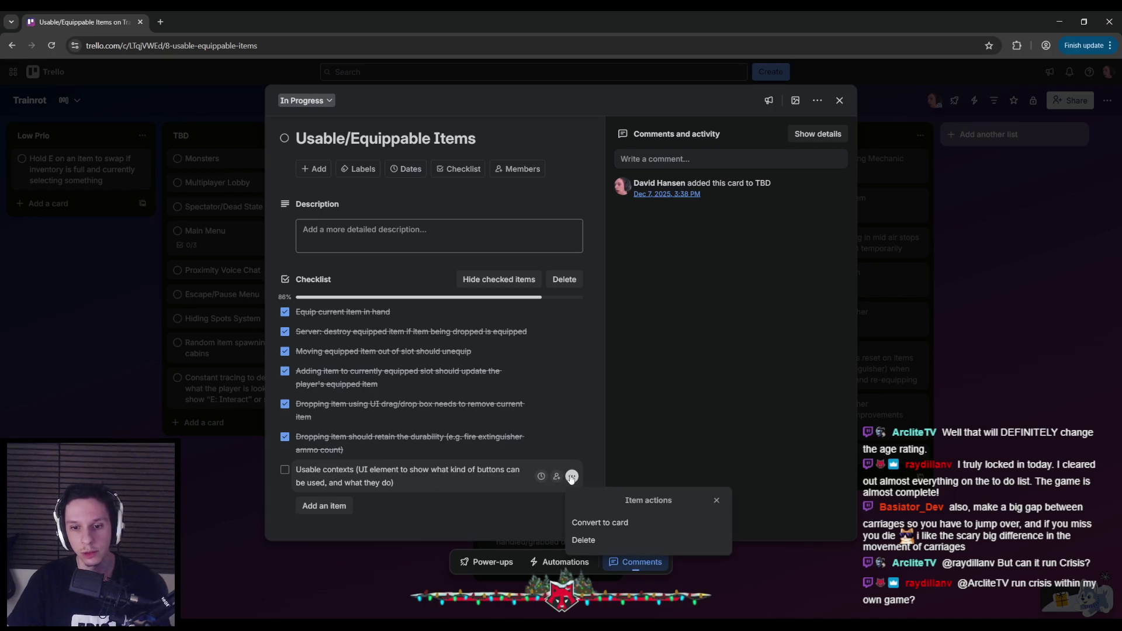
left_click(600, 523)
key("Escape")
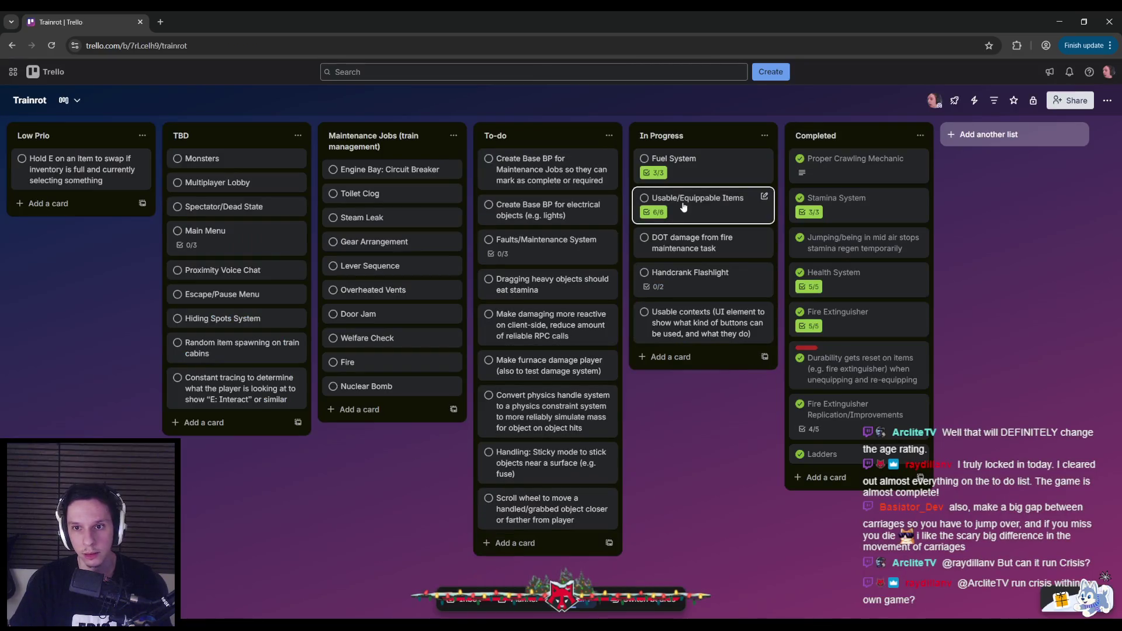
Give the Usable contexts card a checklist: HUD vertical box, InputContext widget, add/remove input contexts.
left_click(702, 331)
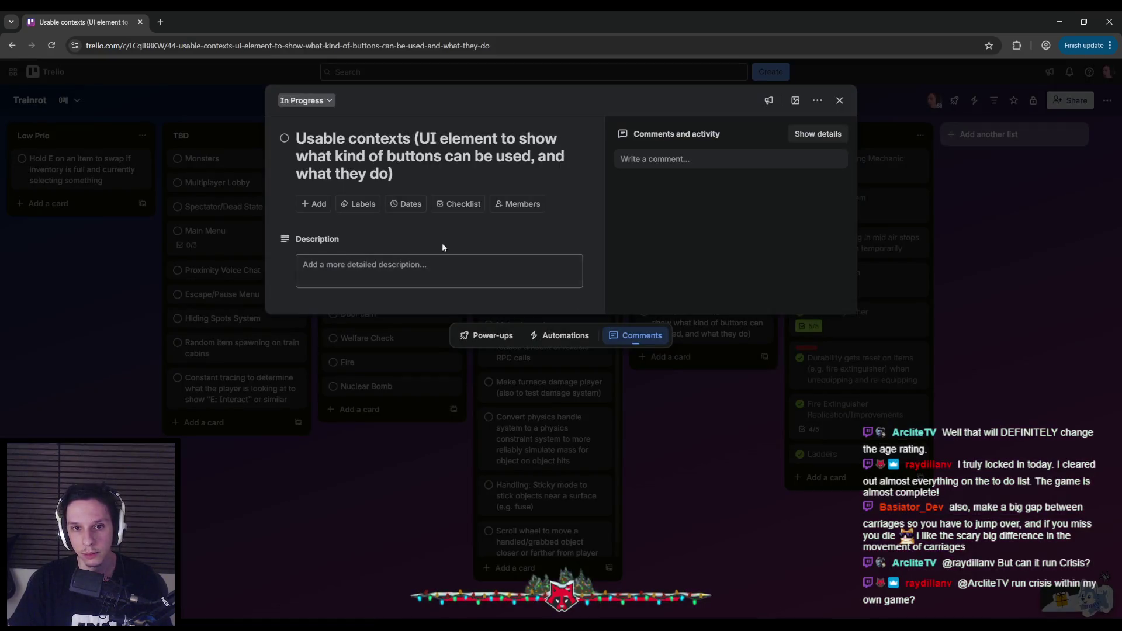
left_click(444, 205)
left_click(467, 337)
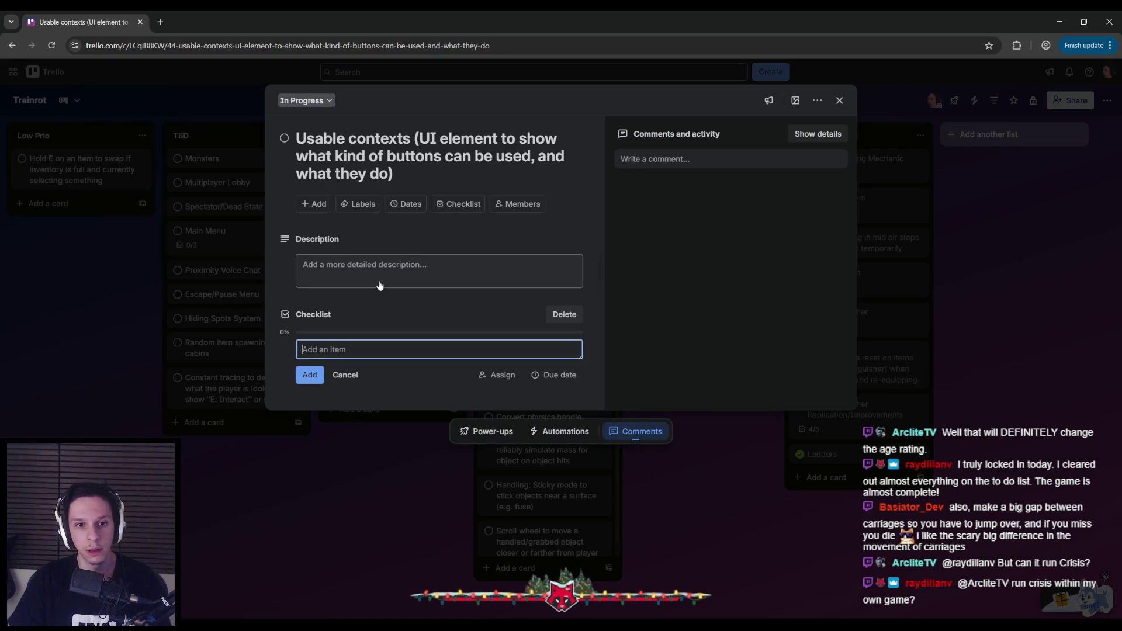
type("Vertc")
key("BackSpace")
type("ical box on HUD to")
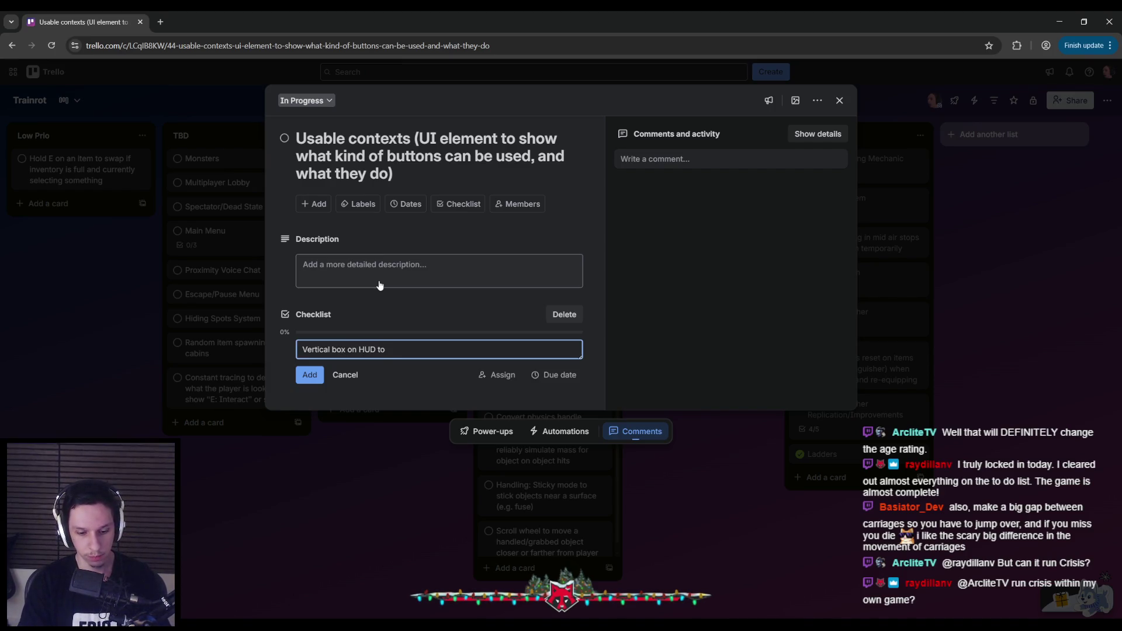
type(" contain all input contexts")
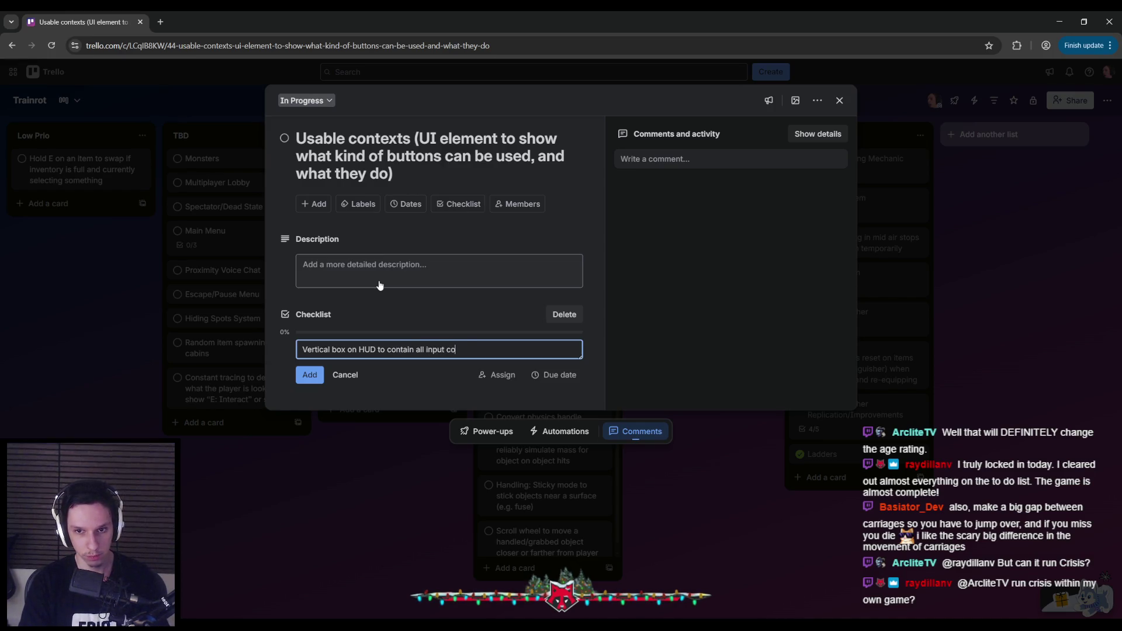
key("Return")
type("W")
type("idg")
type(" for")
type("put ")
type("ext")
key("Return")
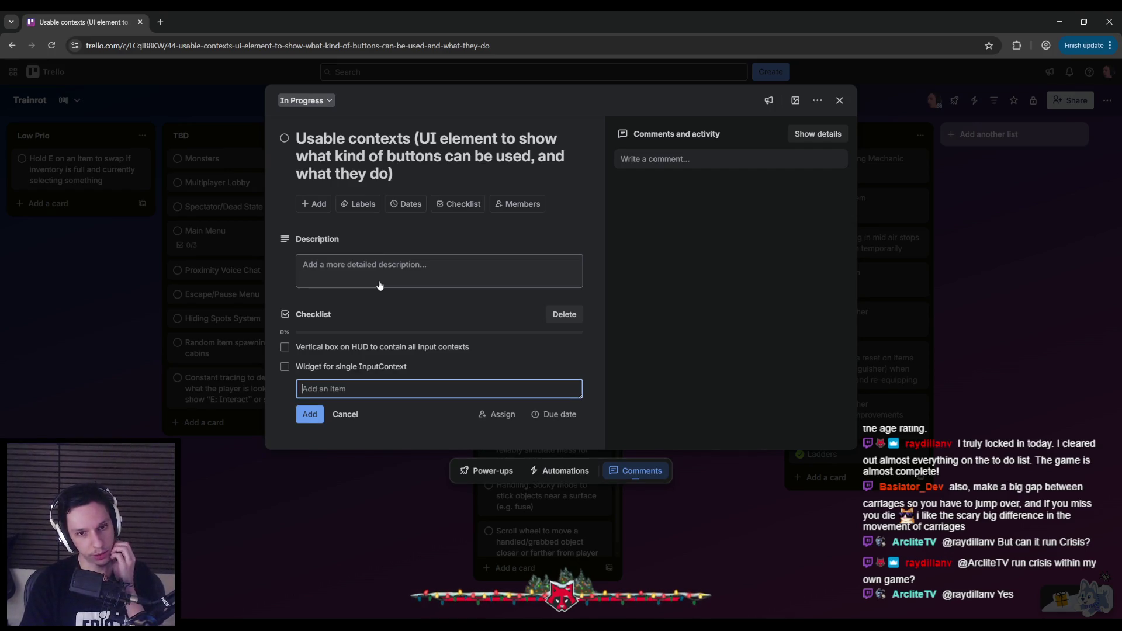
type("Syste")
type("add/remove input contexts")
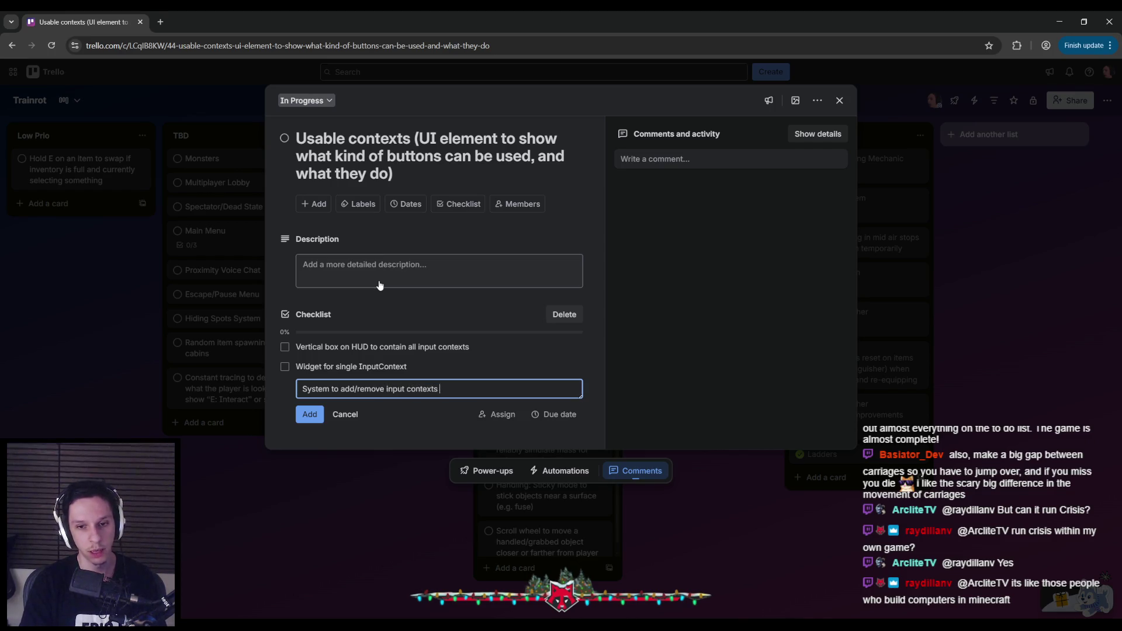
type("based on equipped item")
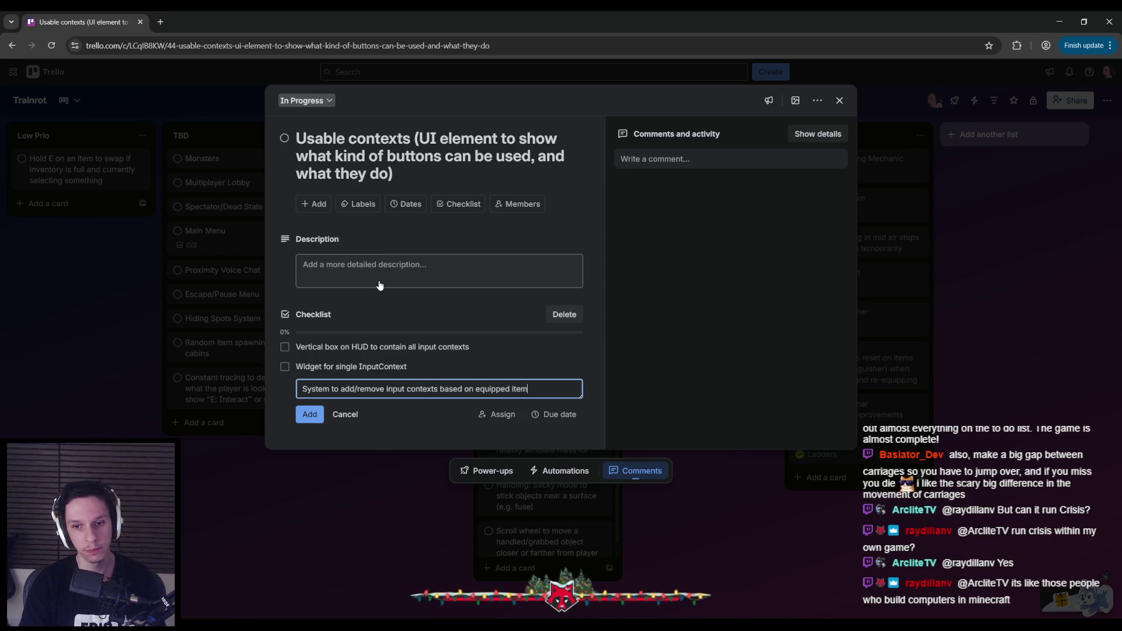
key("Return")
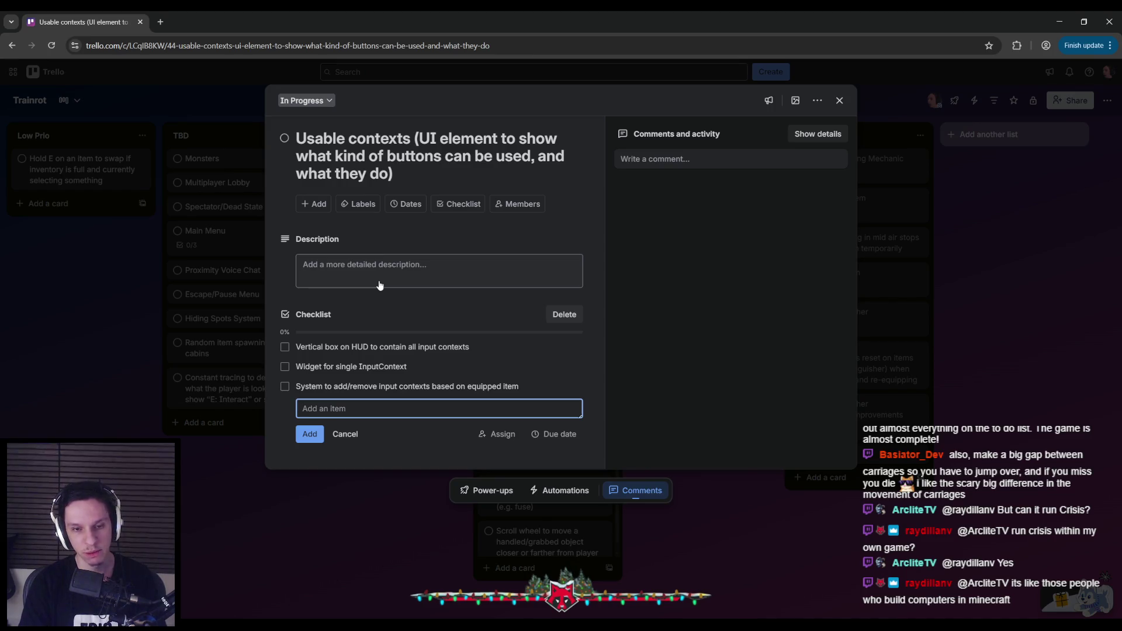